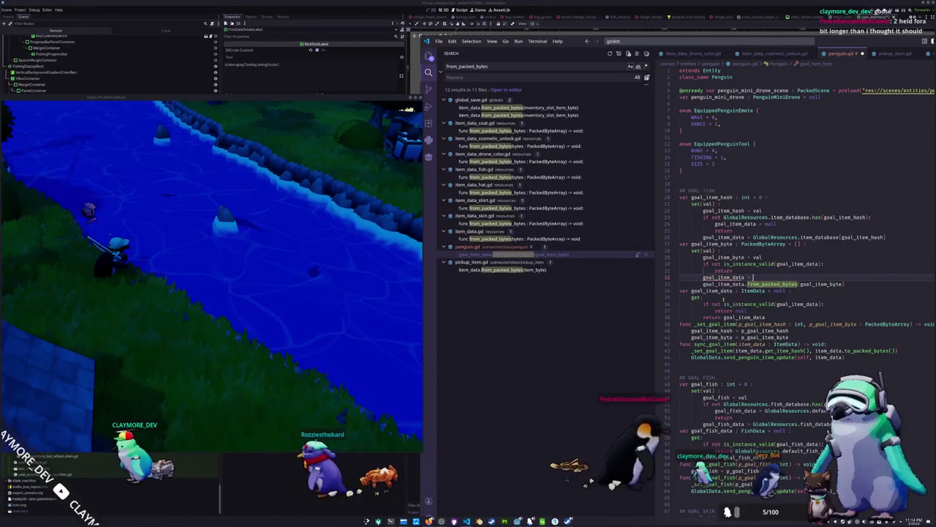
- On line 32 of penguin.gd, change the assignment to goal_item_data = goal_item_data.duplicate() using autocomplete
type("a = goal_item_byte.dup")
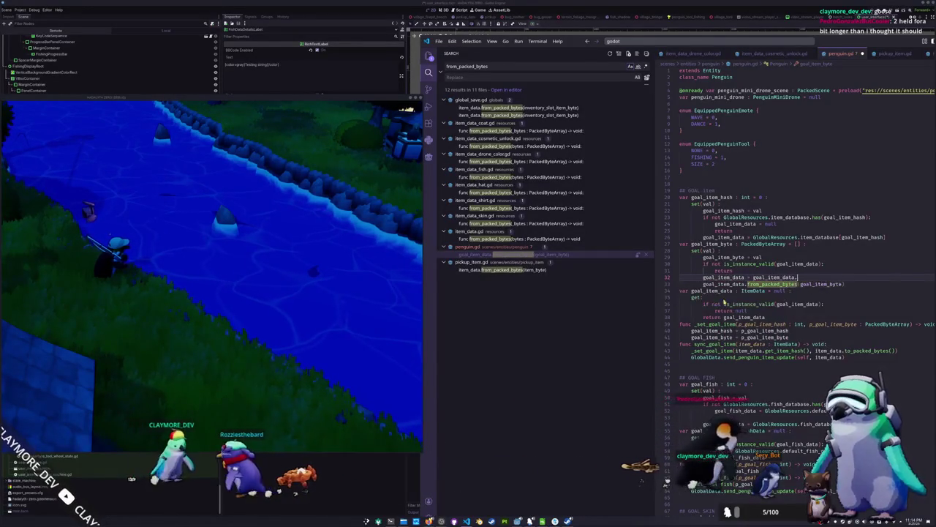
type(")")
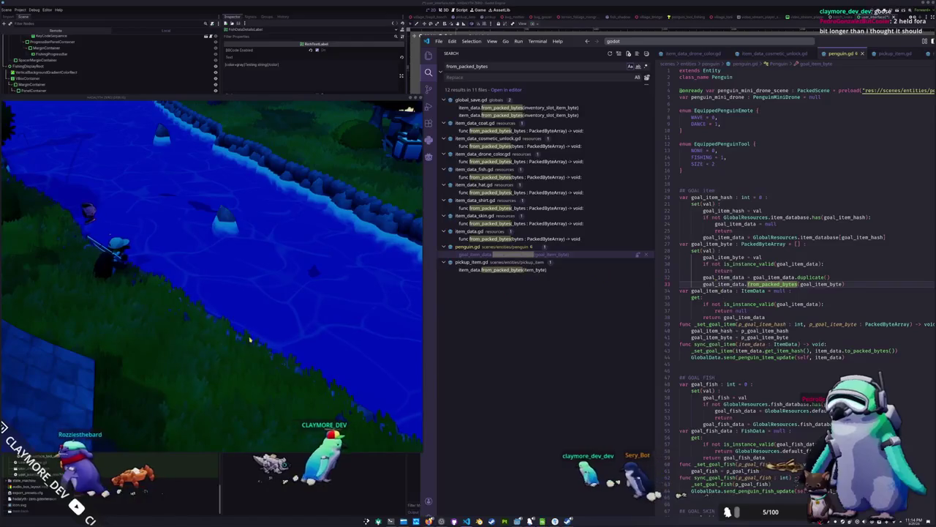
left_click(289, 326)
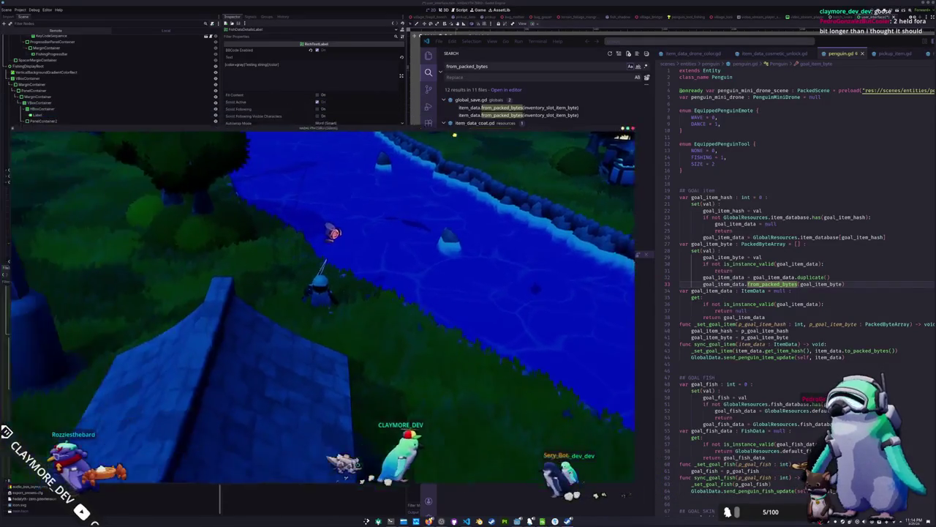
- View the Bluestripe Pipefish's details in the game's Tab inventory menu
key("Tab")
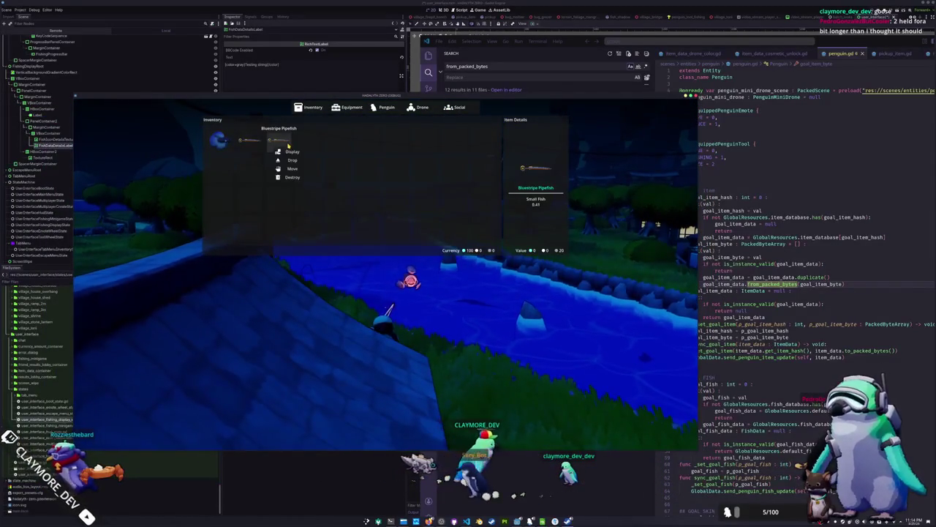
key("Tab")
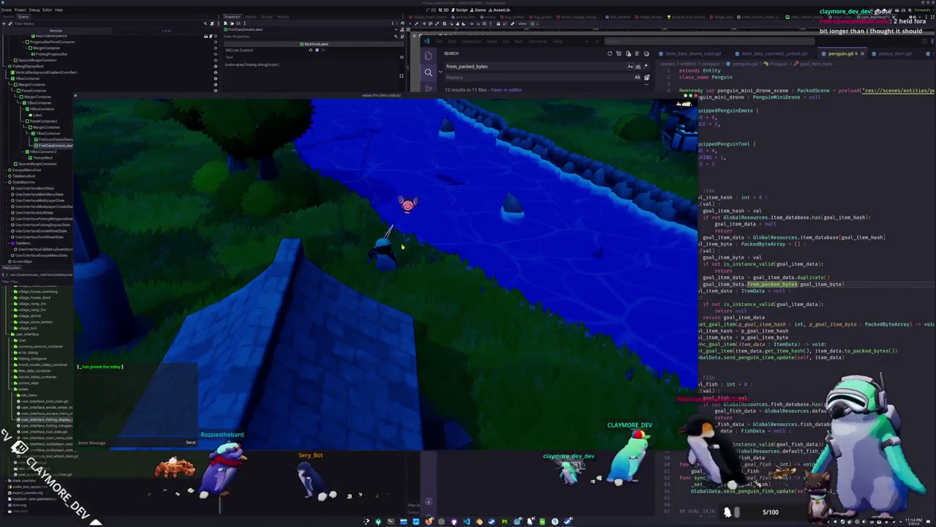
key("Tab")
left_click(277, 141)
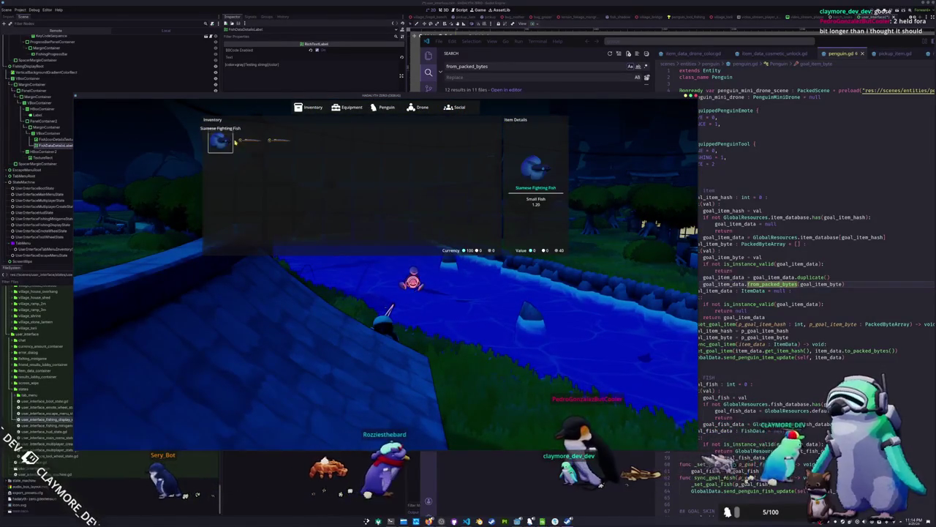
key("Tab")
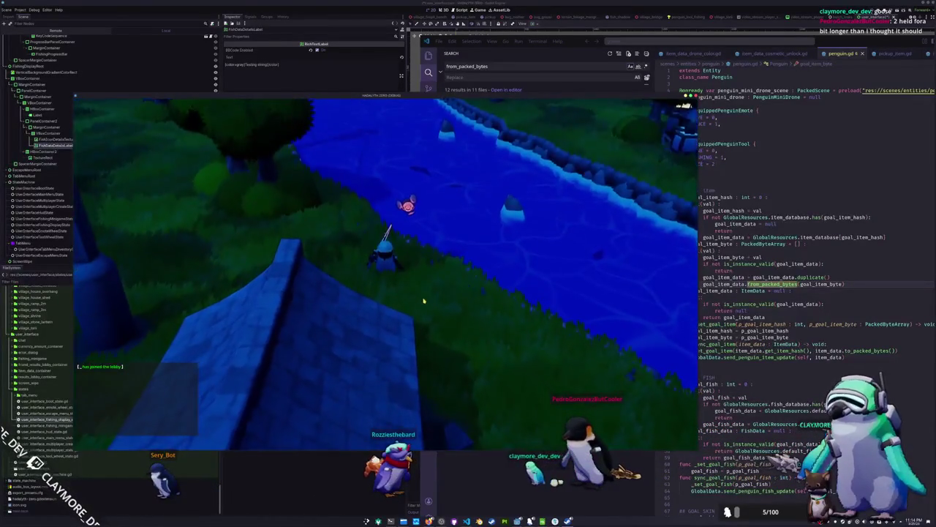
- Equip the fishing rod, walk along the riverbank and cast the line into the river
key("e")
key("e")
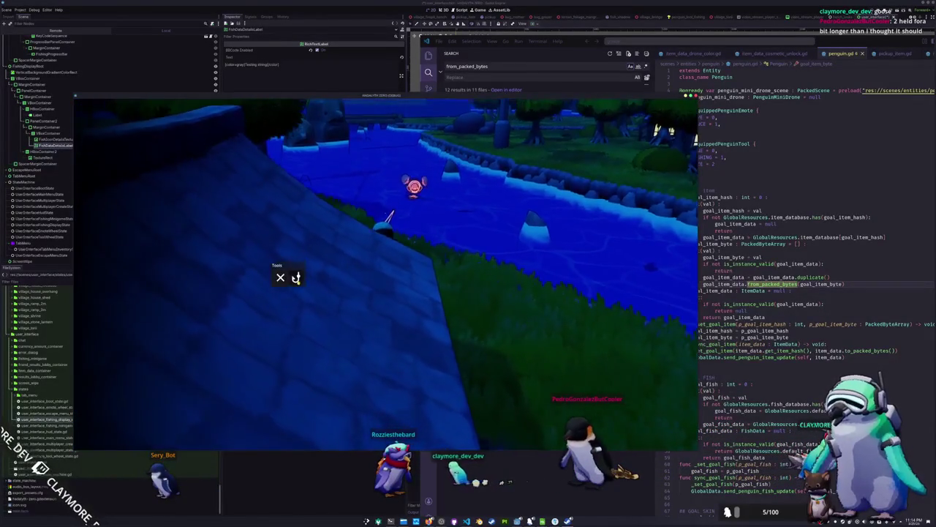
left_click(755, 297)
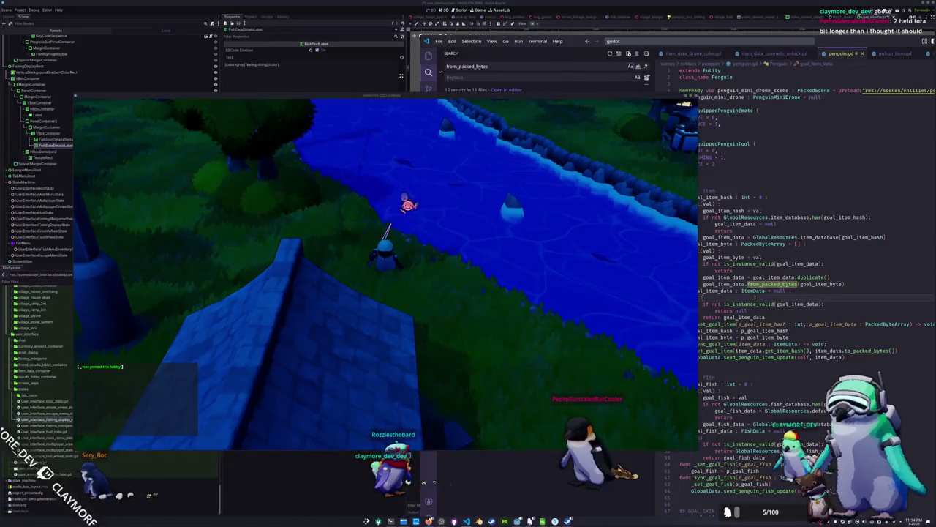
left_click(565, 302)
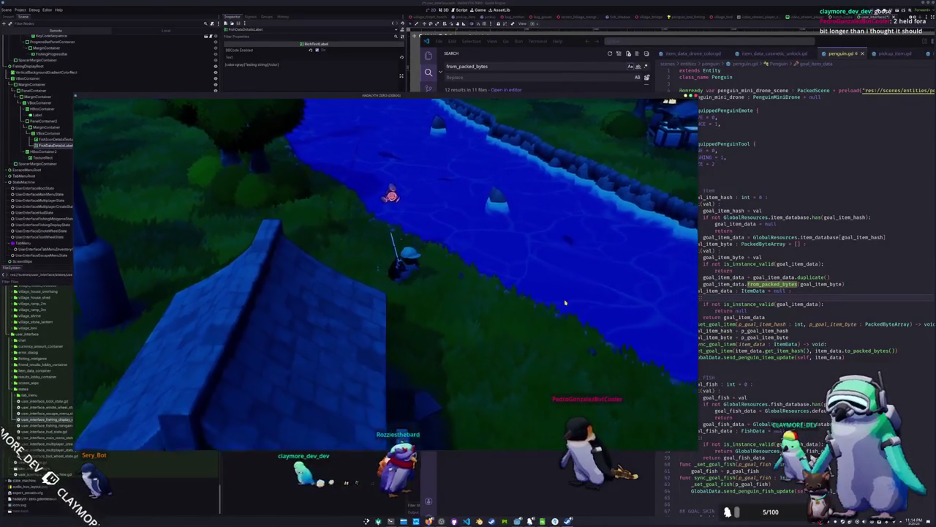
key("q")
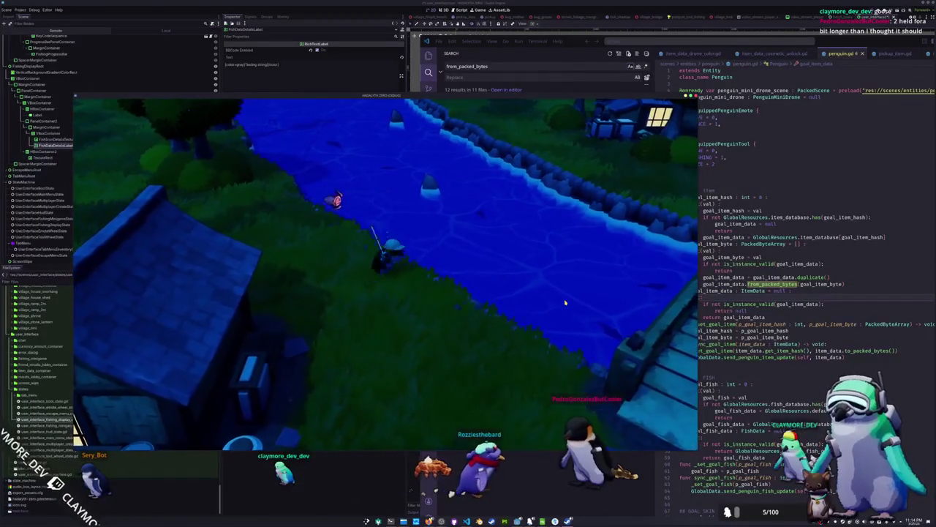
scroll(519, 292, "up", 3)
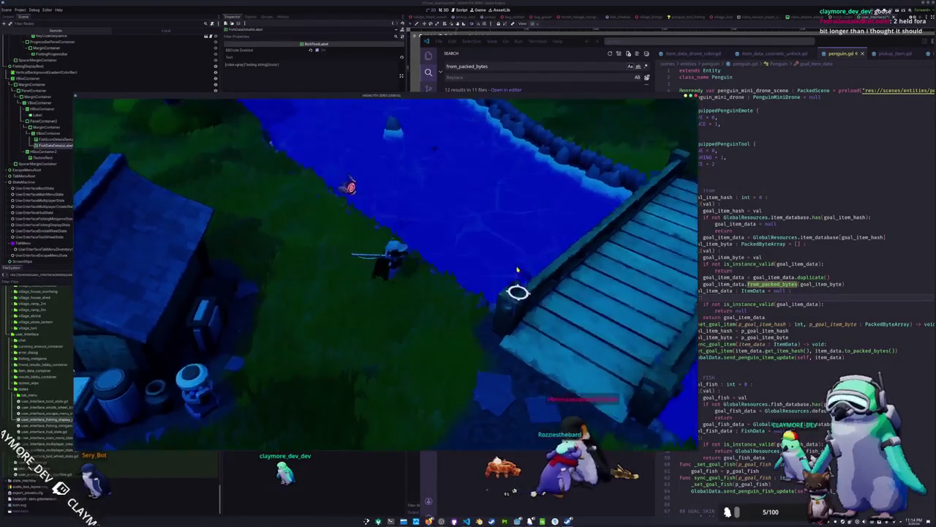
left_click(480, 220)
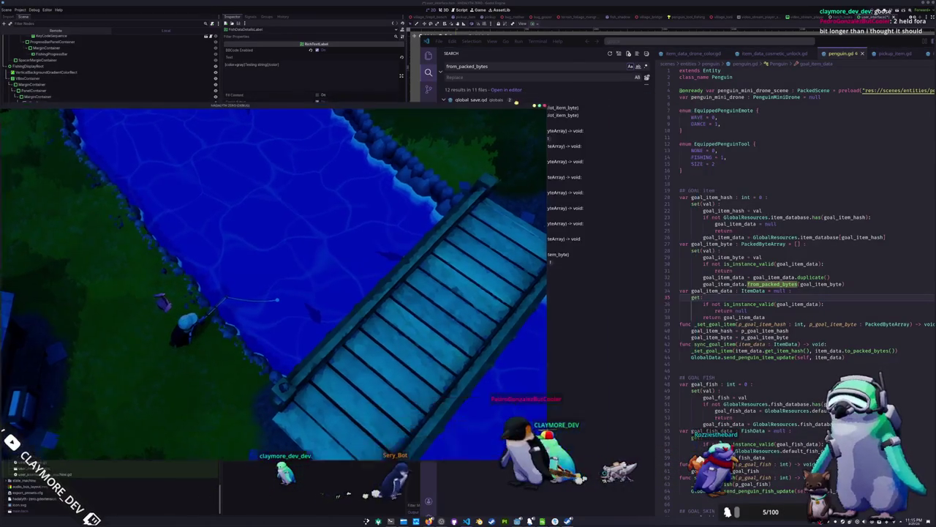
- Open penguin_tool_fishing_catch_idle_state.gd from the file explorer
left_click(770, 54)
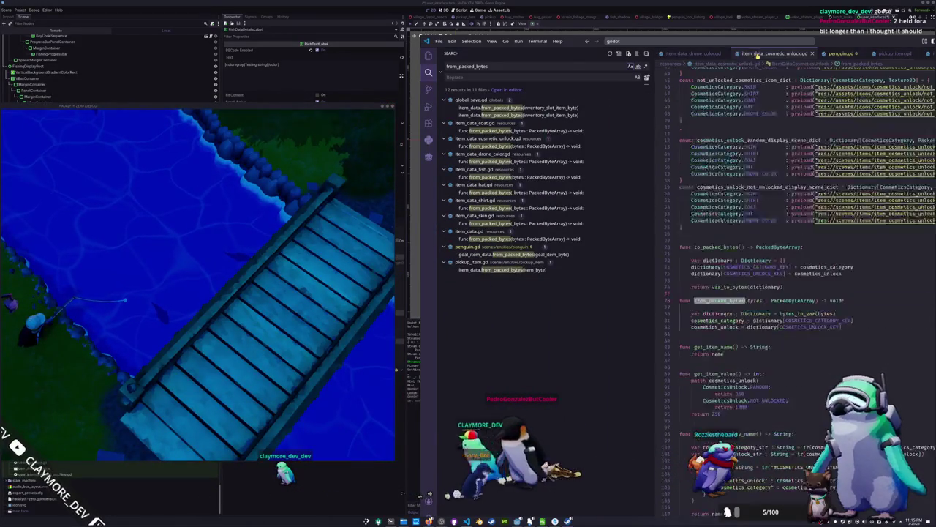
key("ctrl+shift+e")
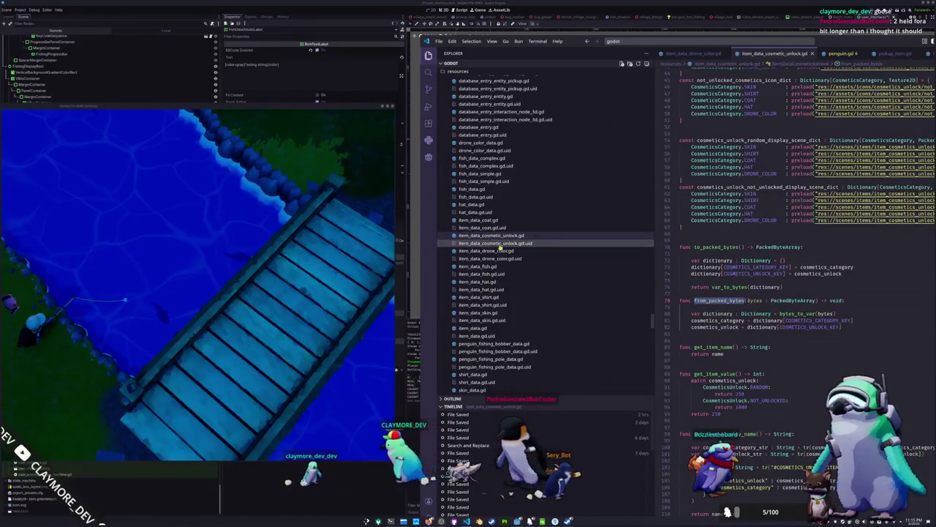
scroll(496, 248, "down", 10)
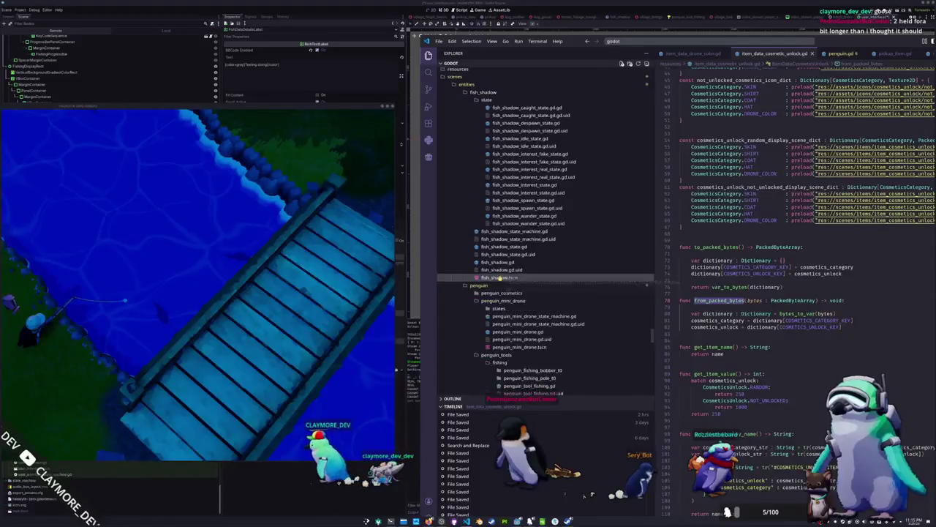
scroll(497, 275, "down", 5)
scroll(500, 280, "down", 8)
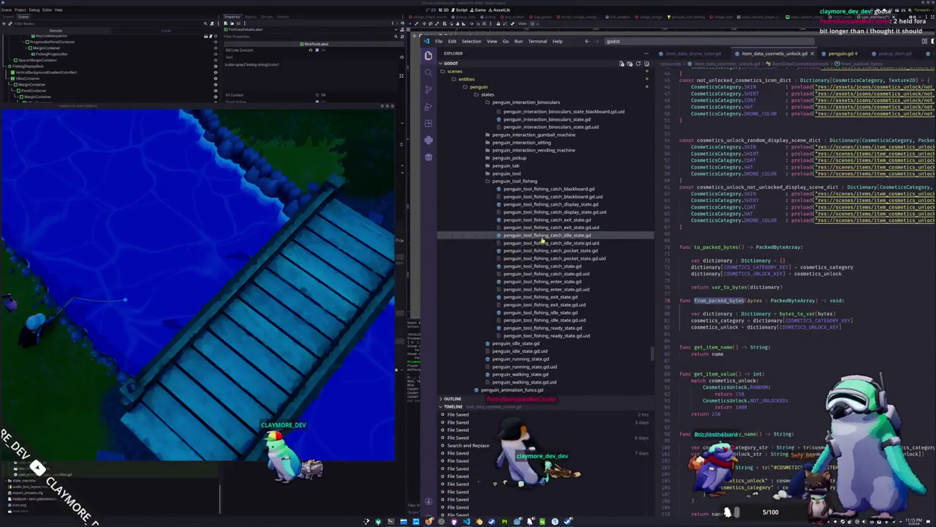
left_click(545, 235)
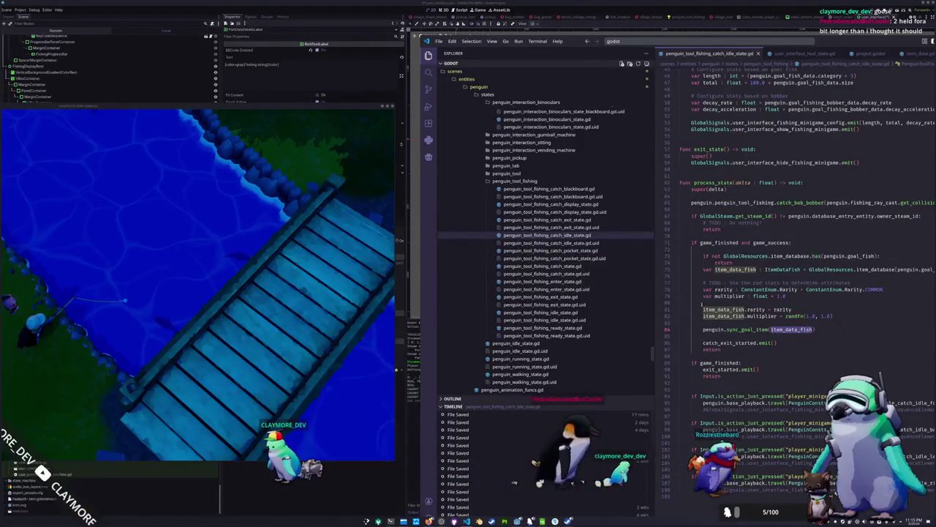
- Set the multiplier to randfn(1.0, 1.0) and assign it to item_data_fish.multiplier
left_click(793, 296)
double_click(794, 296)
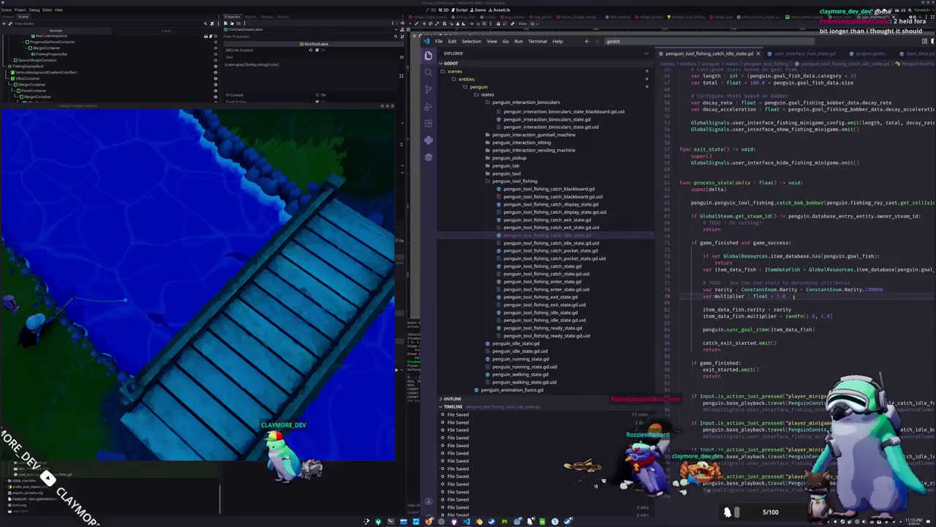
key("Down")
key("Down")
key("Down")
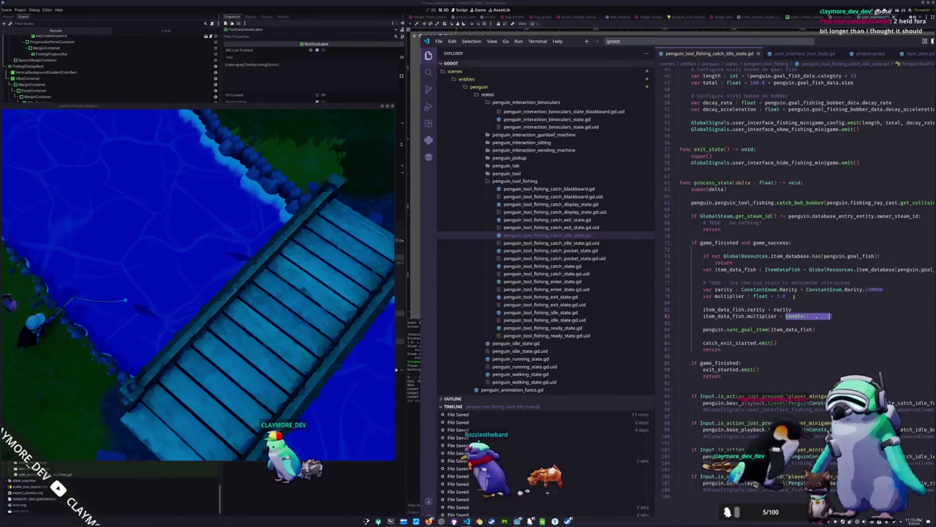
double_click(794, 296)
type("randfn(1.0, 1.0)")
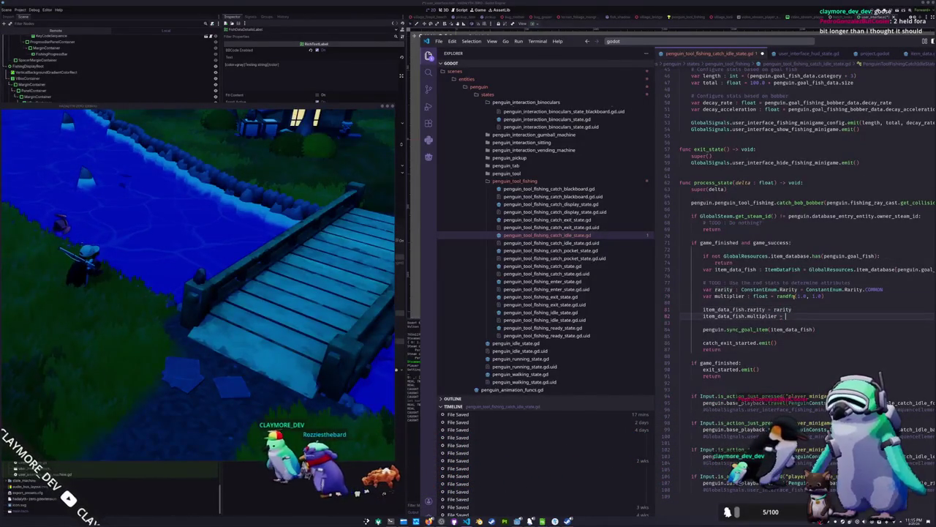
type("multiplier")
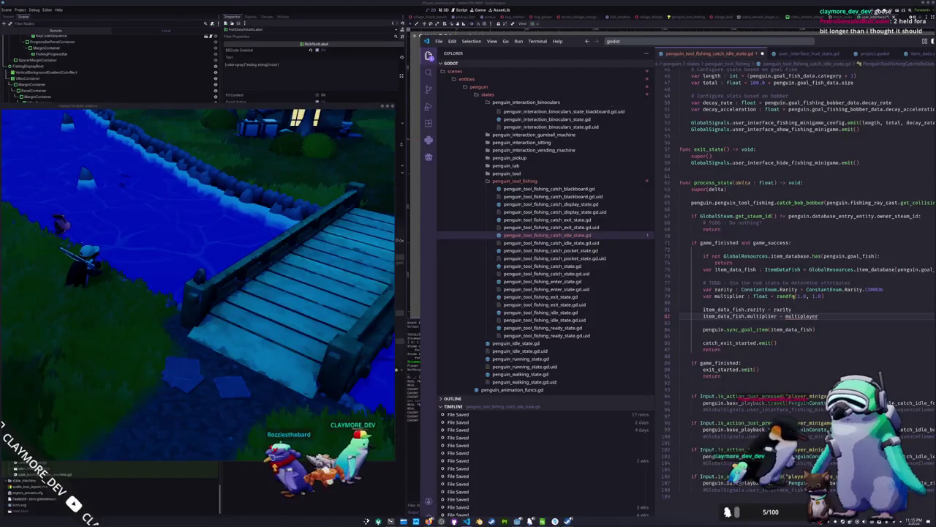
key("ctrl+space")
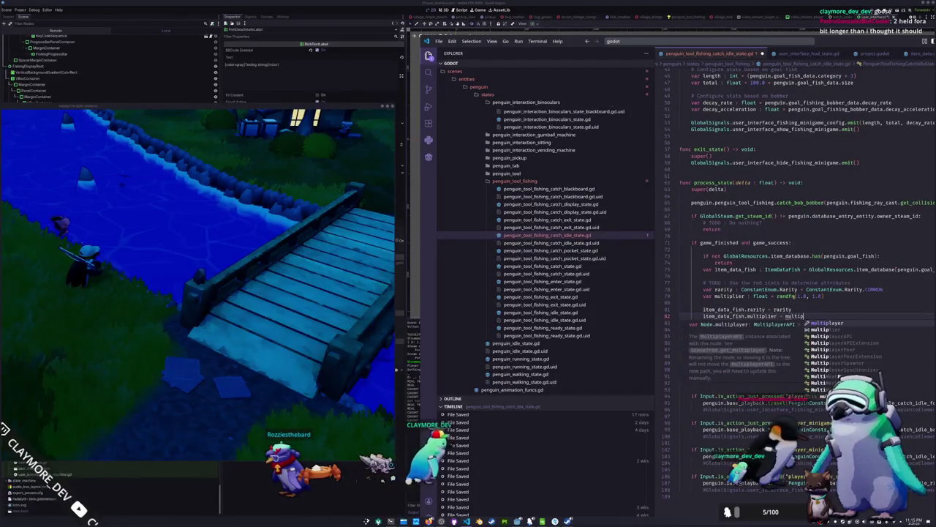
key("Escape")
key("Return")
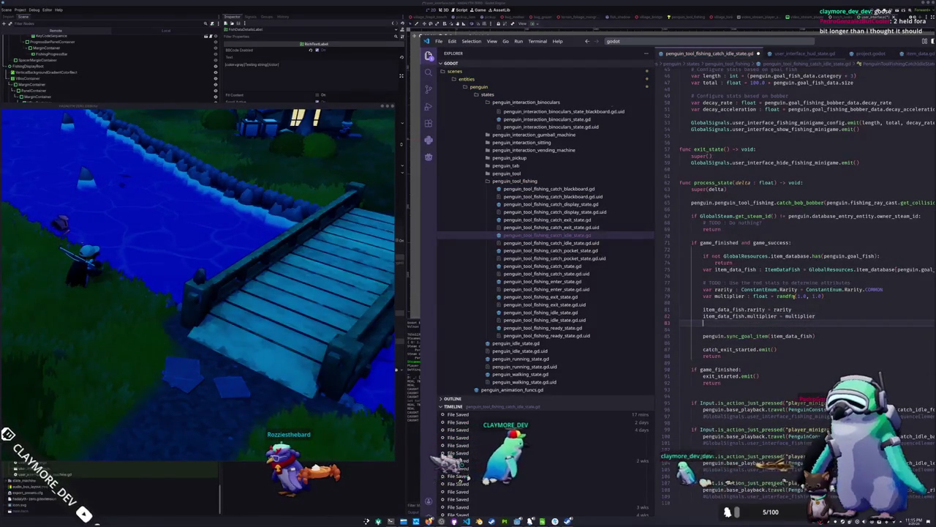
key("BackSpace")
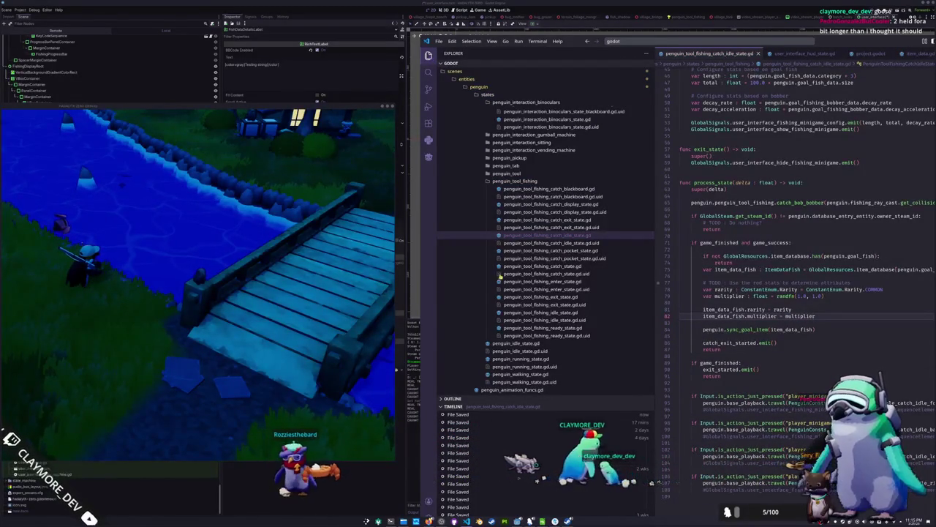
- Add print(item_data_fish.multiplier) on a new line after the multiplier assignment
left_click(227, 168)
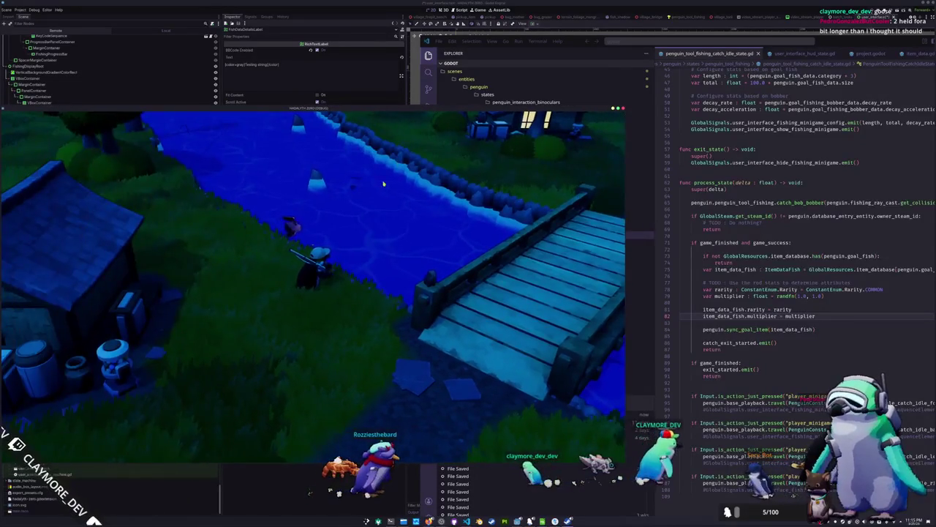
key("w")
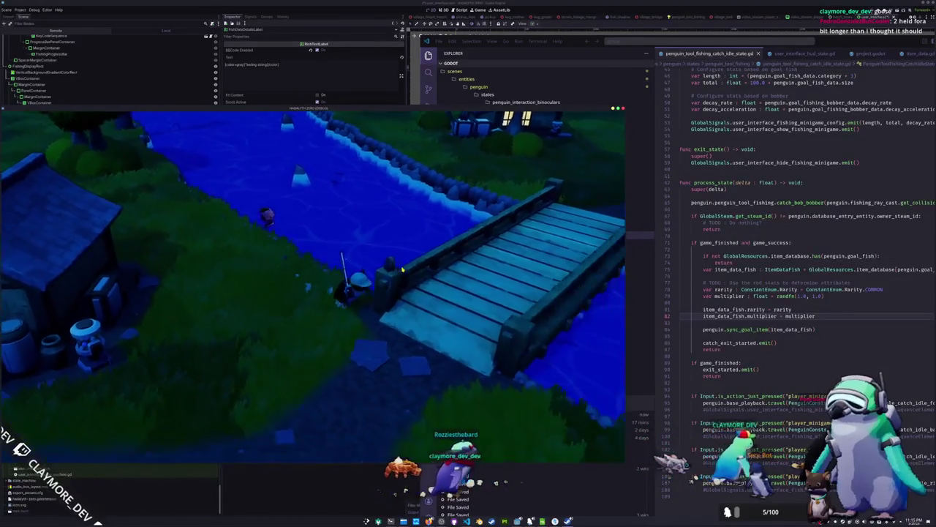
left_click(726, 324)
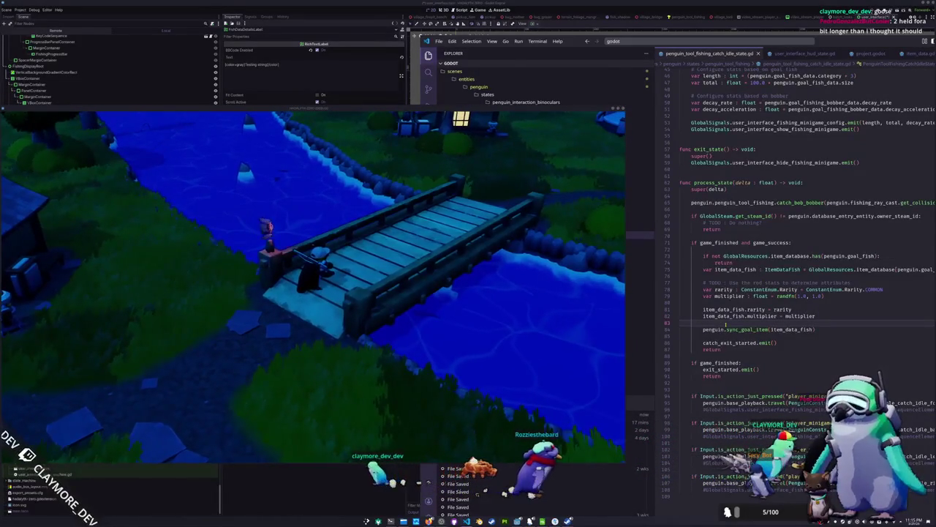
key("Return")
key("Return")
type("print")
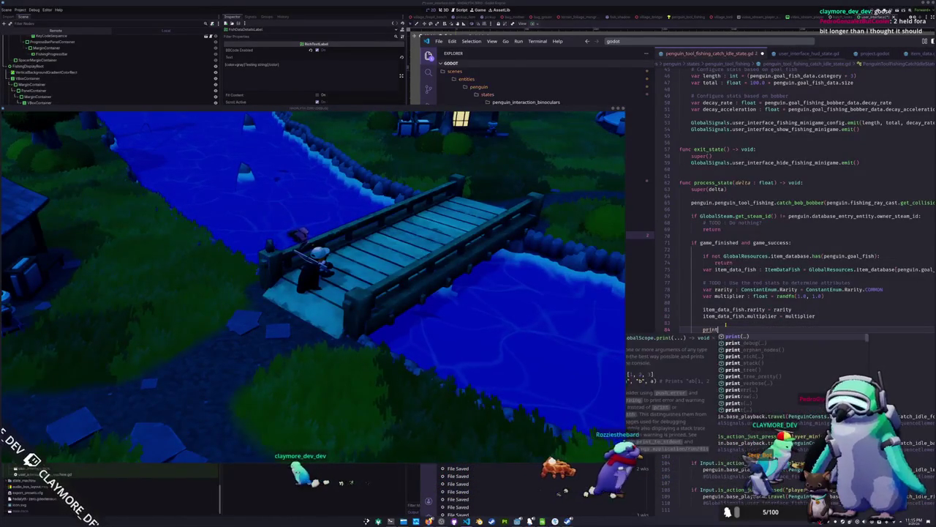
type("(item_data_fish.multiplier")
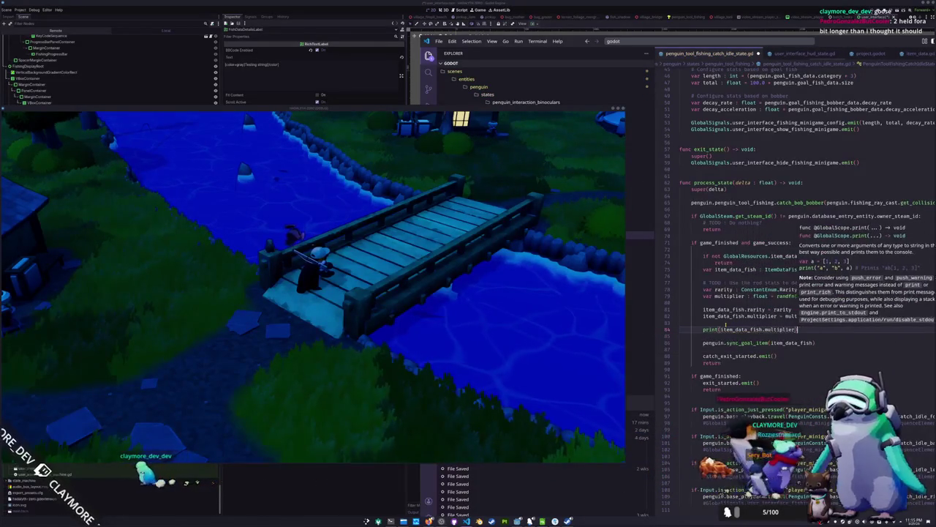
key("Return")
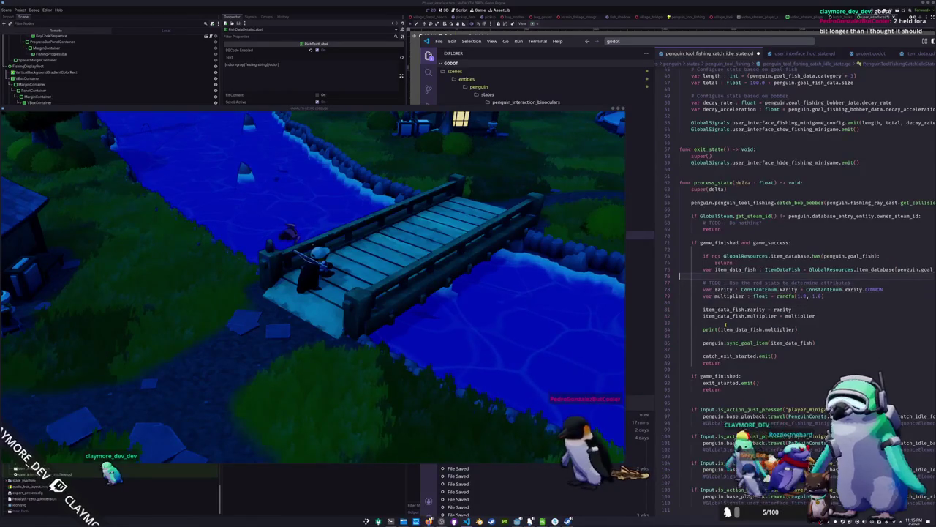
- Add item_data_fish = item_data_fish.duplicate() under the fish lookup
key("Return")
type("item")
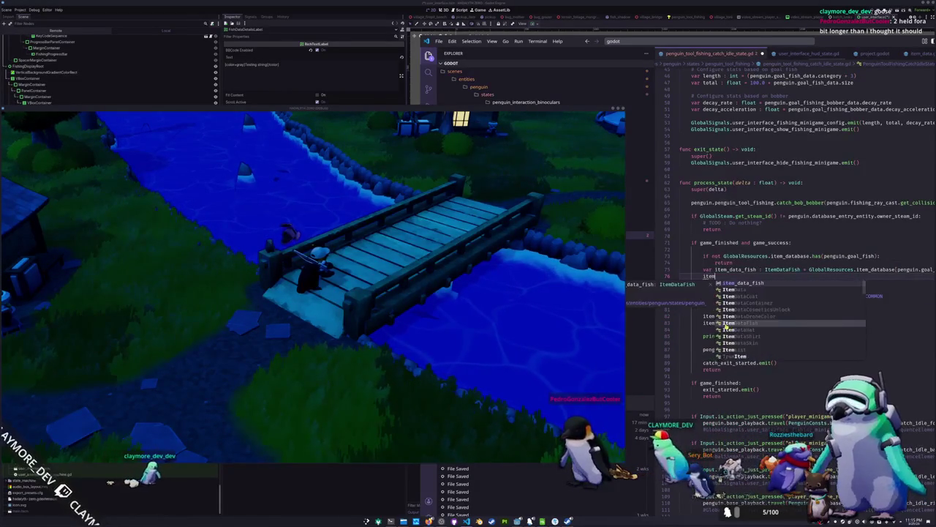
type("_datitem_data_fish = ite")
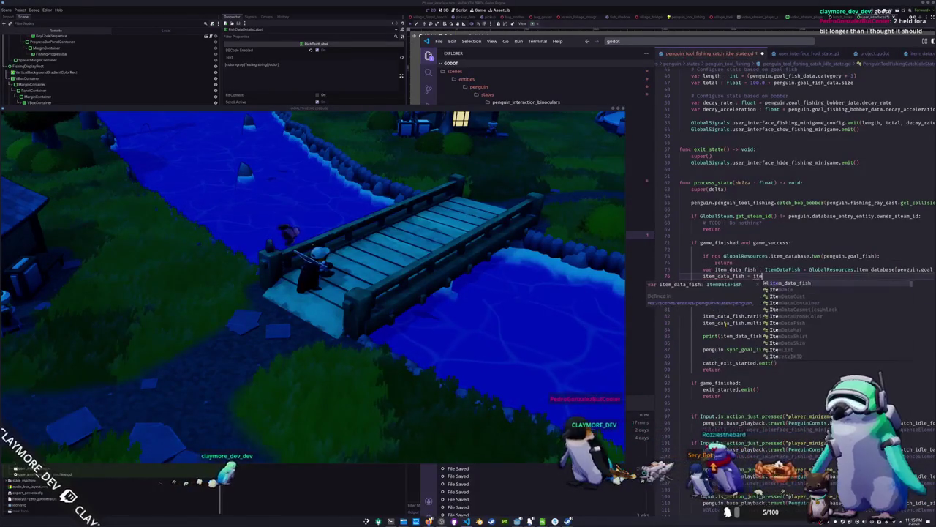
type("duplicate(")
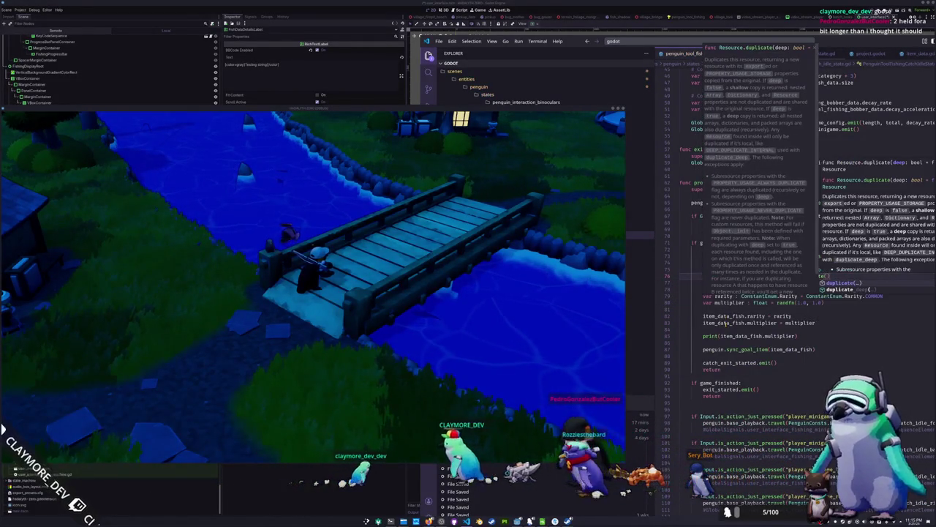
key("Return")
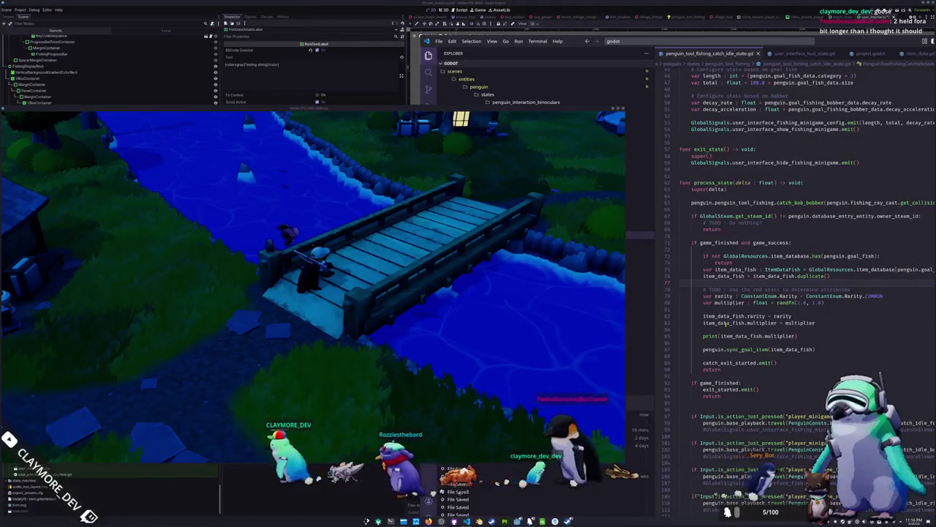
- Cast a test line in the running game, then bring up Quick Open in VS Code
left_click(456, 301)
scroll(439, 303, "up", 5)
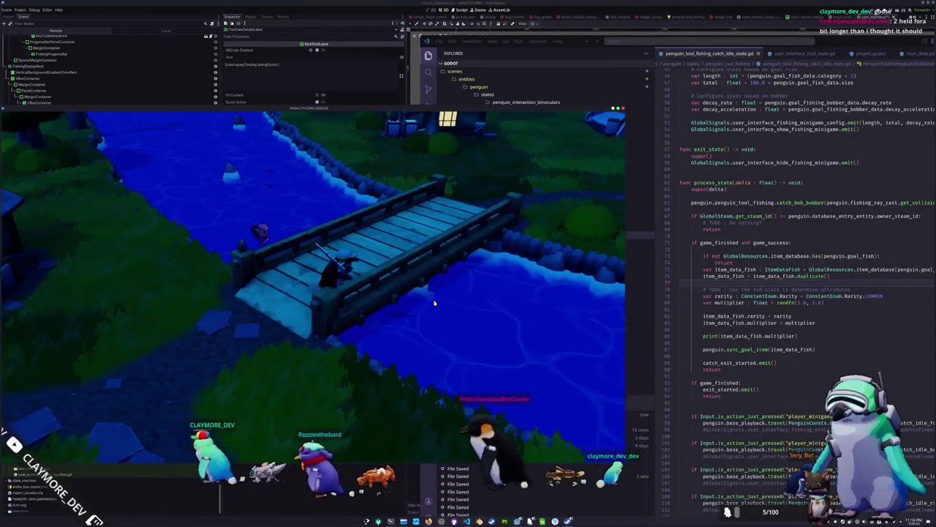
scroll(414, 305, "down", 2)
left_click(414, 305)
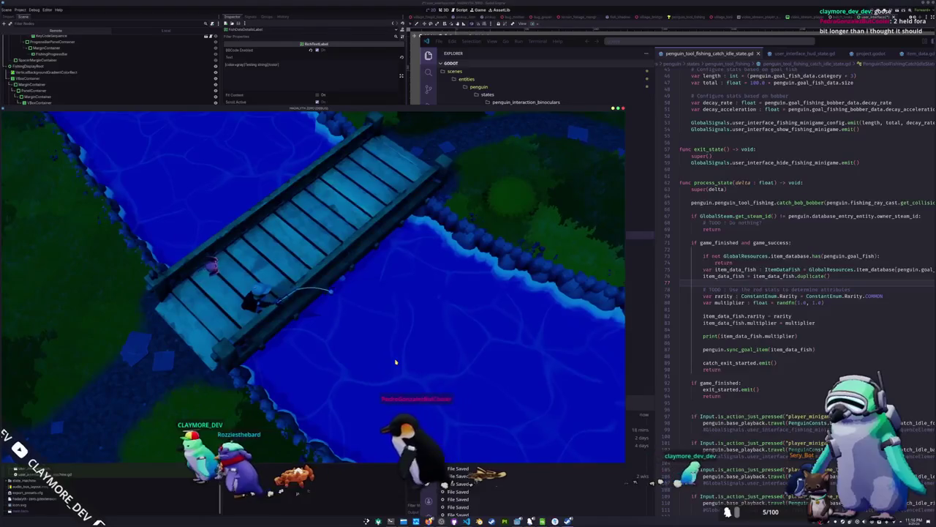
left_click(748, 310)
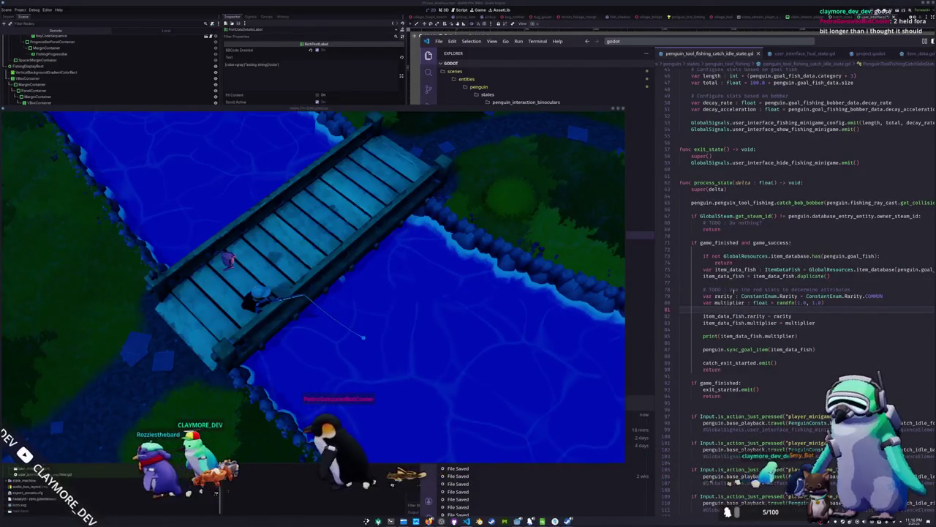
left_click(747, 40)
- Open user_interface_fishing_minigame_state.gd via 'fishing_minig', read through it, then start the fishing minigame
type("fishing_minig")
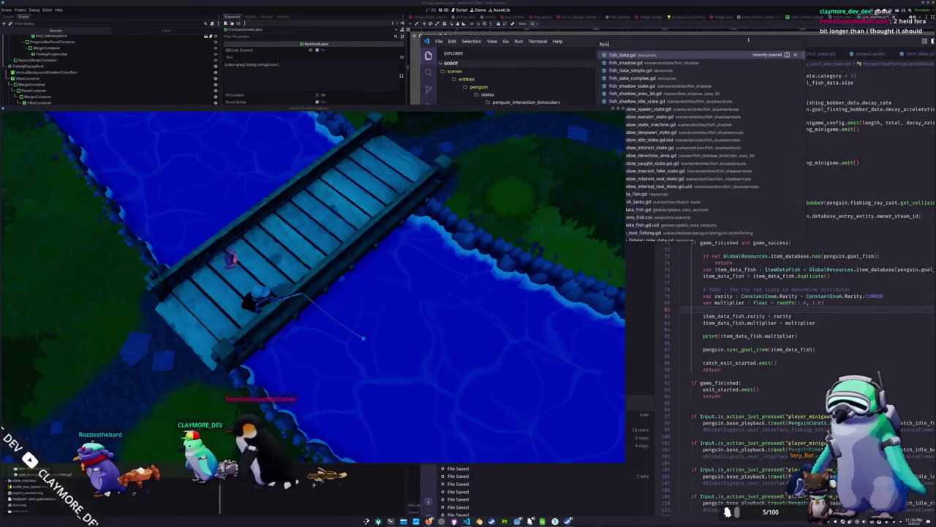
key("Return")
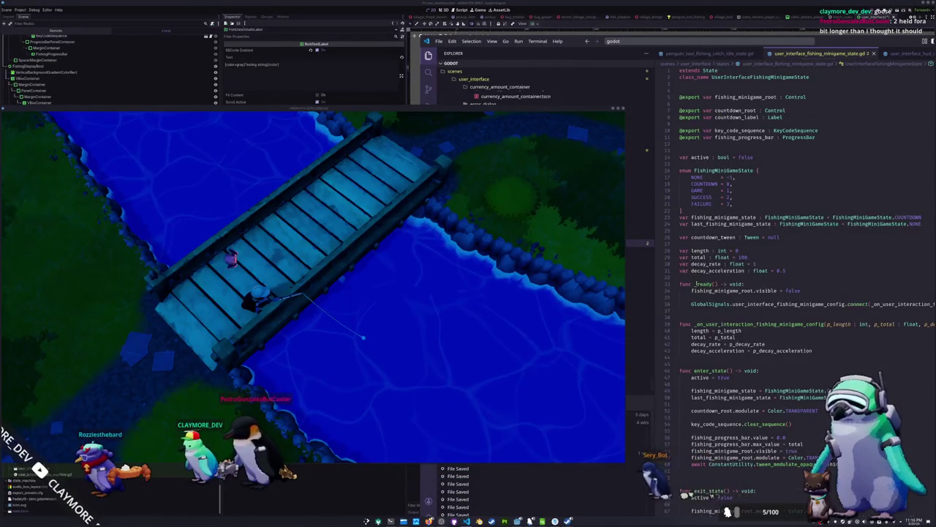
scroll(697, 270, "down", 4)
scroll(697, 272, "down", 2)
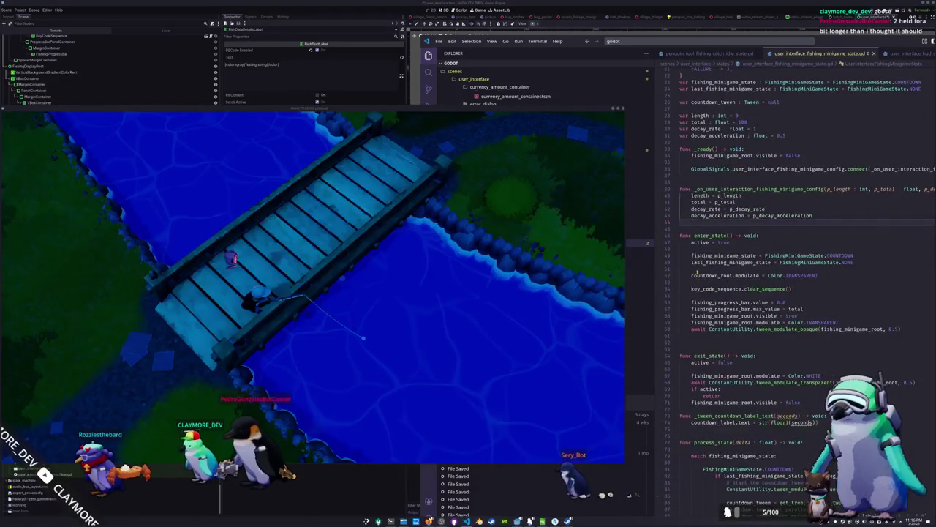
scroll(692, 276, "down", 2)
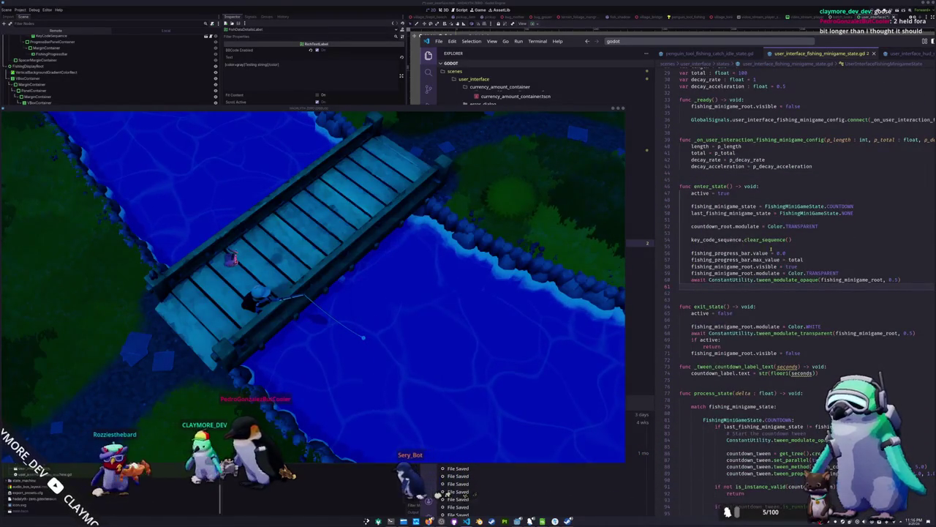
scroll(761, 283, "down", 2)
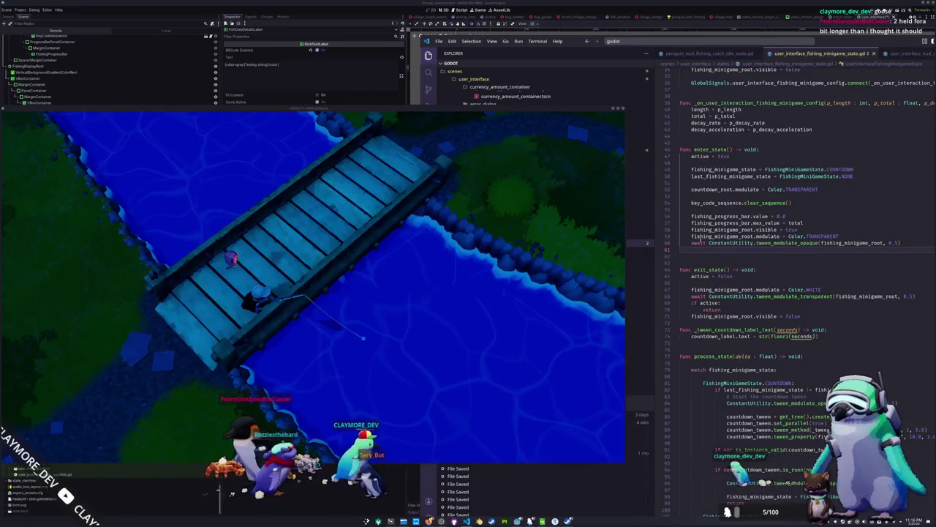
scroll(700, 229, "down", 3)
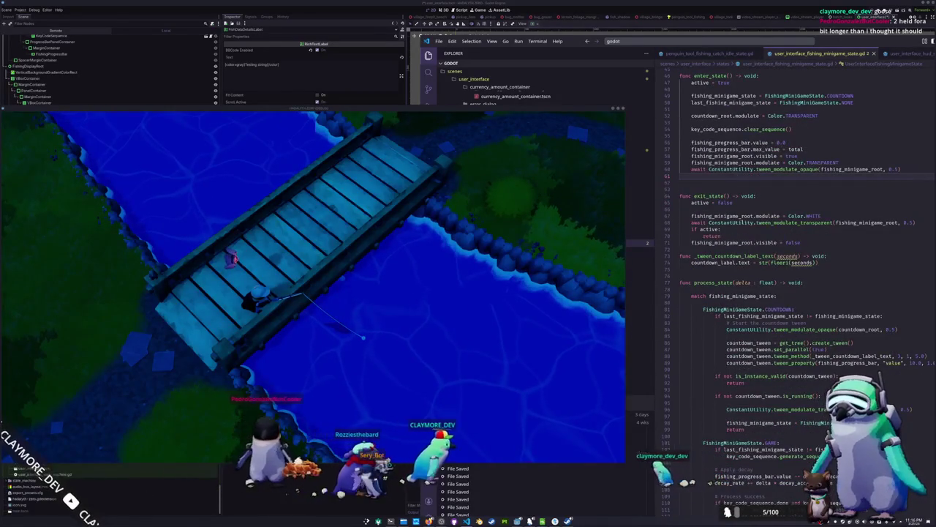
scroll(761, 220, "down", 2)
left_click(680, 220)
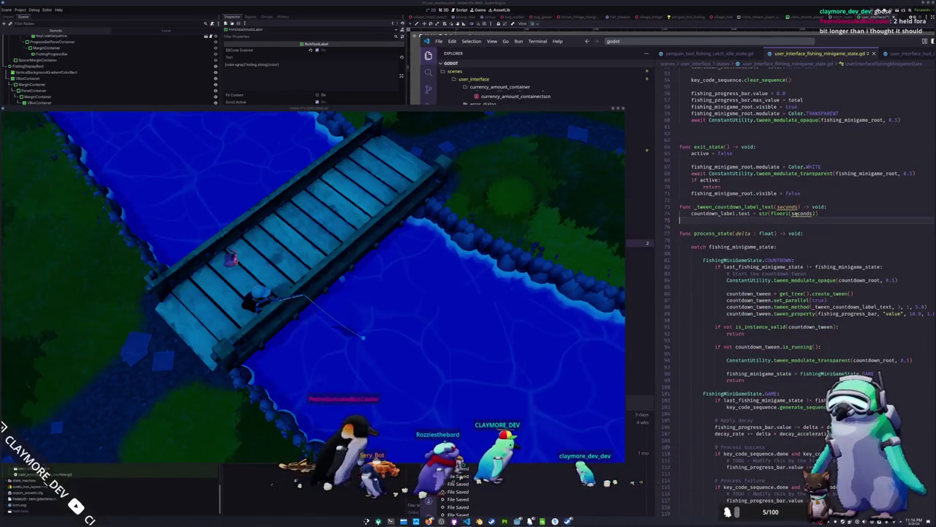
left_click(366, 354)
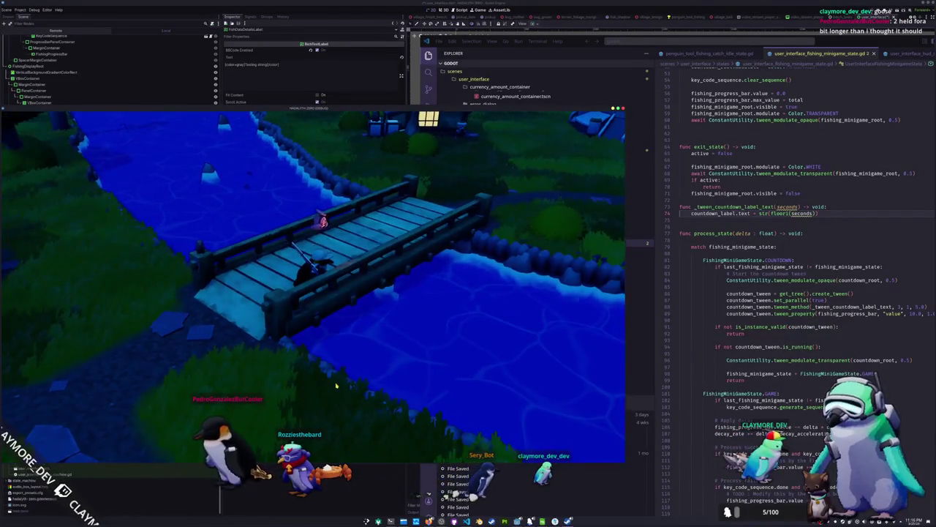
- Open the inventory and select the Hagfish to view its details
key("grave")
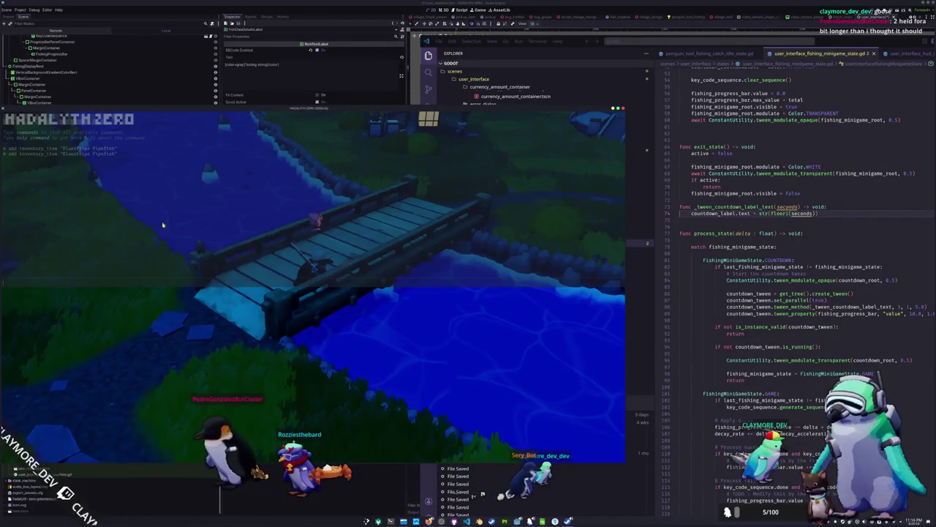
key("grave")
key("i")
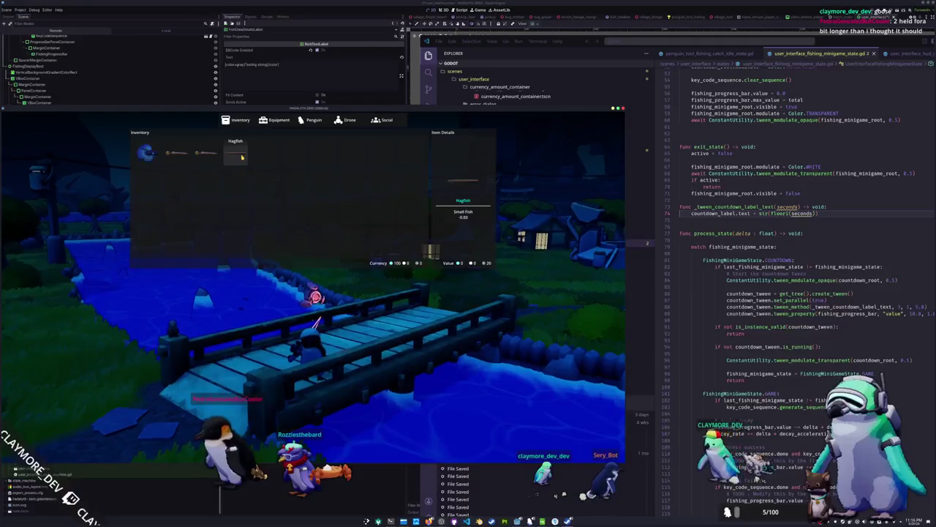
left_click_drag(241, 156, 266, 301)
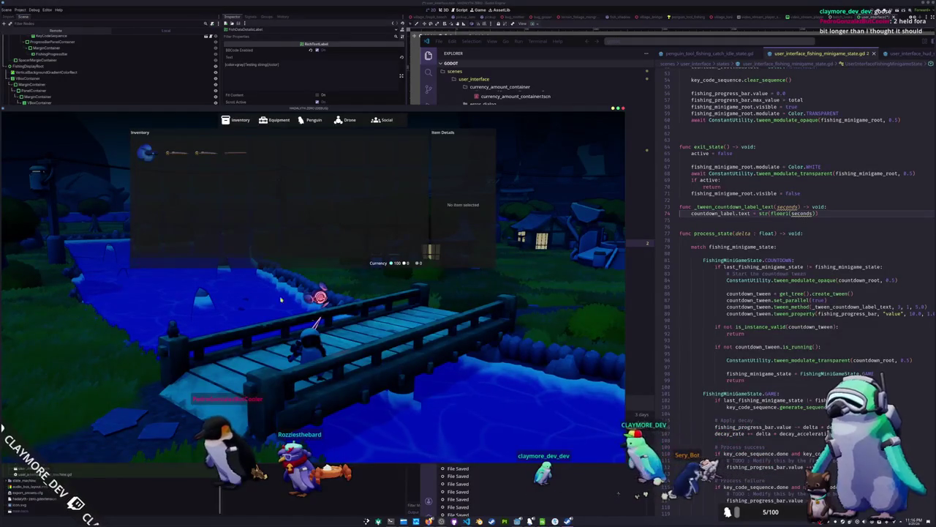
left_click(242, 158)
key("i")
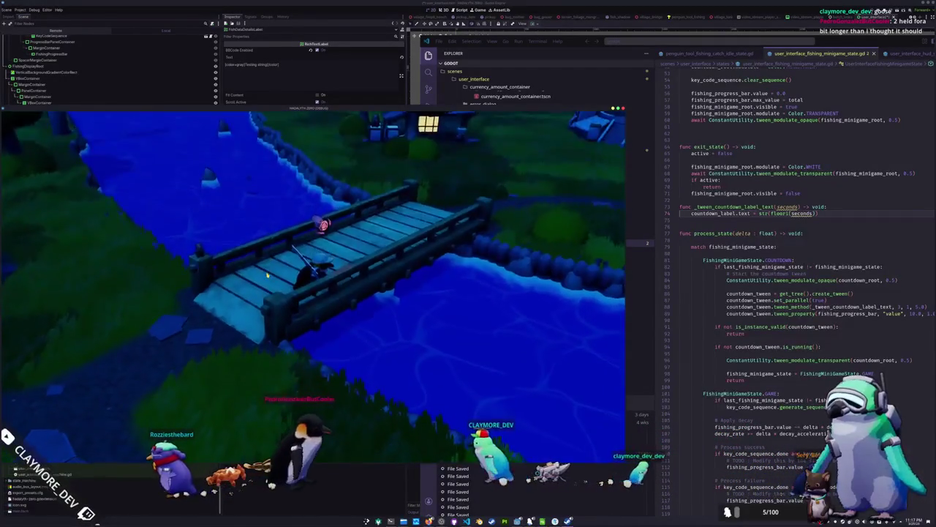
- Recall the previous add inventory_item console command, recheck the Hagfish, then quit to desktop
key("grave")
key("Up")
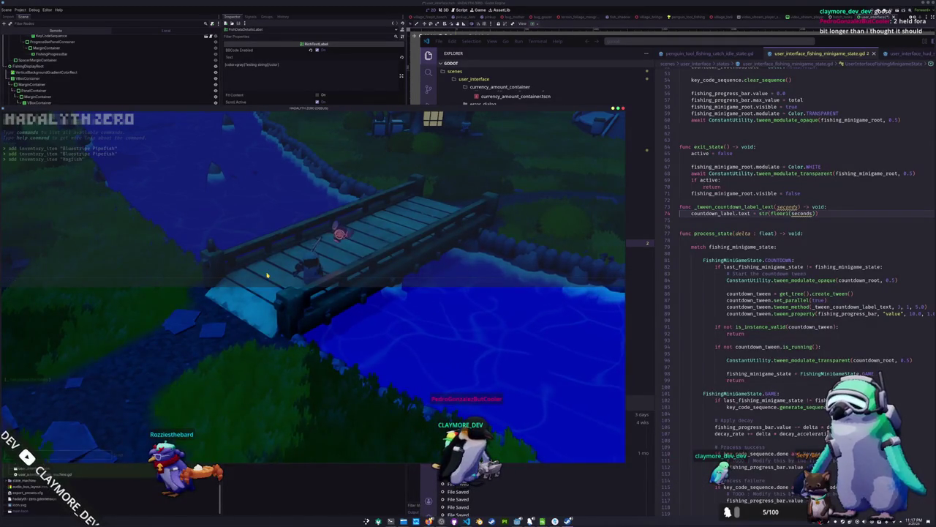
key("Escape")
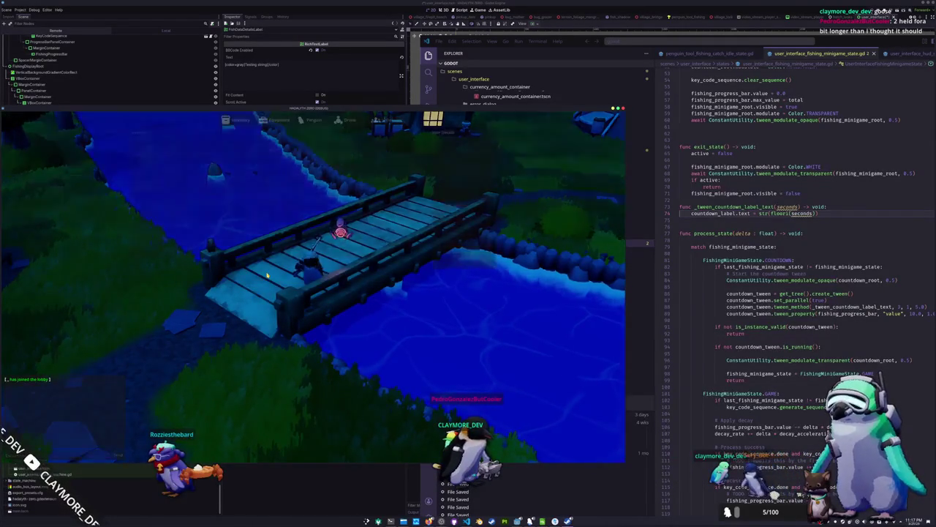
key("i")
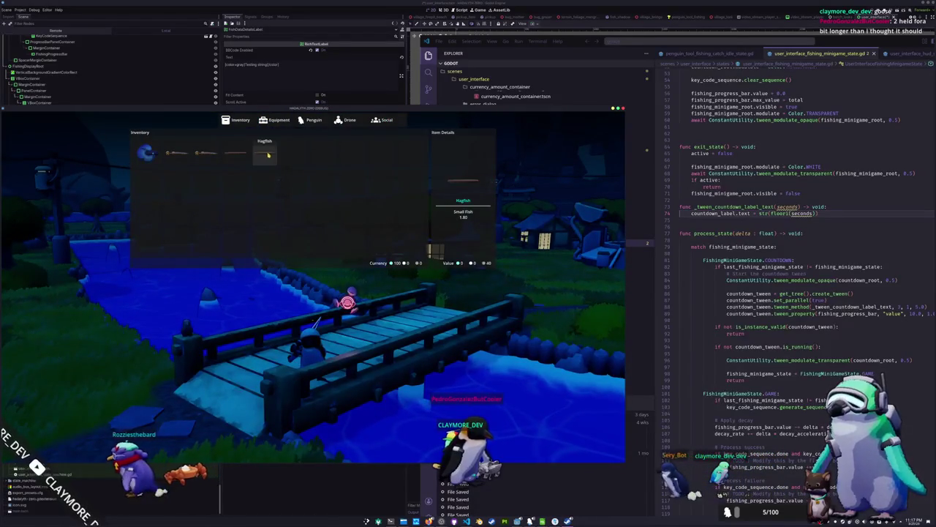
key("i")
key("Escape")
left_click(310, 300)
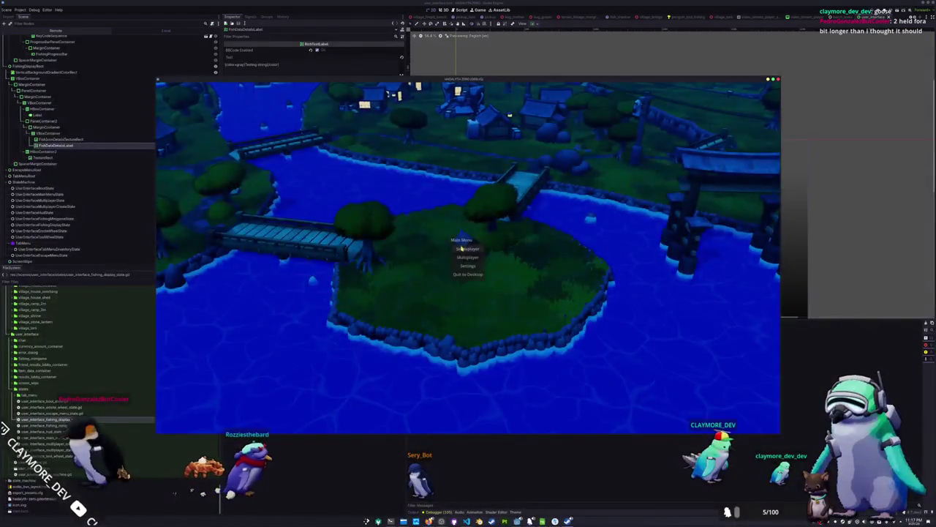
- Start a singleplayer game and drop the Hagfish from the inventory
left_click(466, 250)
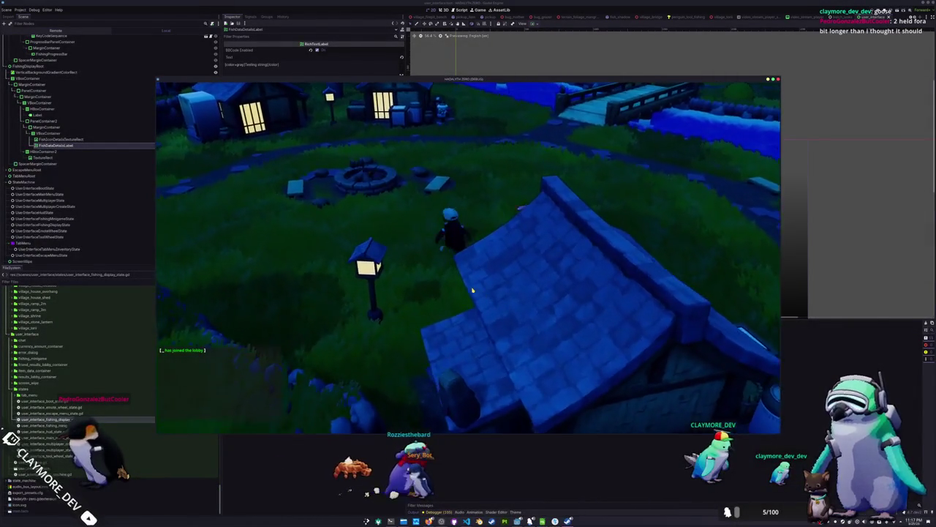
key("Tab")
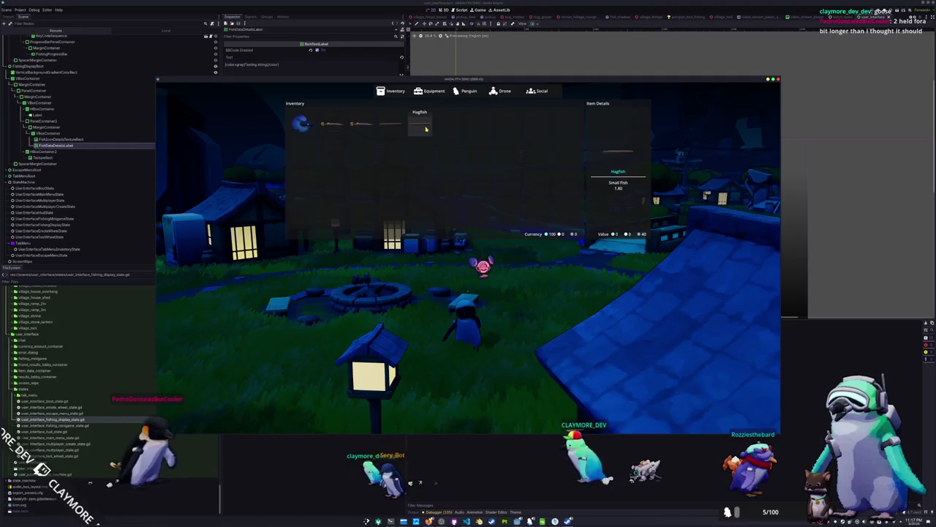
left_click(432, 160)
key("Tab")
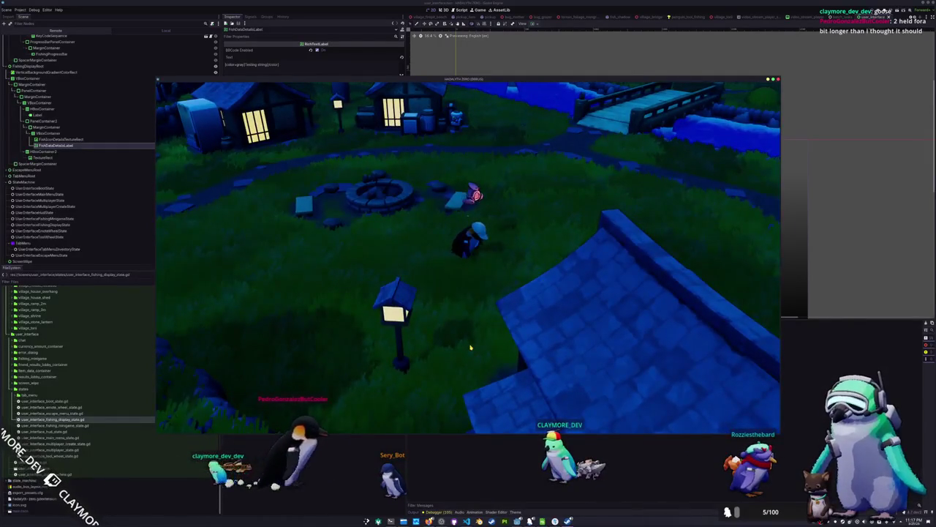
key("Tab")
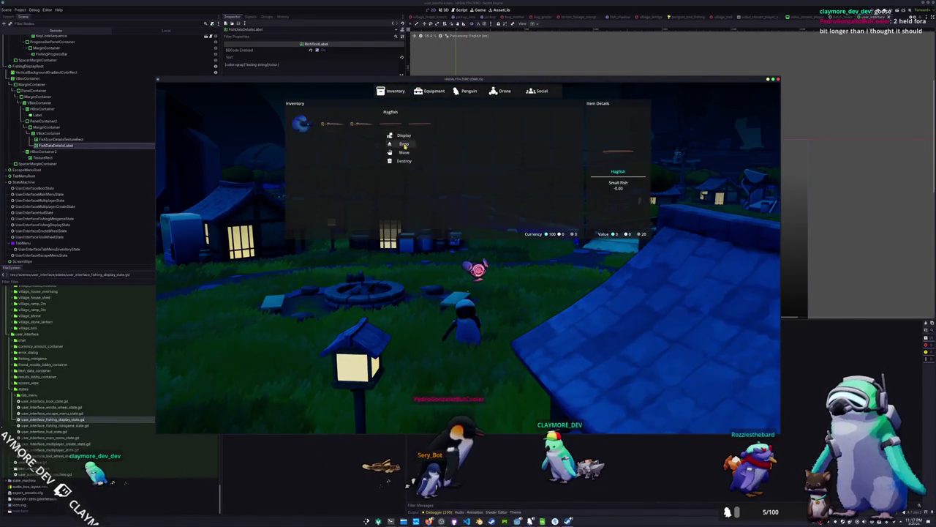
left_click(428, 144)
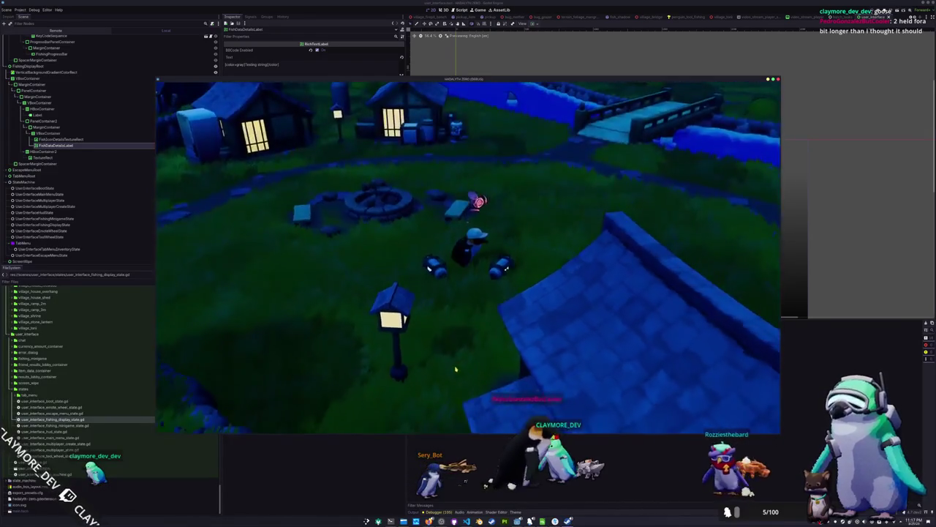
- Walk the penguin across the village to the riverbank by the bridge and cast the line
key("a")
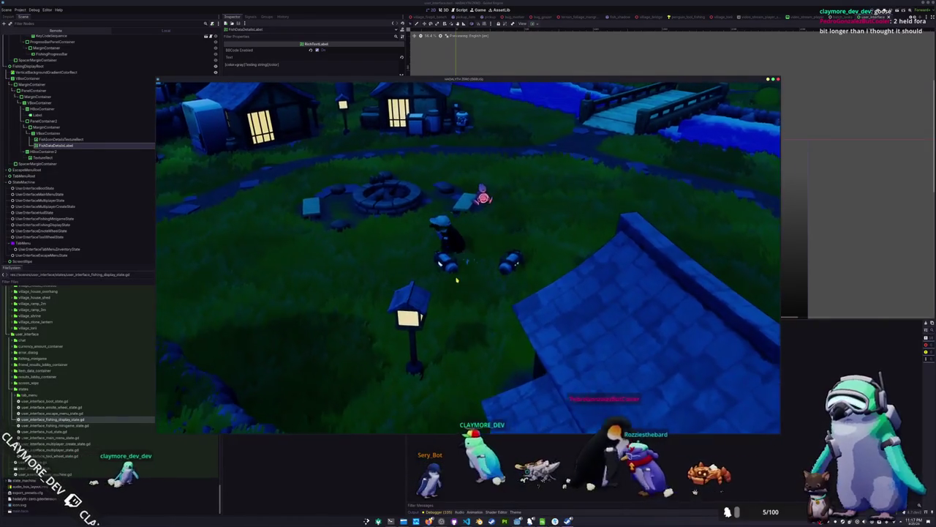
key("Tab")
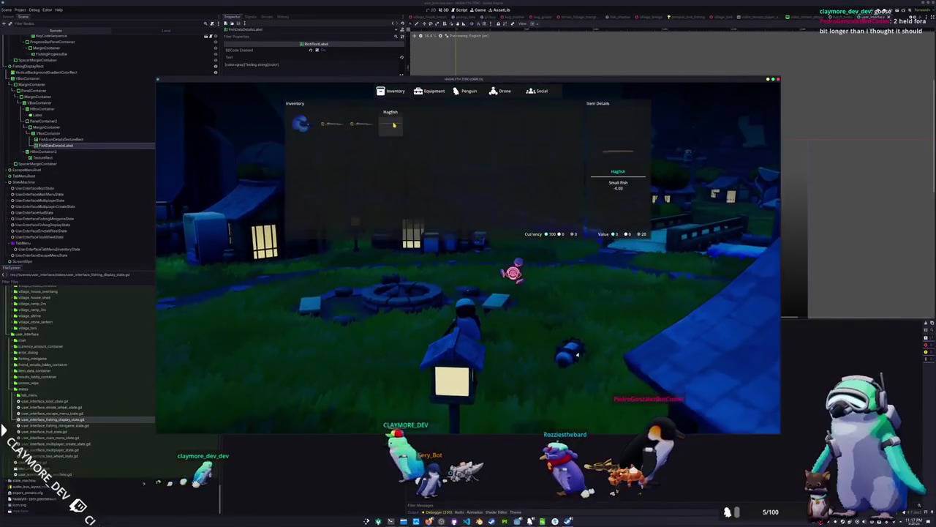
key("Tab")
key("d")
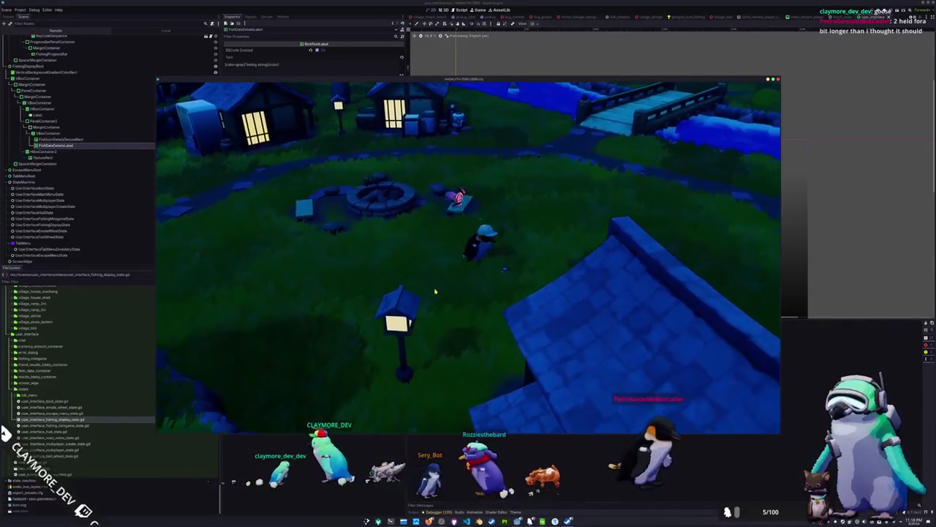
key("Tab")
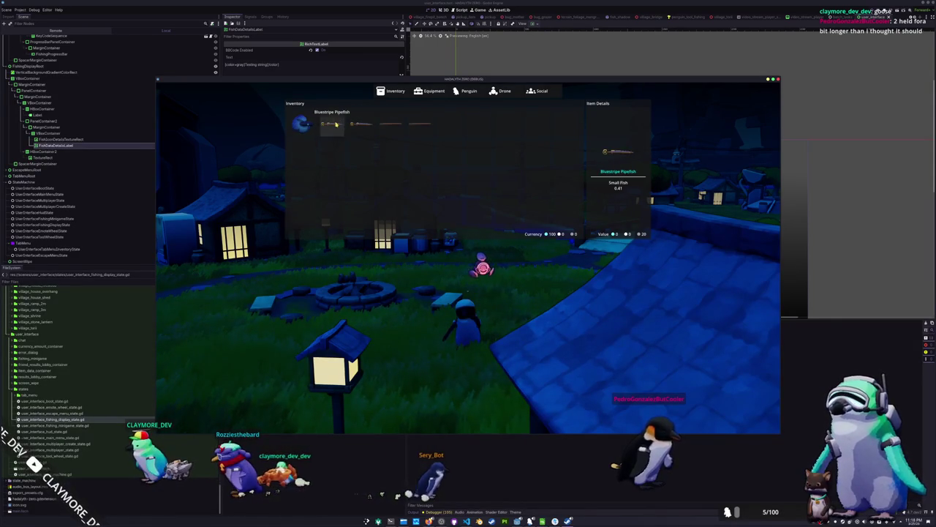
key("Tab")
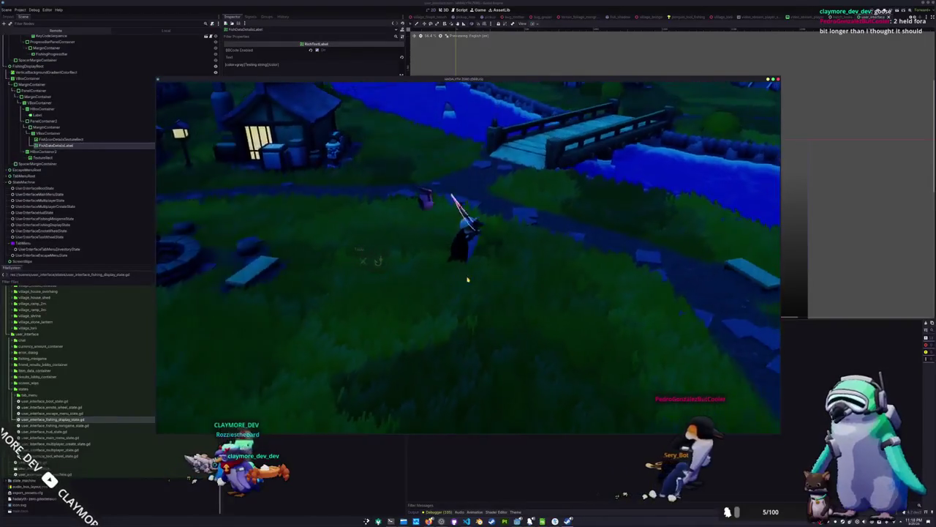
key("w")
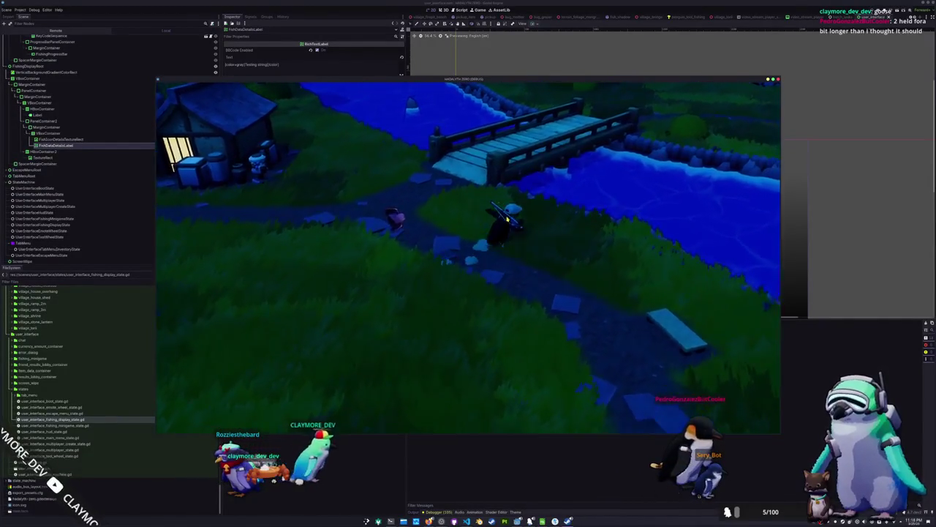
left_click(484, 204)
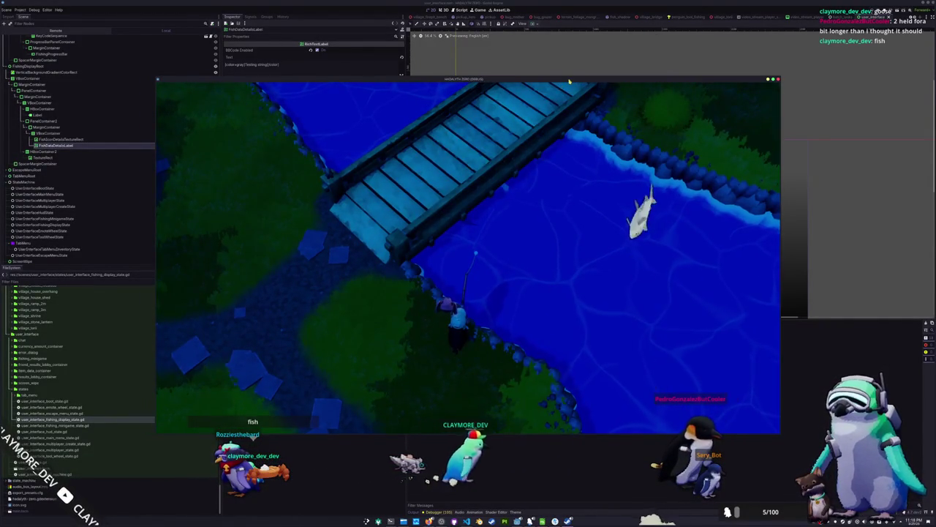
left_click_drag(560, 79, 294, 62)
key("alt+Tab")
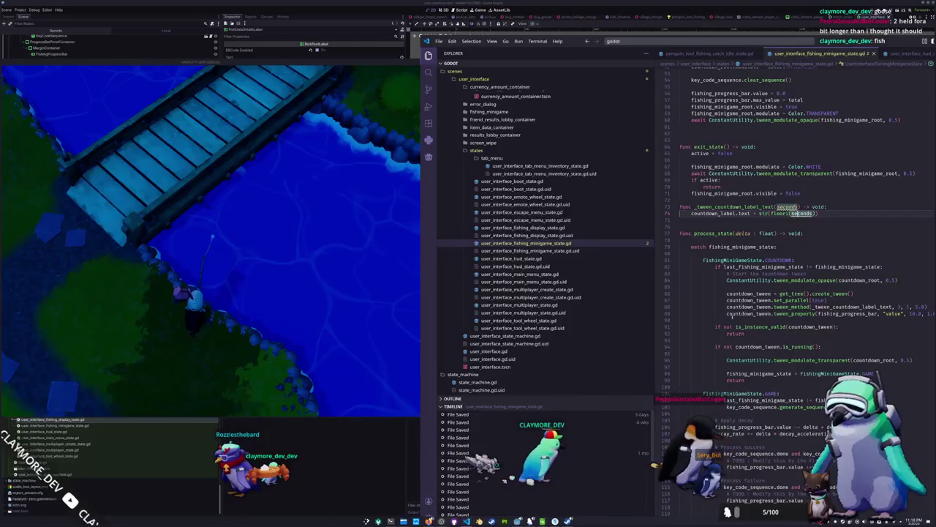
- Look at the countdown tween code on line 88, then return to the running game
left_click(730, 308)
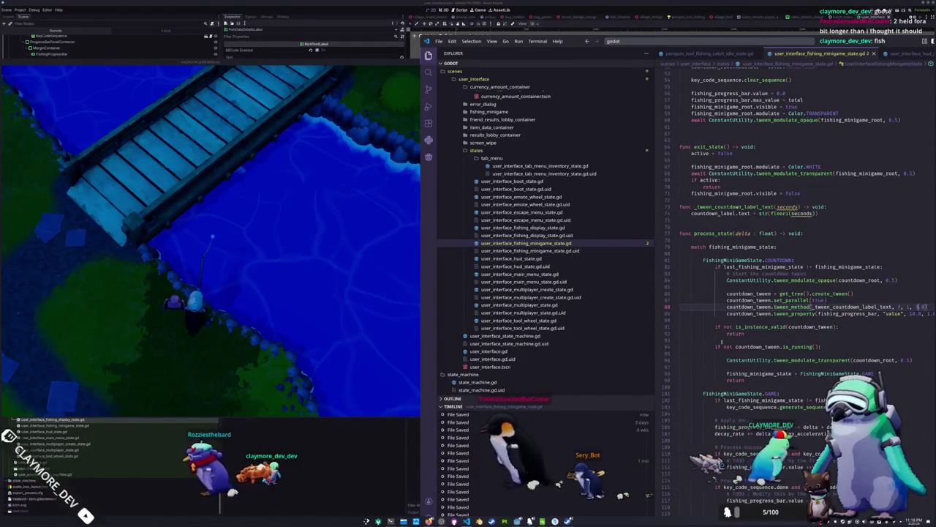
key("F5")
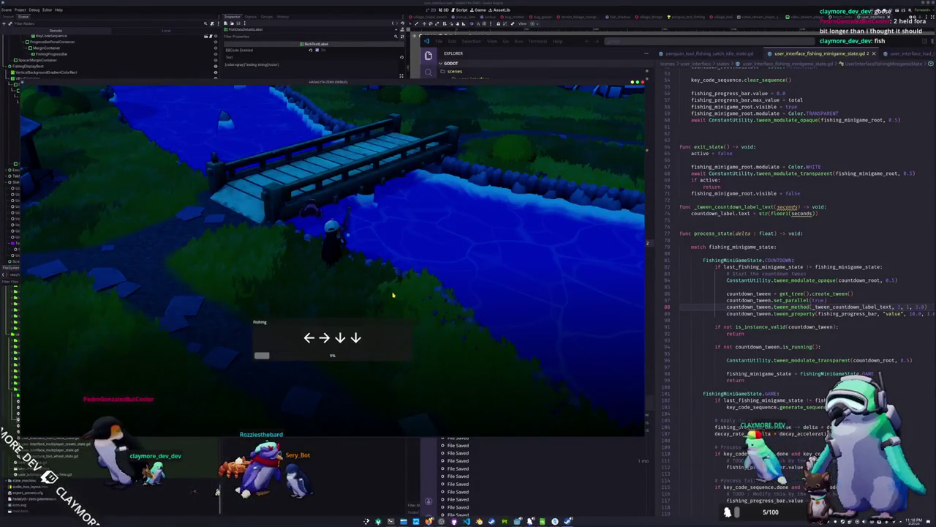
- Enter the minigame's four arrow sequences to land a Clown Fish rated Small Fish 0.51
key("Left")
key("Right")
key("Down")
key("Down")
key("Right")
key("Up")
key("Down")
key("Down")
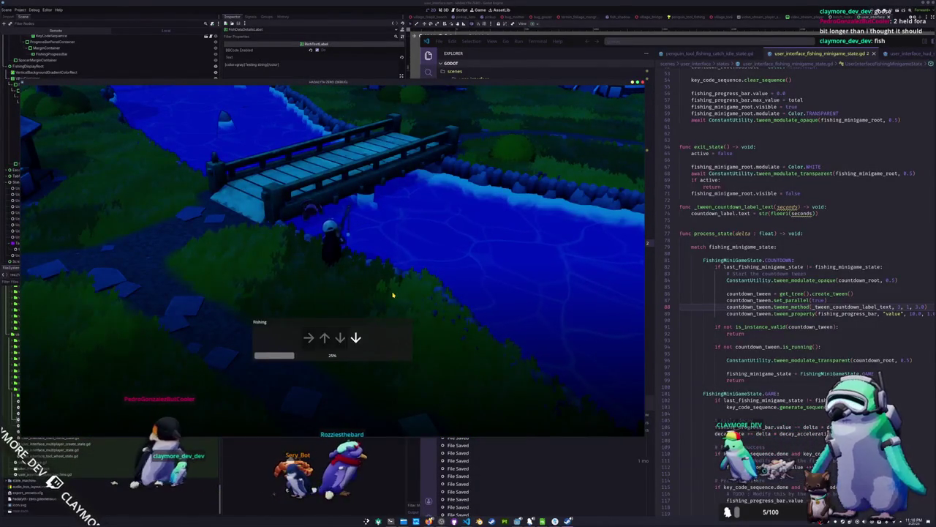
key("Down")
key("Up")
key("Left")
key("Left")
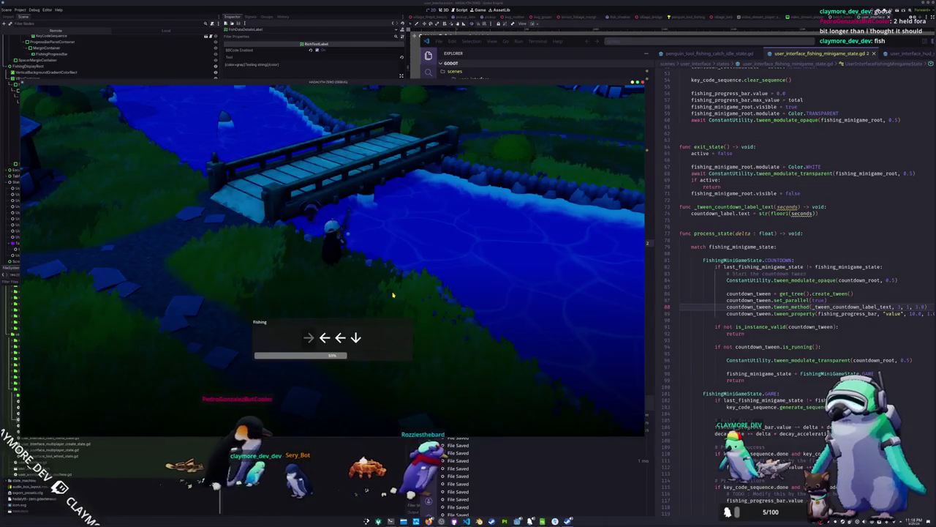
key("Right")
key("Left")
key("Left")
key("Down")
key("Down")
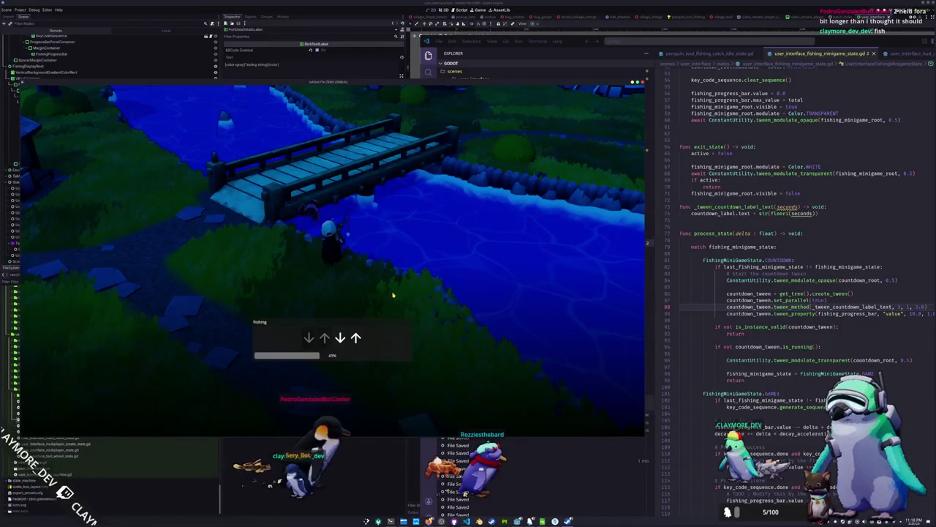
key("Up")
key("Left")
key("Right")
key("Up")
key("Up")
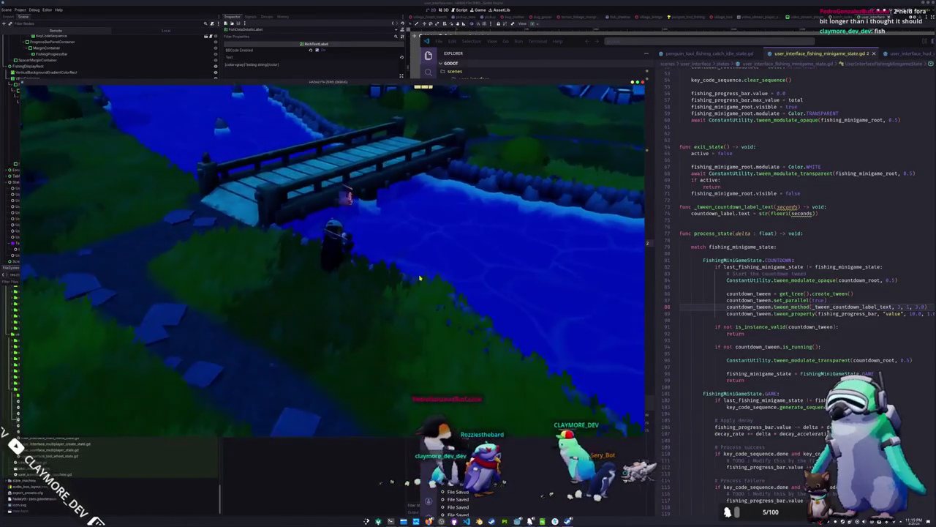
left_click(757, 327)
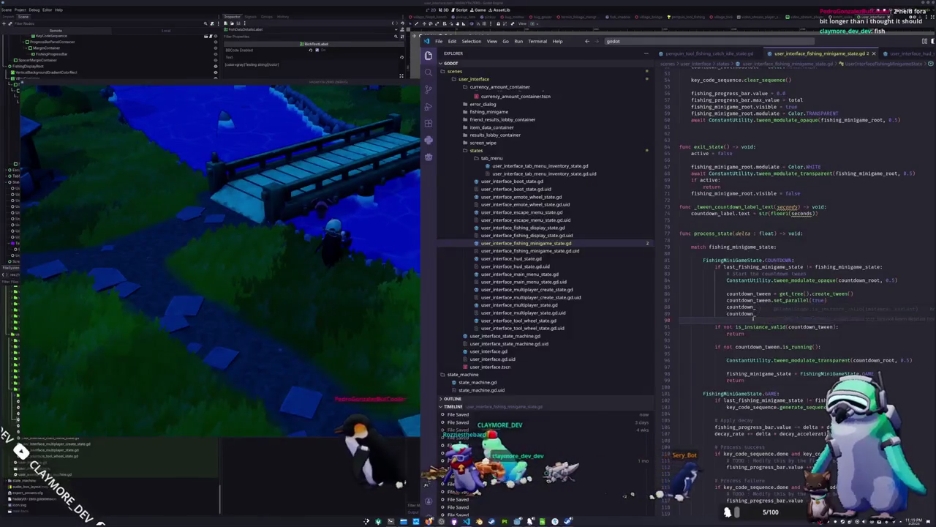
- Accept the Copilot tween suggestion on lines 89–90 of the minigame script
key("Tab")
scroll(735, 55, "up", 5)
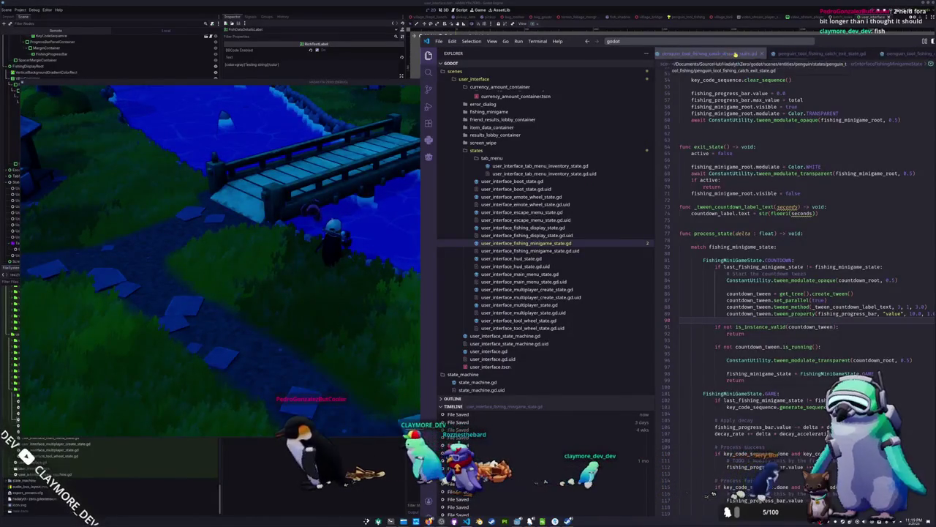
scroll(713, 207, "down", 5)
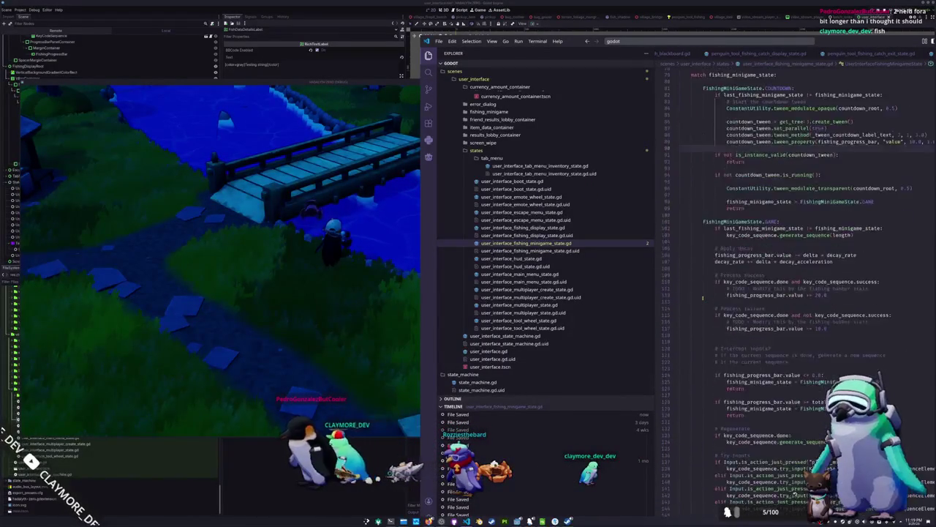
scroll(713, 207, "up", 2)
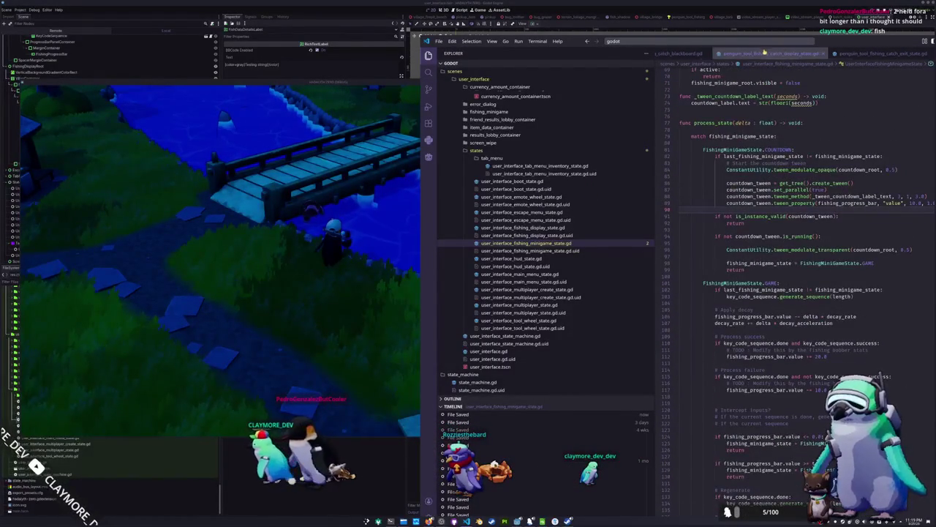
scroll(526, 231, "up", 15)
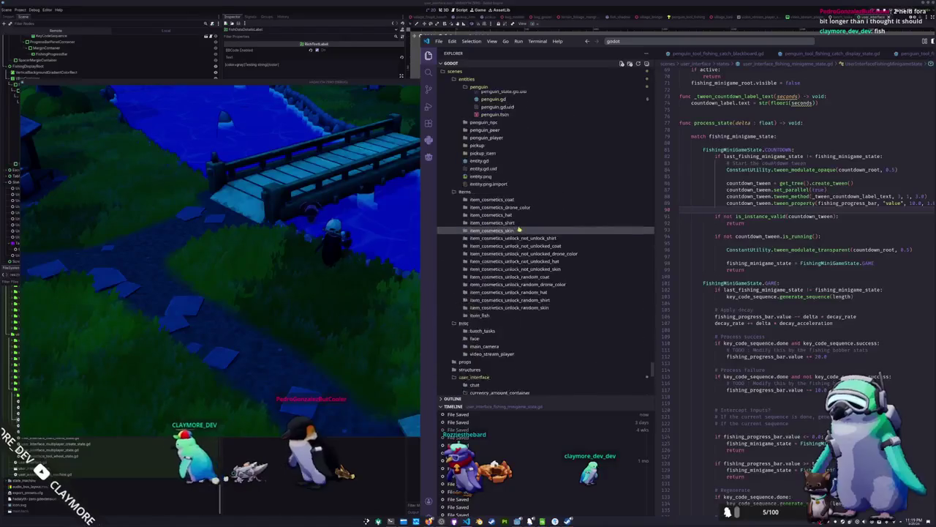
scroll(532, 244, "up", 10)
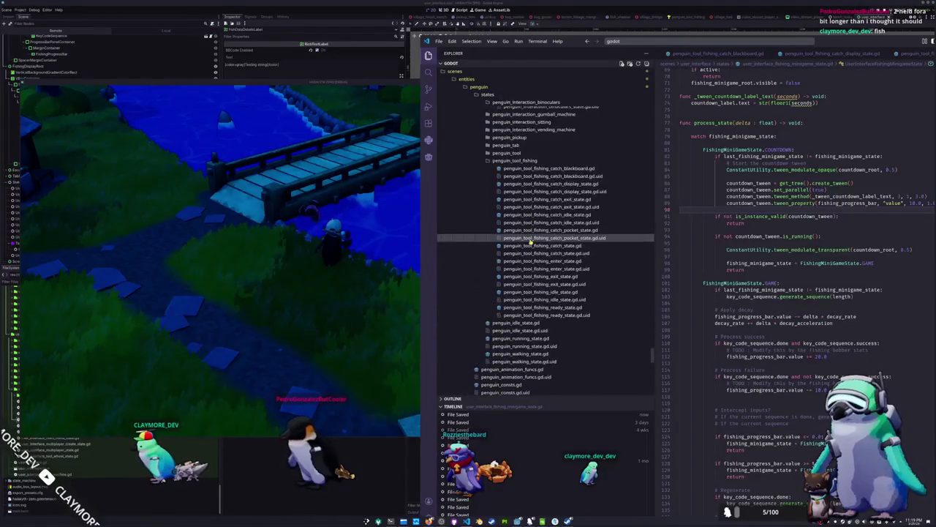
- In the catch idle state script, replace randfn(1.0, 1.0) with randf_range(0.8, 1.2)
left_click(542, 251)
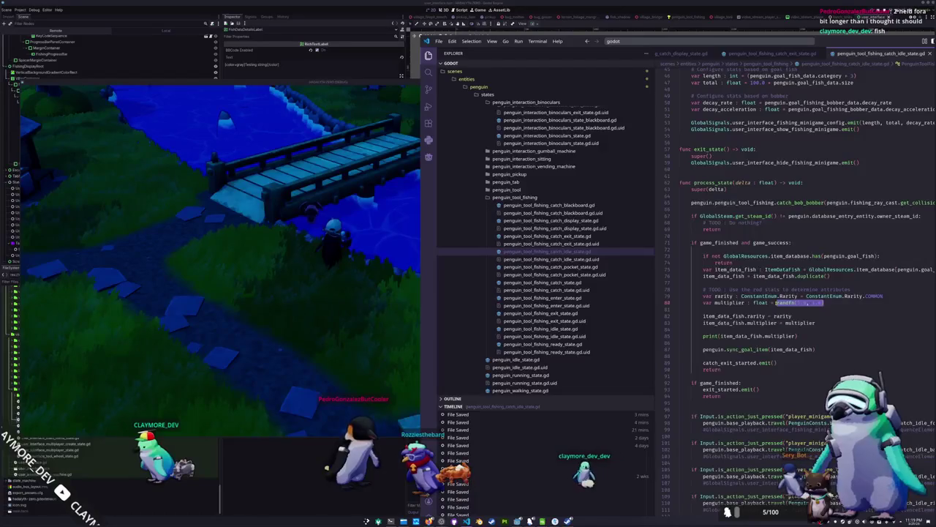
type("randf_range(")
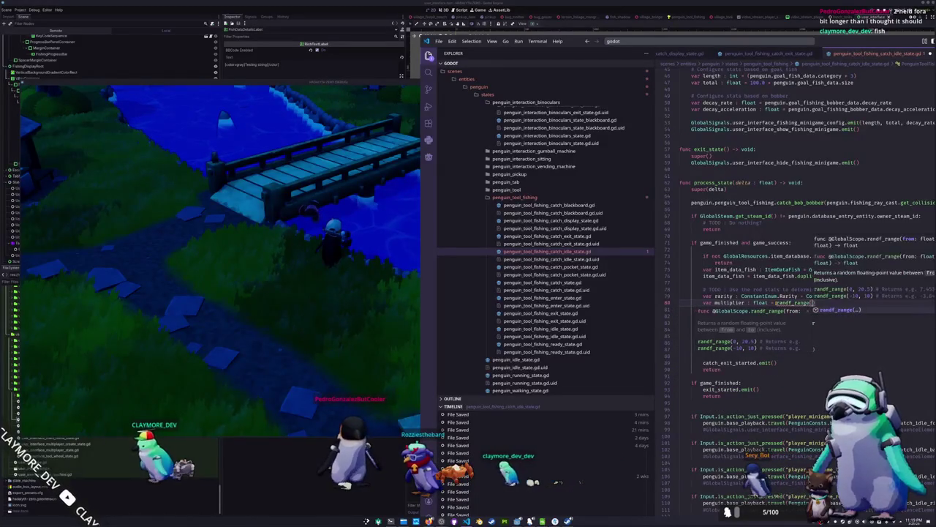
type("0.8, 1.2")
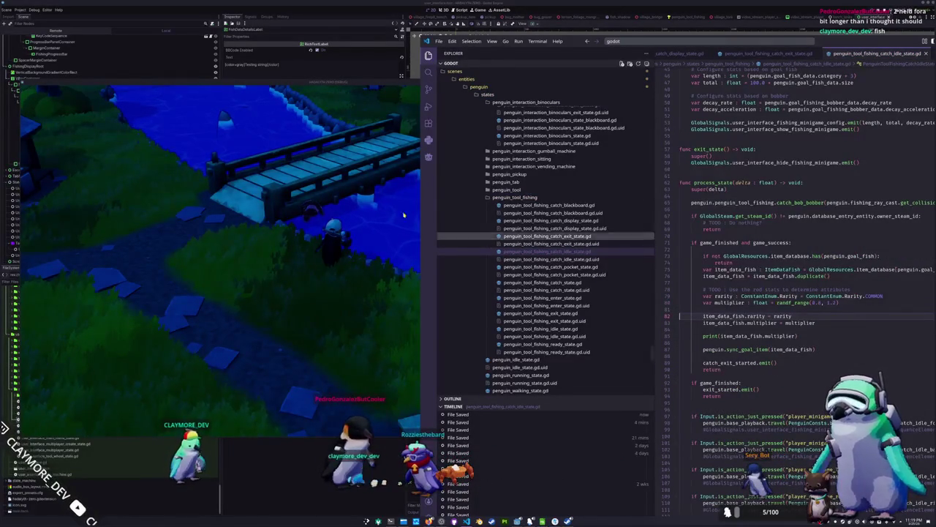
left_click(391, 92)
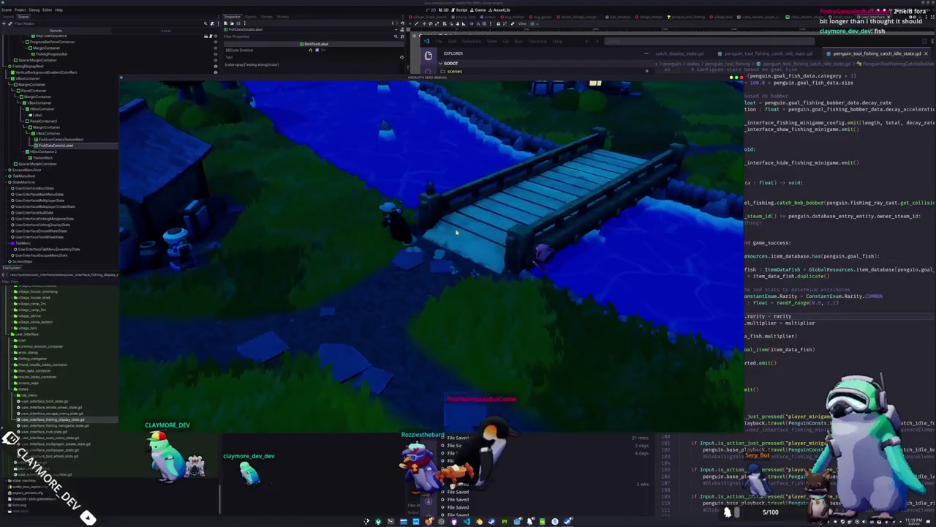
- Walk the penguin along the riverbank to the water's edge and cast the line
key("w")
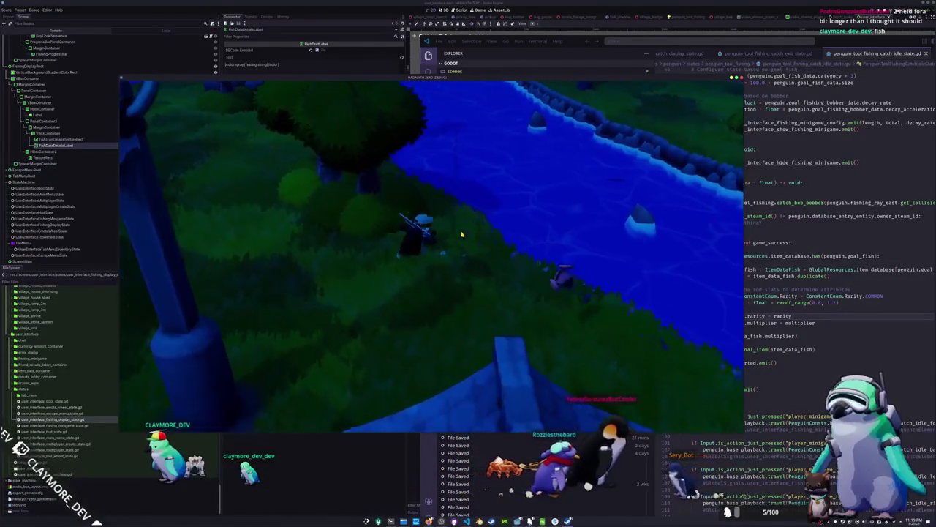
key("w")
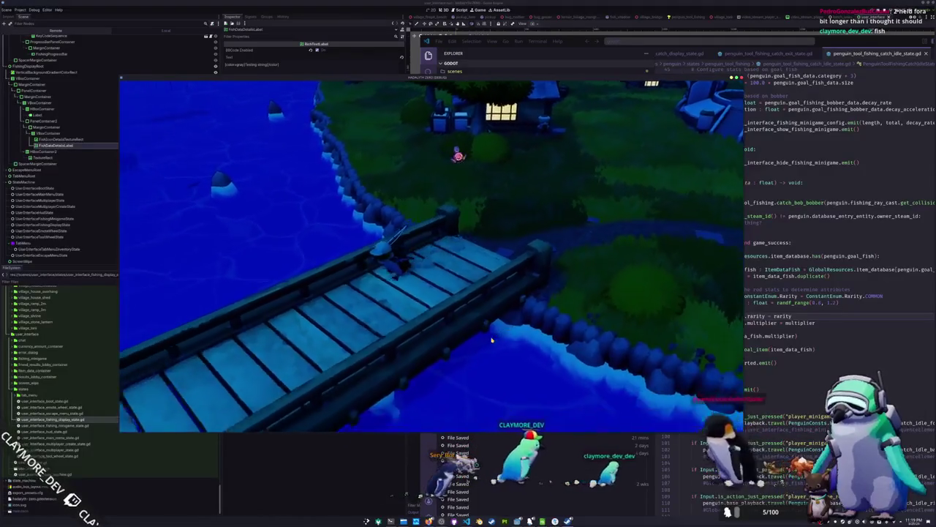
key("a")
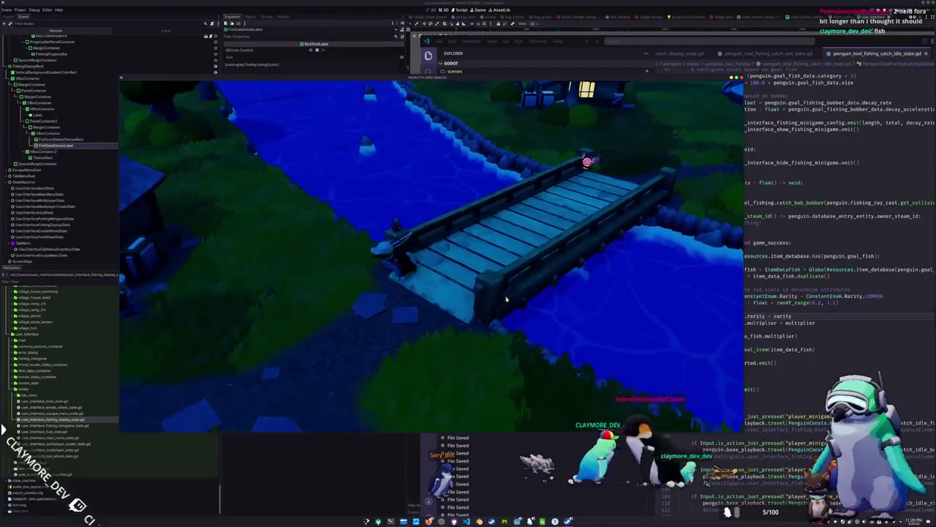
key("a")
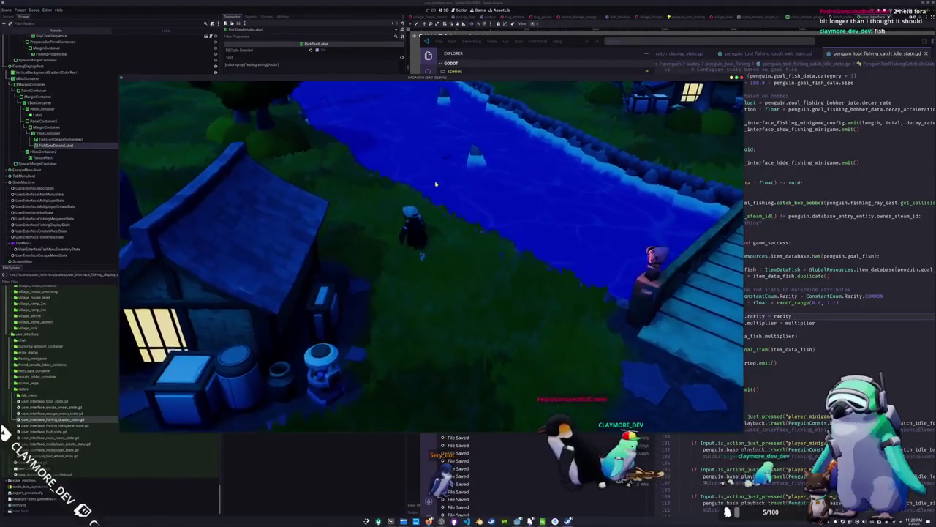
key("w")
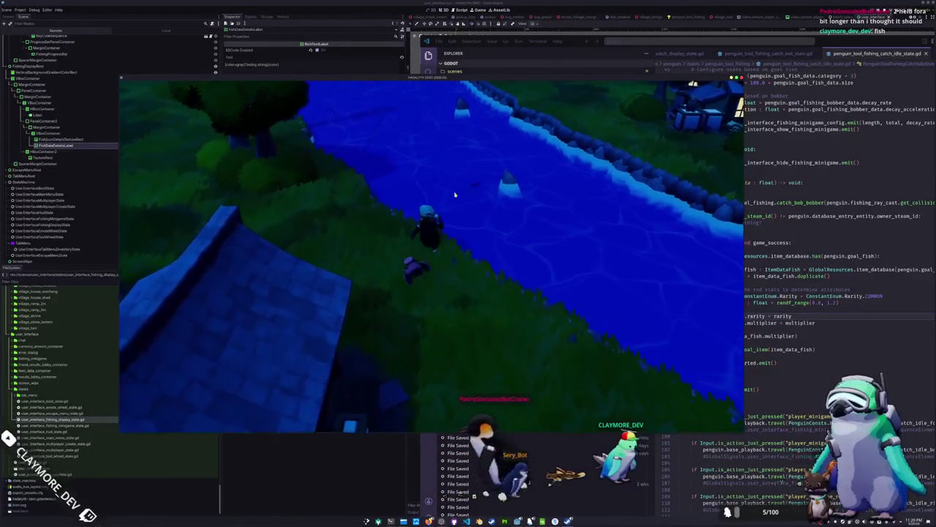
left_click(460, 198)
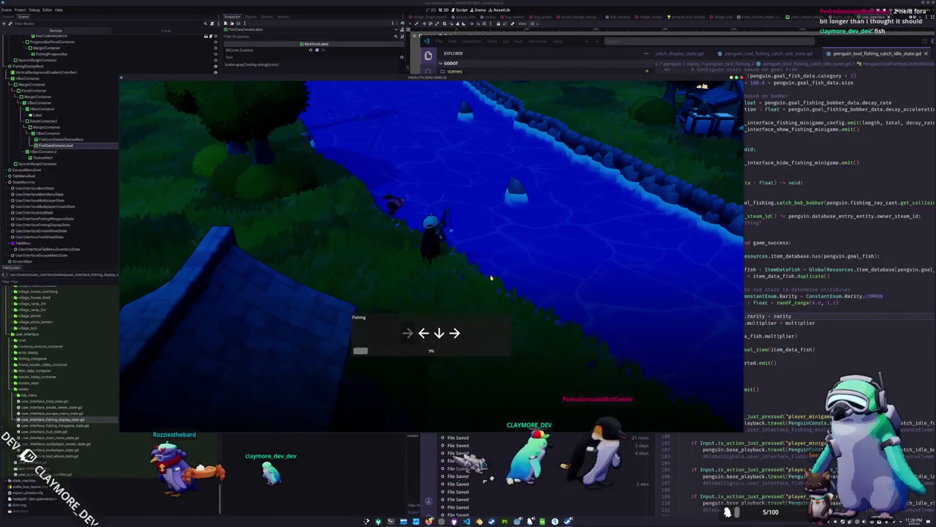
- Win the arrow-key minigame to land a Sea Pork rated 1.32, then switch to player.cfg
key("Right")
key("Left")
key("Down")
key("Right")
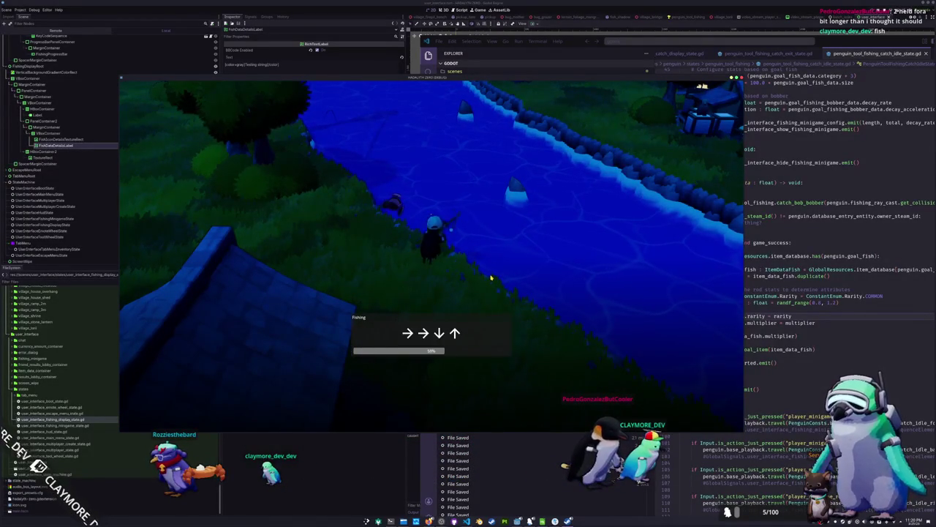
key("Down")
key("Up")
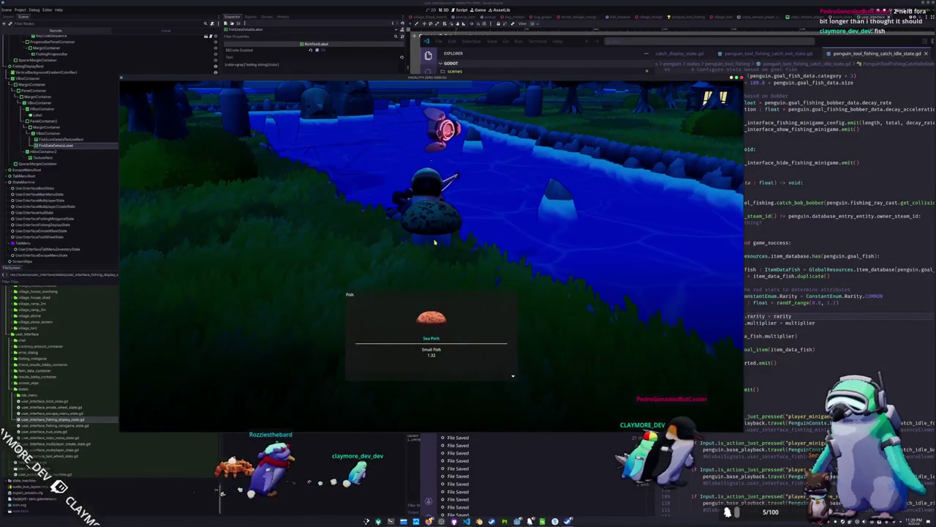
left_click(556, 325)
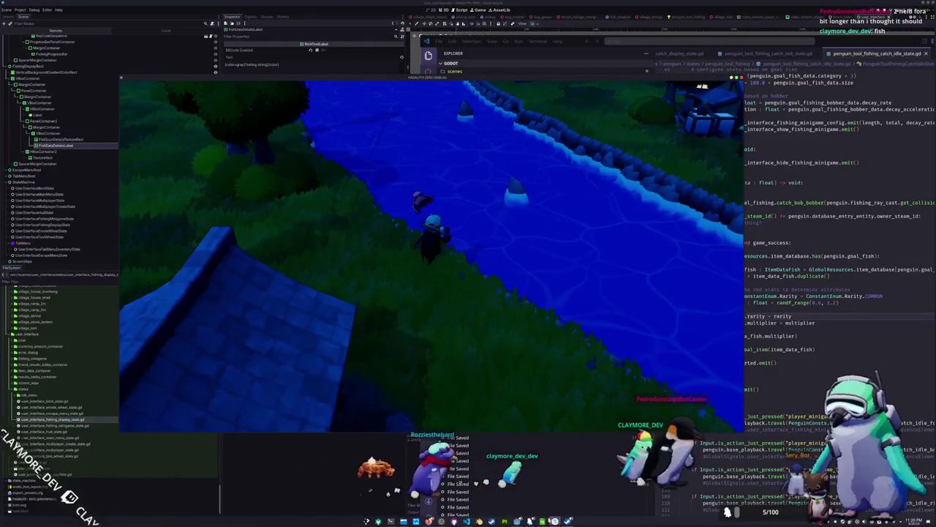
key("alt+Tab")
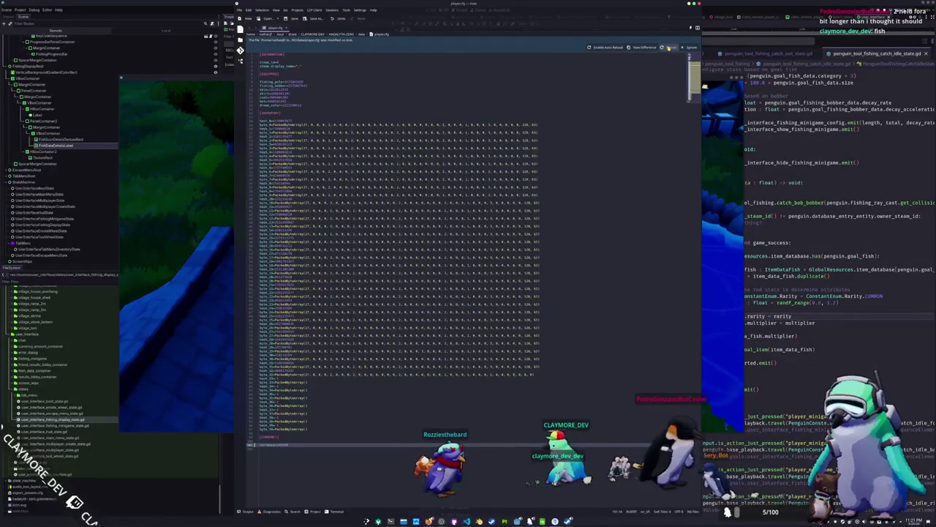
- Reload player.cfg from disk, check the in-game inventory, and return to the file
left_click(670, 47)
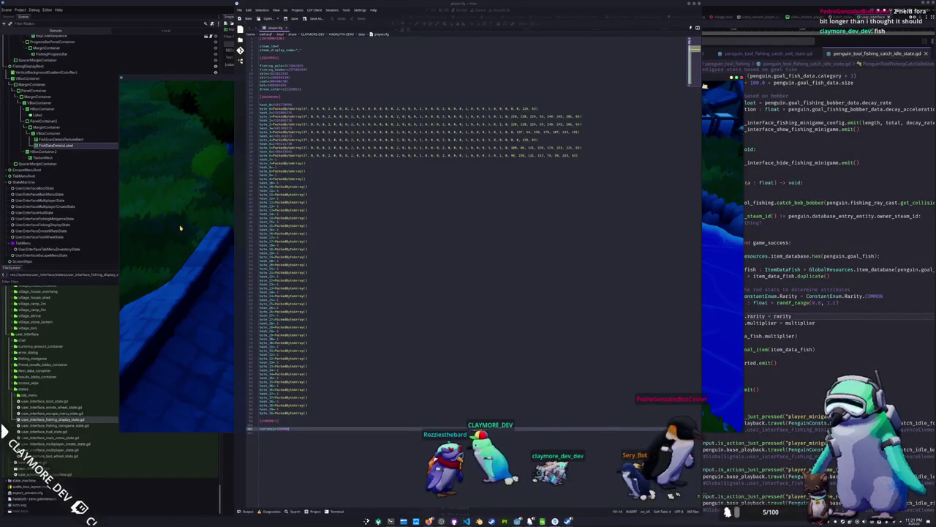
left_click(180, 228)
key("Tab")
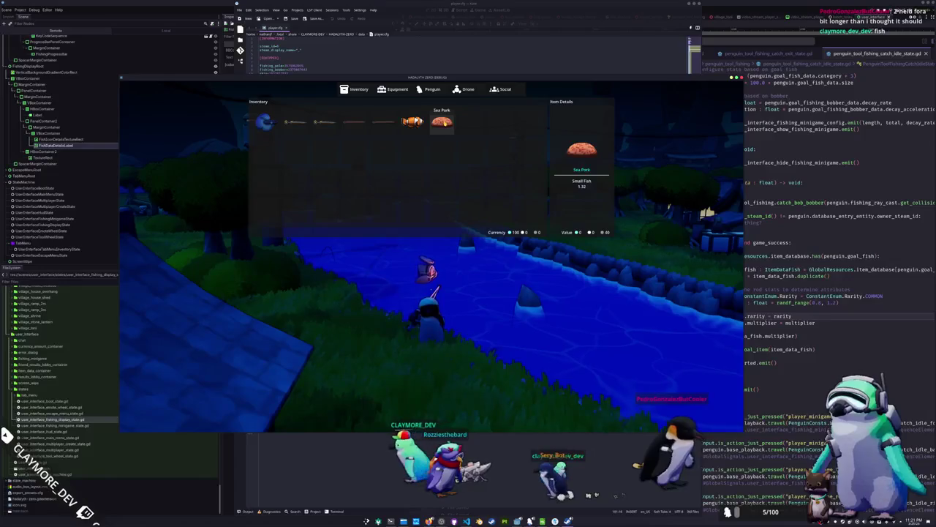
key("Tab")
key("alt+Tab")
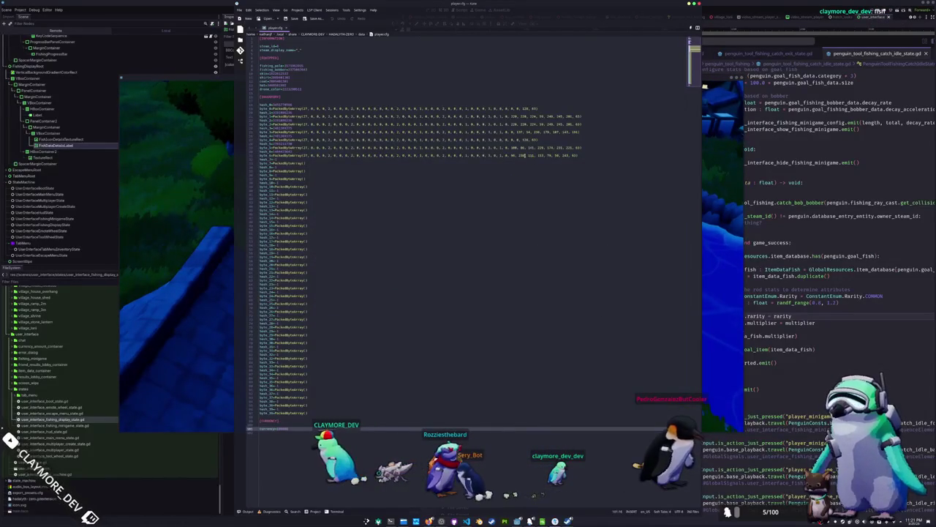
- Select and compare the byte array values on line 31, then bring the game forward
left_click(302, 155)
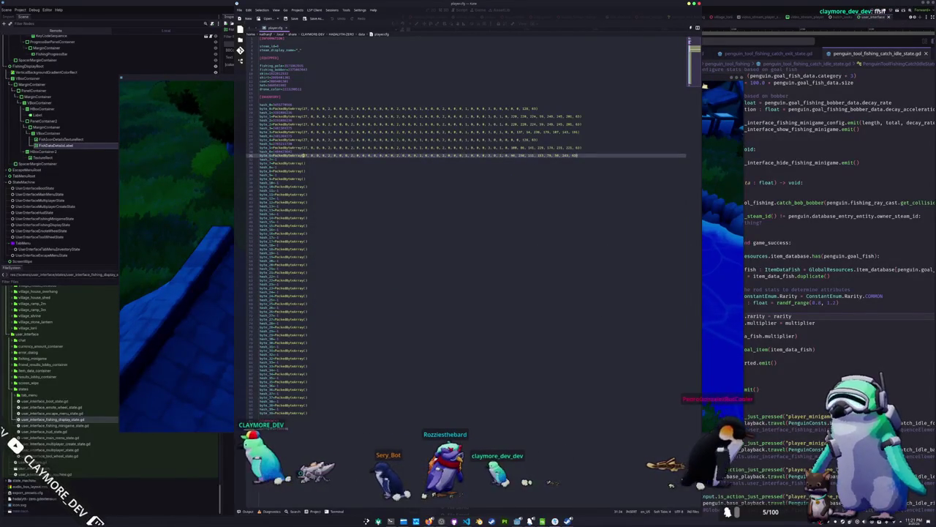
left_click(548, 155)
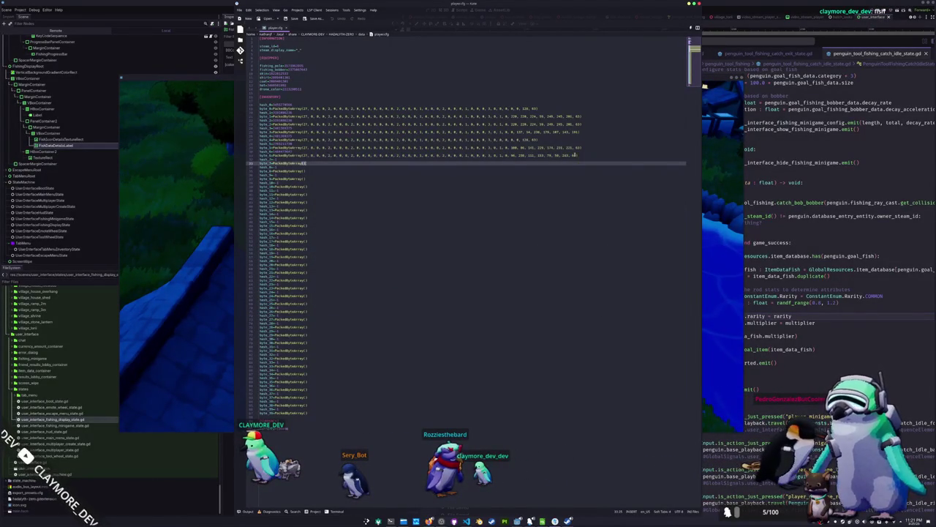
double_click(575, 155)
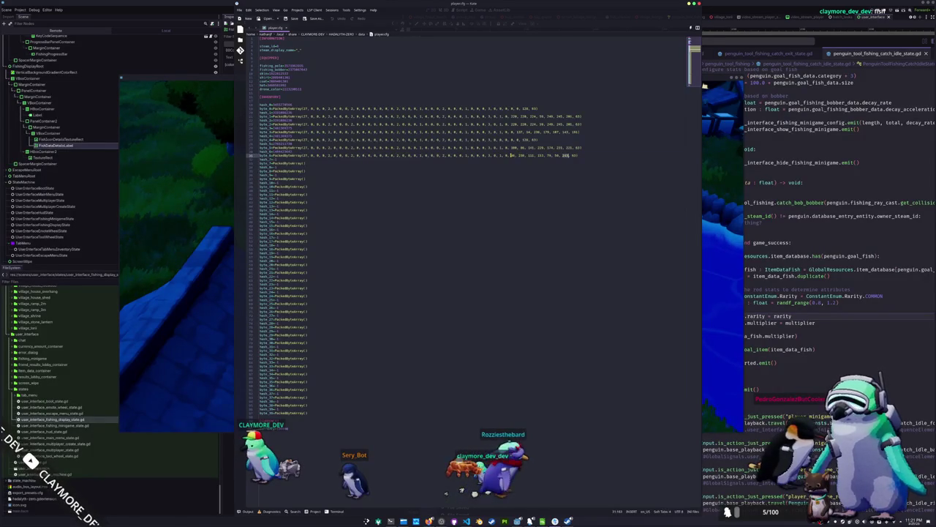
left_click_drag(512, 155, 528, 156)
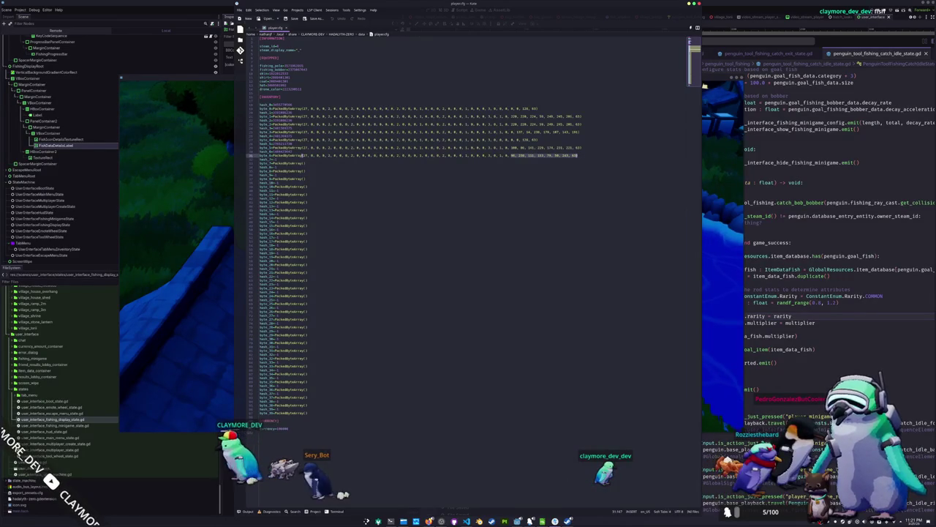
left_click(511, 156)
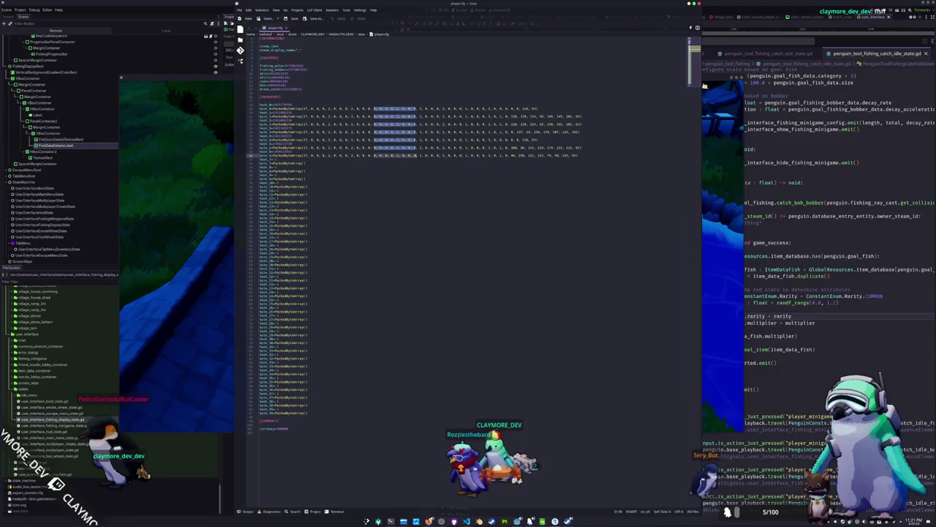
left_click_drag(473, 155, 512, 155)
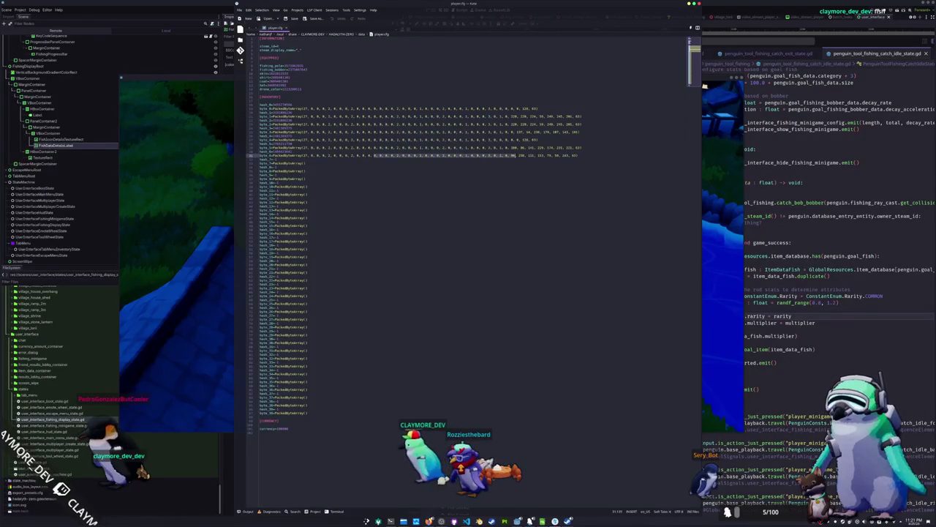
left_click(578, 155)
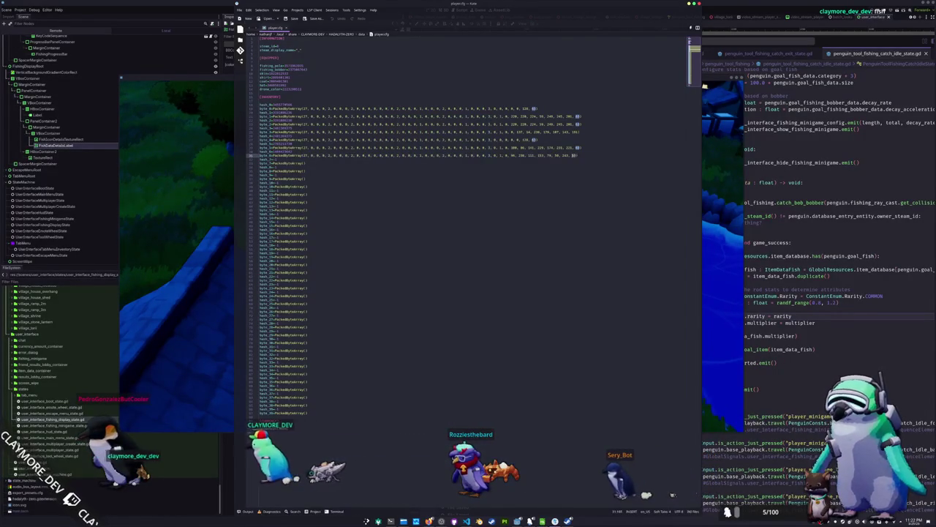
left_click(576, 155)
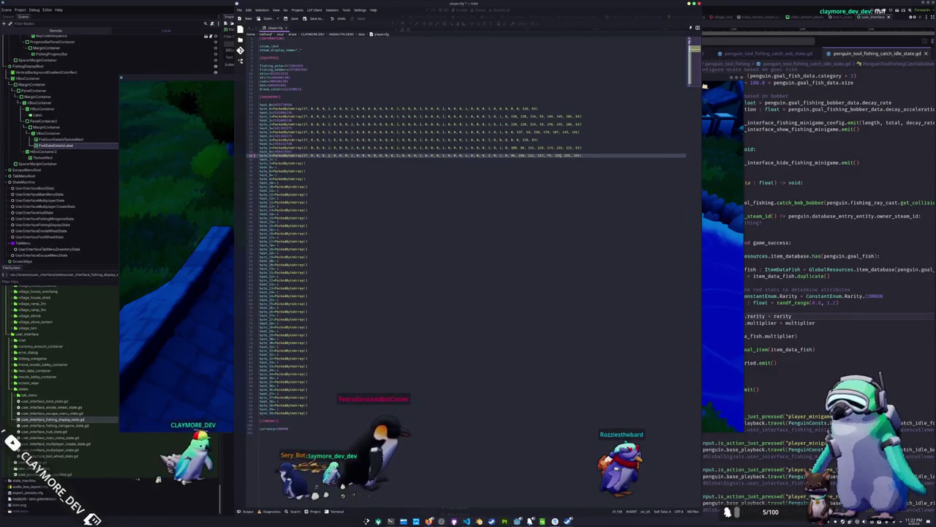
key("alt+Tab")
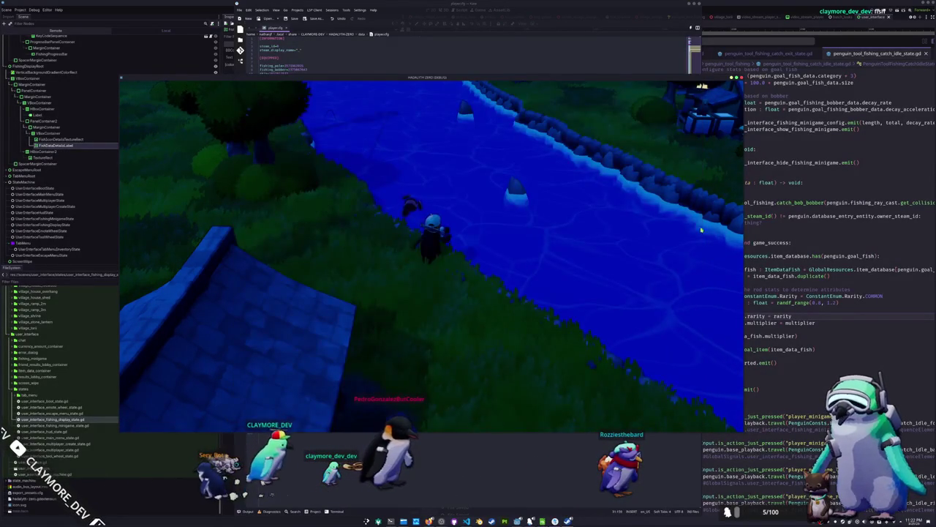
- Rerun the game in Singleplayer, then stop it and expand the global_blackboard error's stack trace
left_click(433, 267)
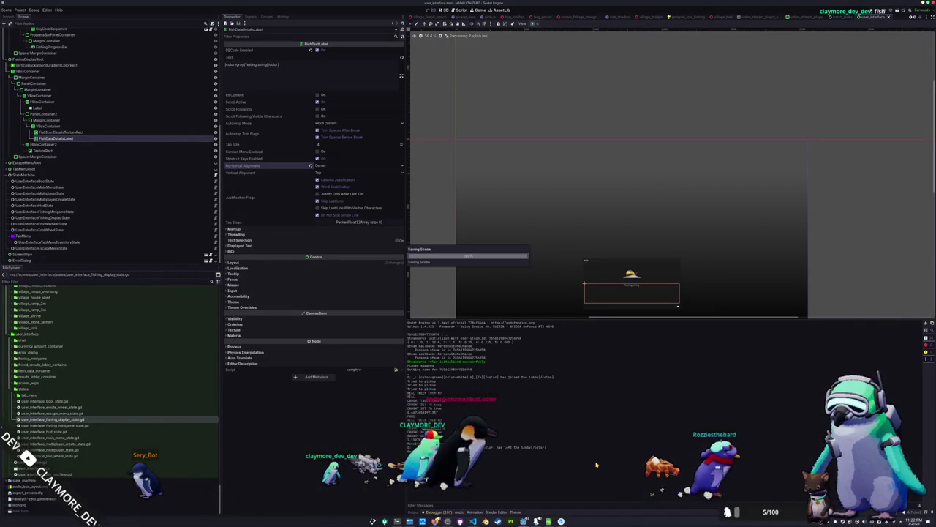
key("F5")
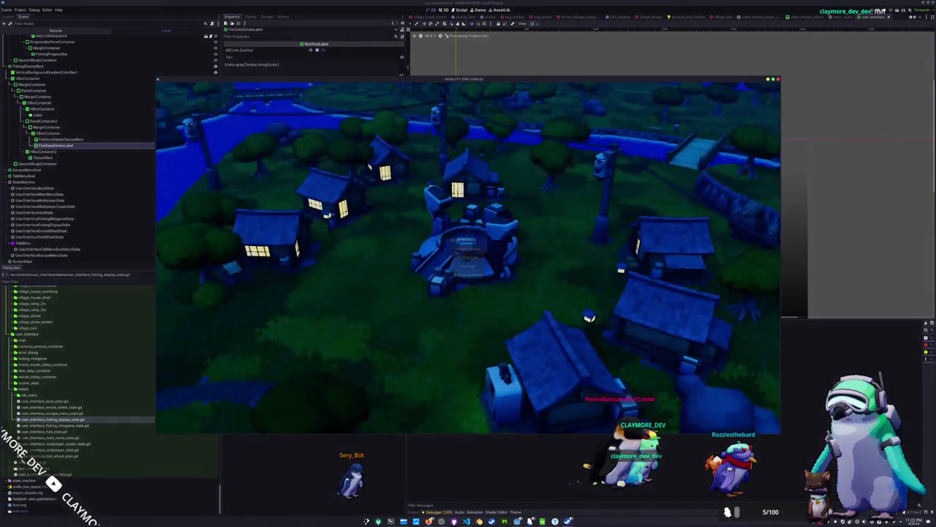
left_click(477, 248)
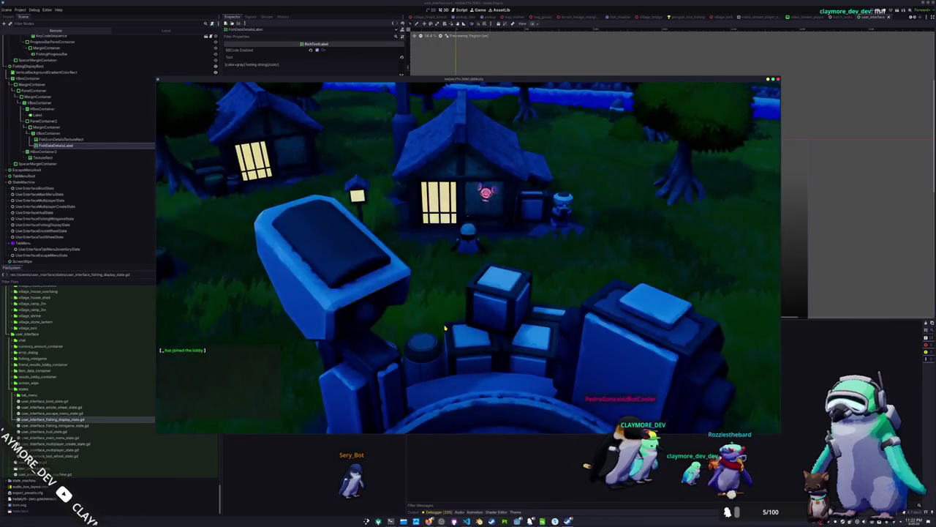
key("Tab")
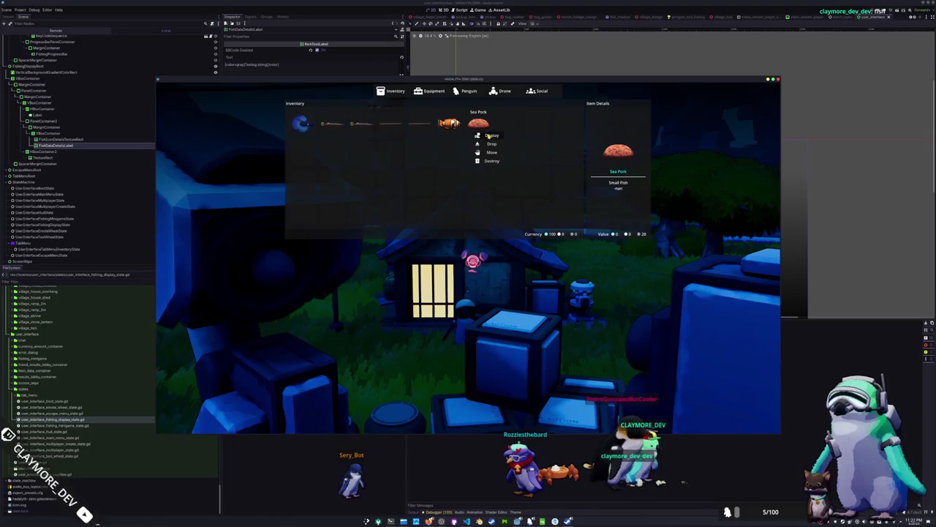
left_click(488, 136)
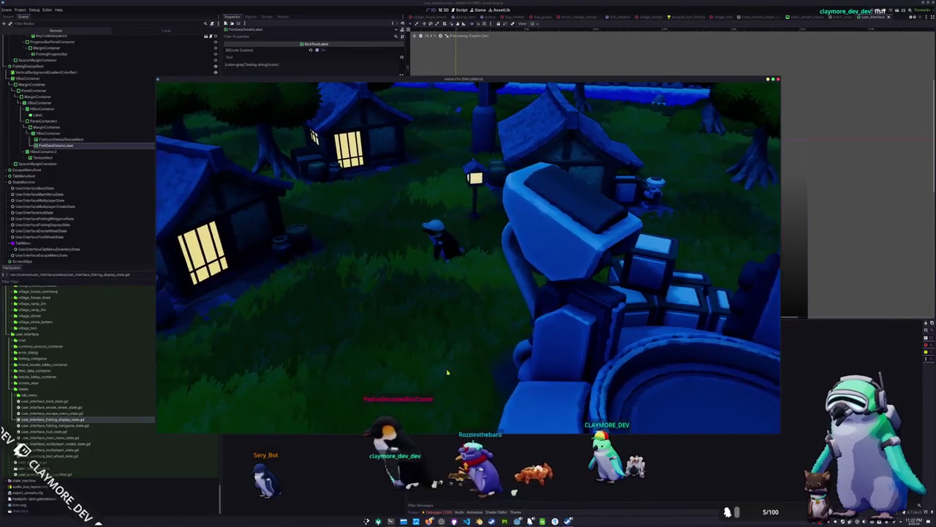
key("F8")
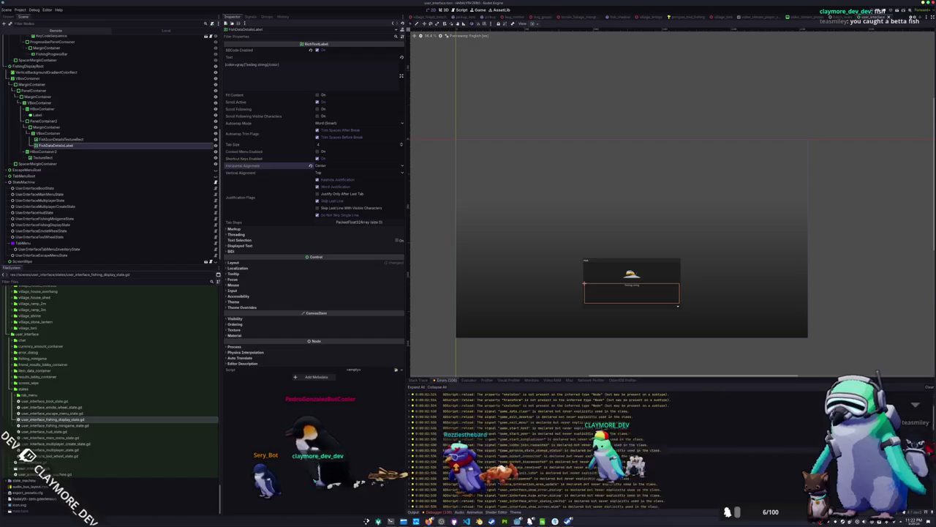
scroll(484, 500, "down", 5)
left_click(483, 504)
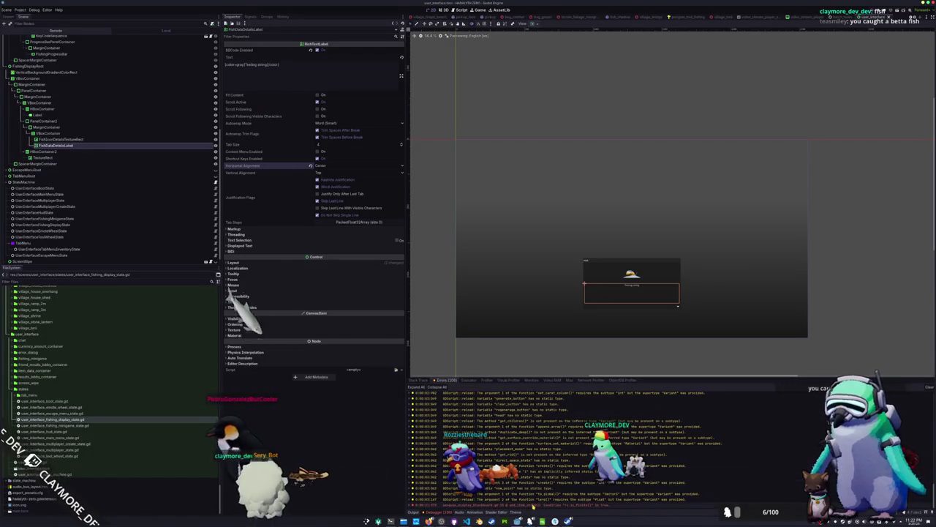
- Relaunch the game, Display the Sea Pork from the inventory, then switch to VS Code
key("F5")
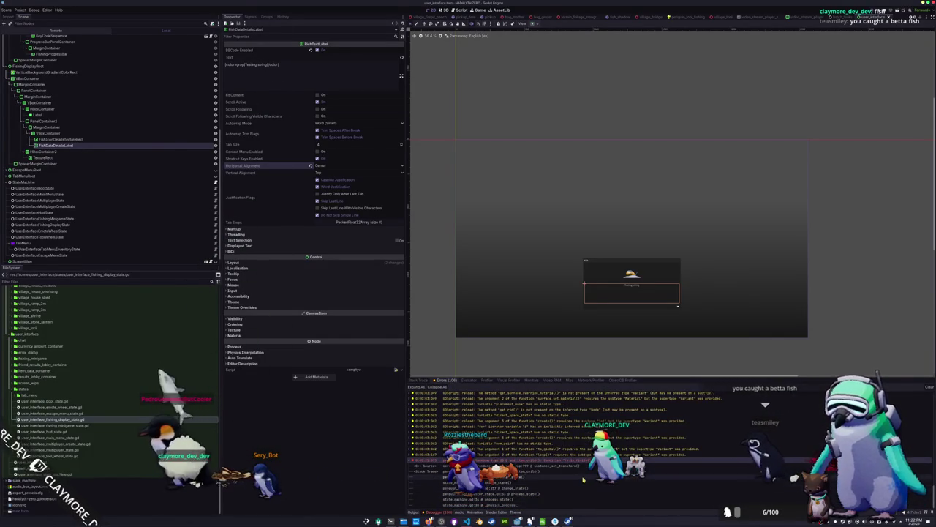
key("Tab")
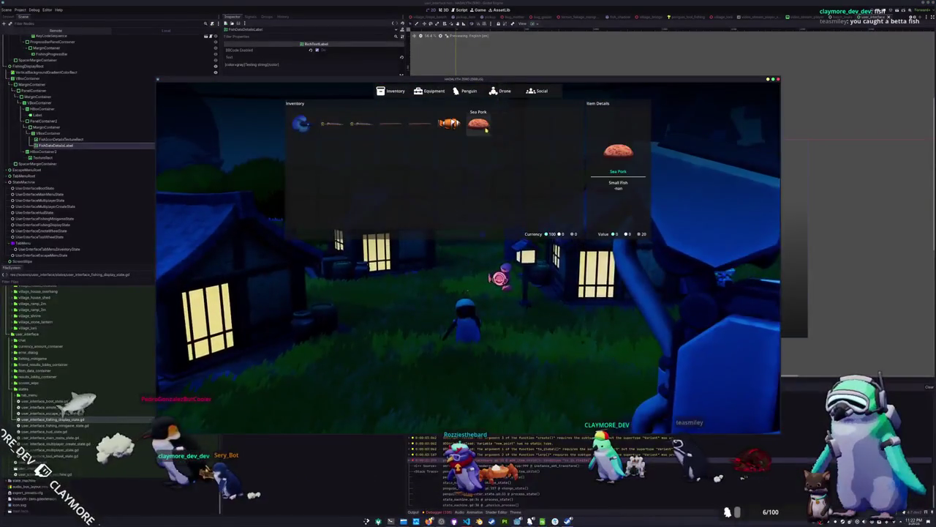
left_click(478, 123)
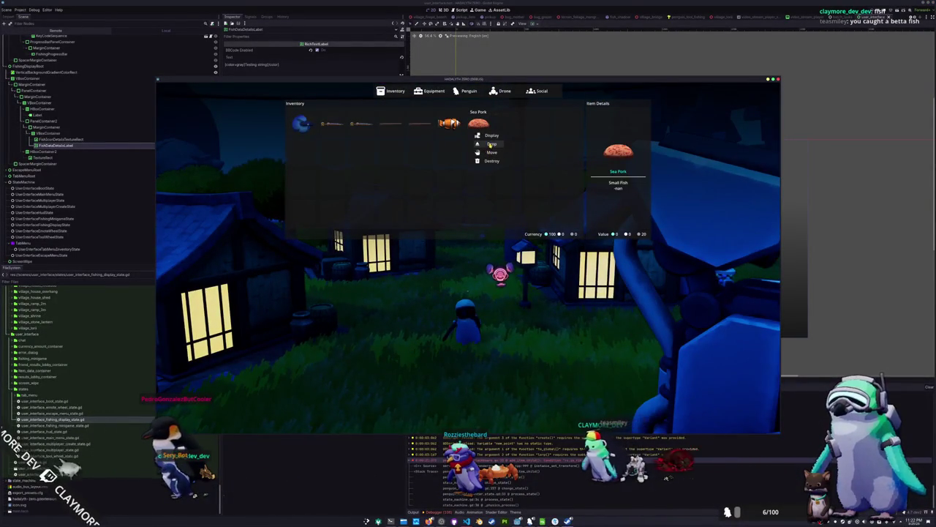
left_click(490, 136)
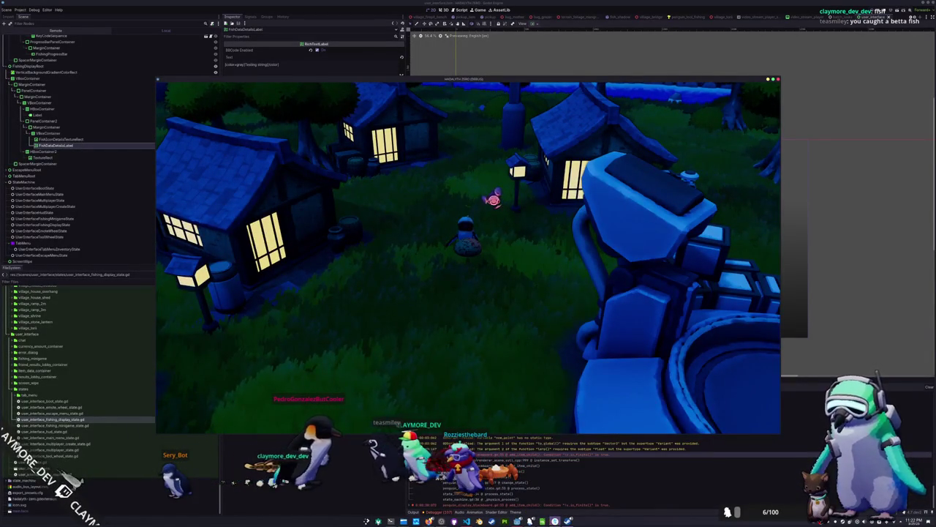
key("alt+Tab")
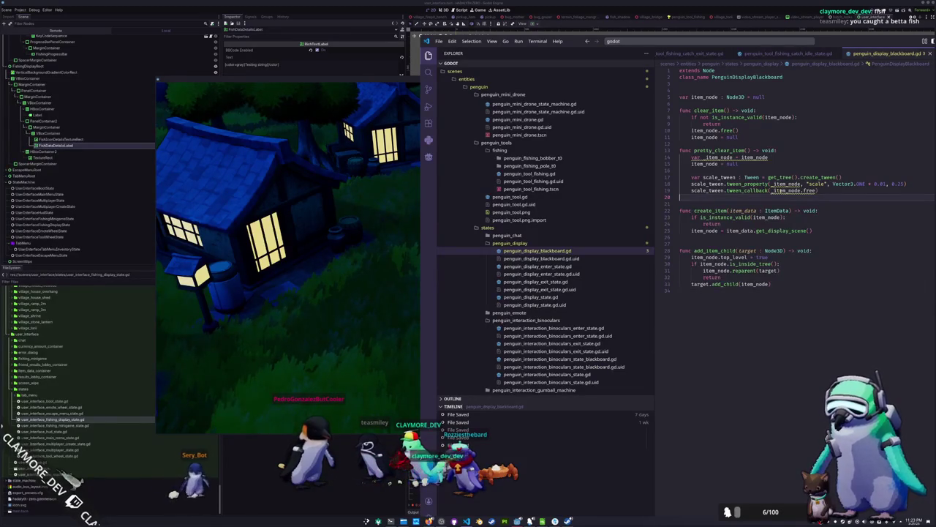
- Trace get_display_scene into item_data_fish.gd, where fish_node is scaled by Vector3.ONE * multiplier
left_click(777, 190)
mouse_move(721, 158)
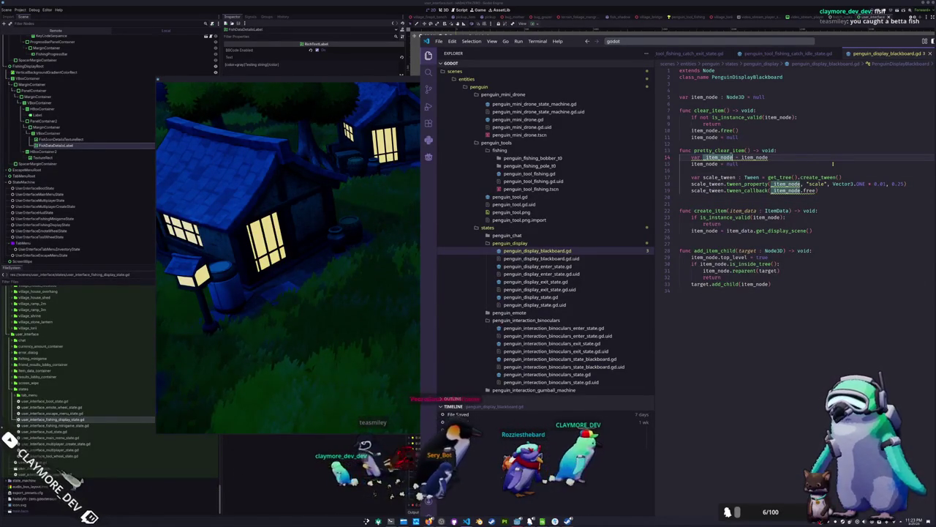
left_click(735, 157)
type(": Node3D")
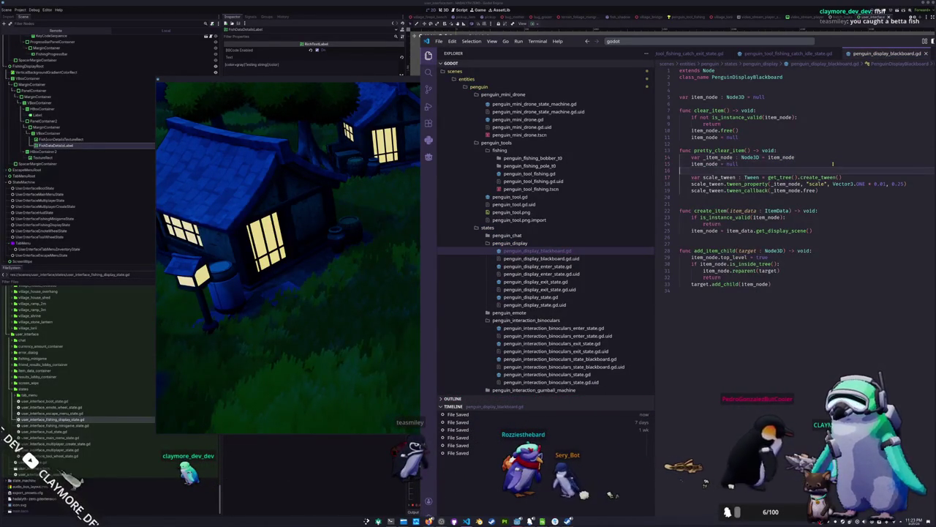
scroll(833, 164, "down", 2)
scroll(832, 164, "up", 2)
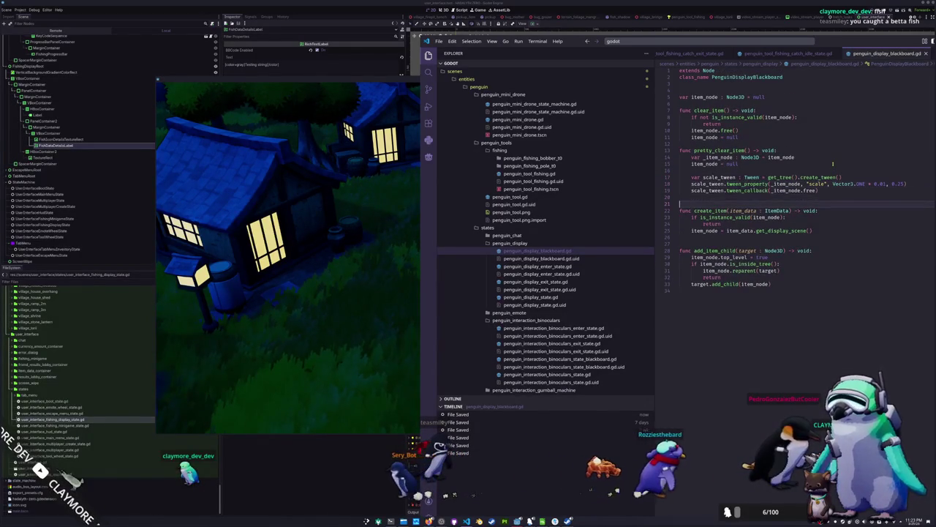
key("Down")
key("Down")
key("Down")
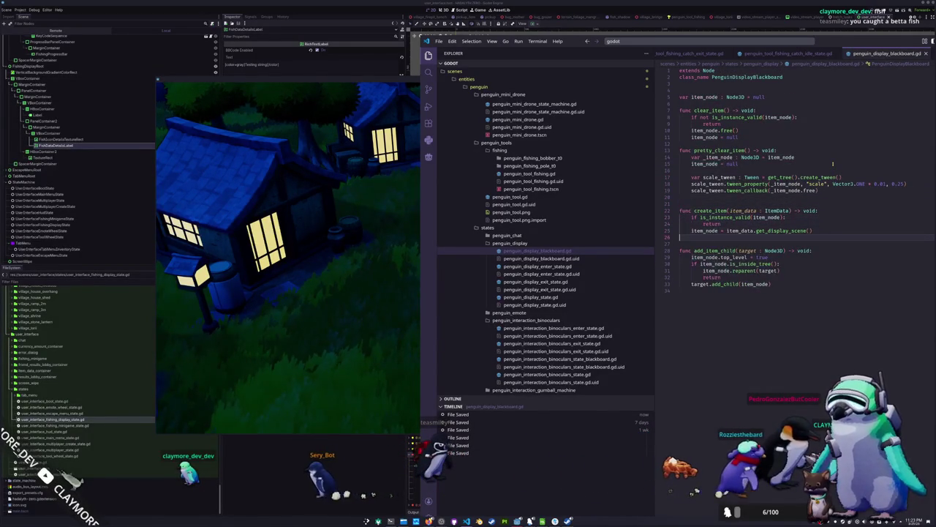
left_click(785, 231, "ctrl")
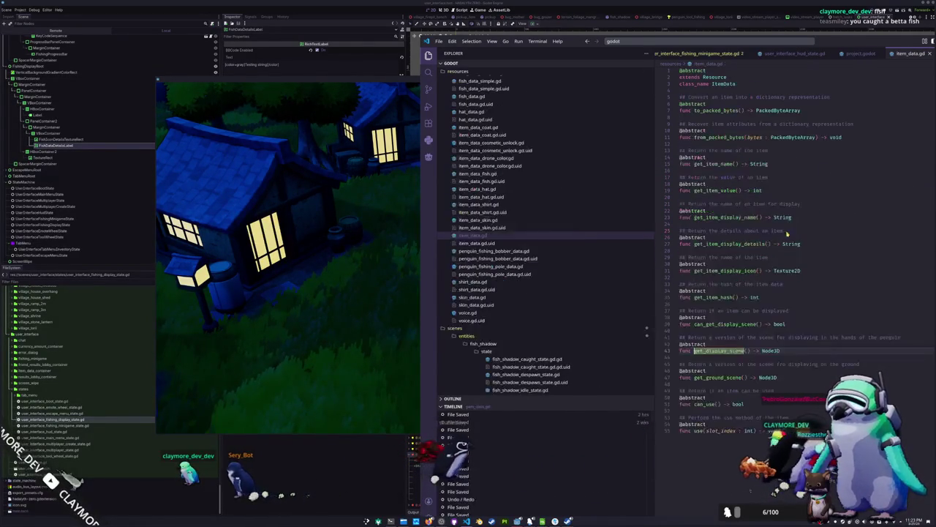
scroll(498, 183, "up", 2)
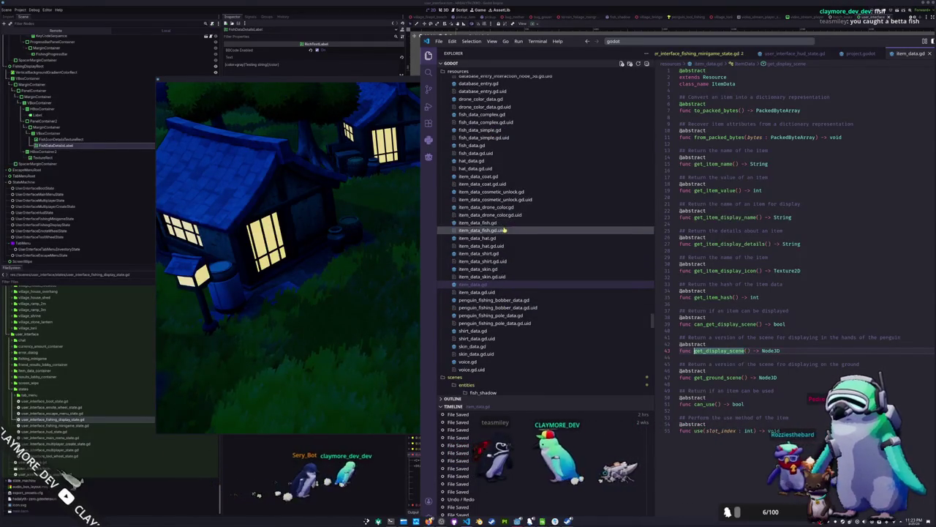
left_click(503, 221)
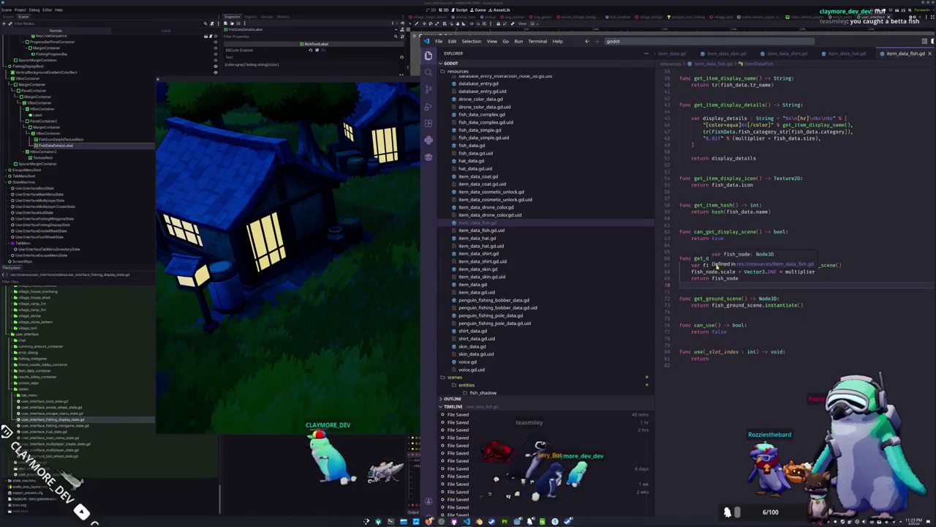
left_click(717, 265)
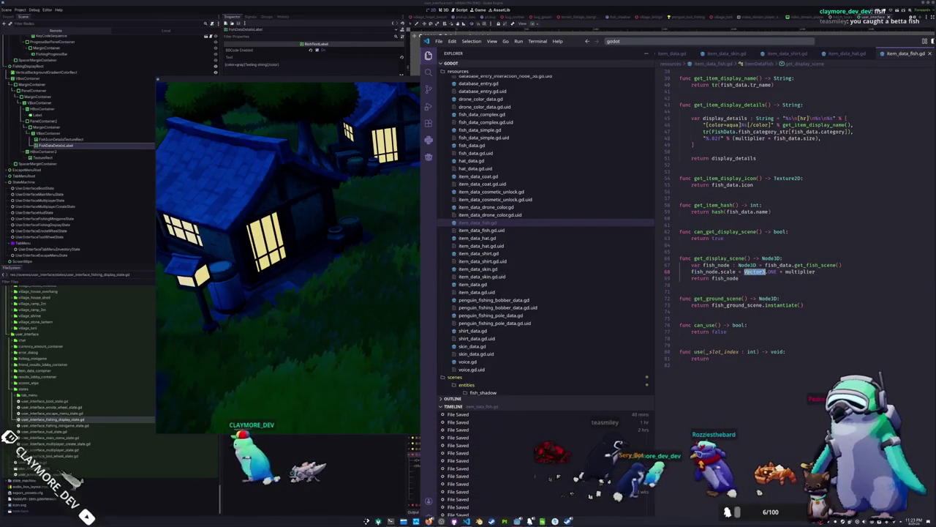
left_click(753, 280)
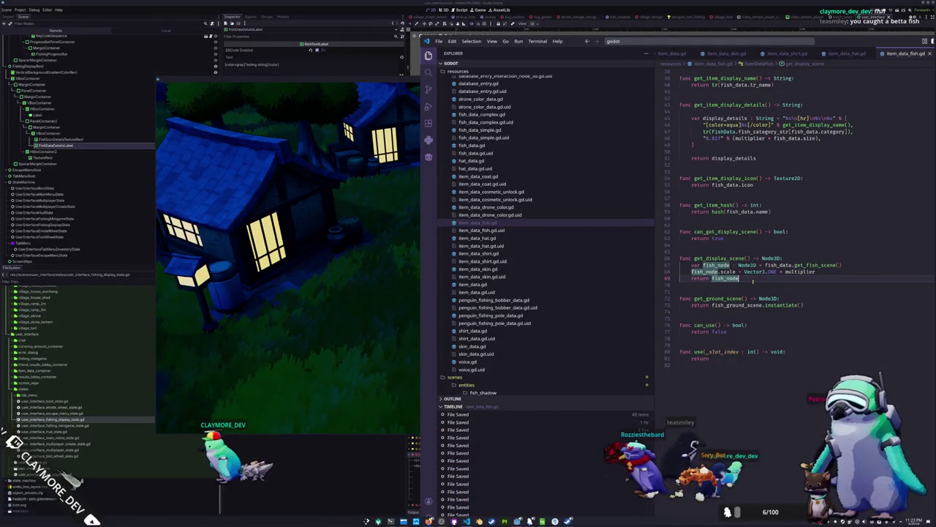
double_click(824, 42)
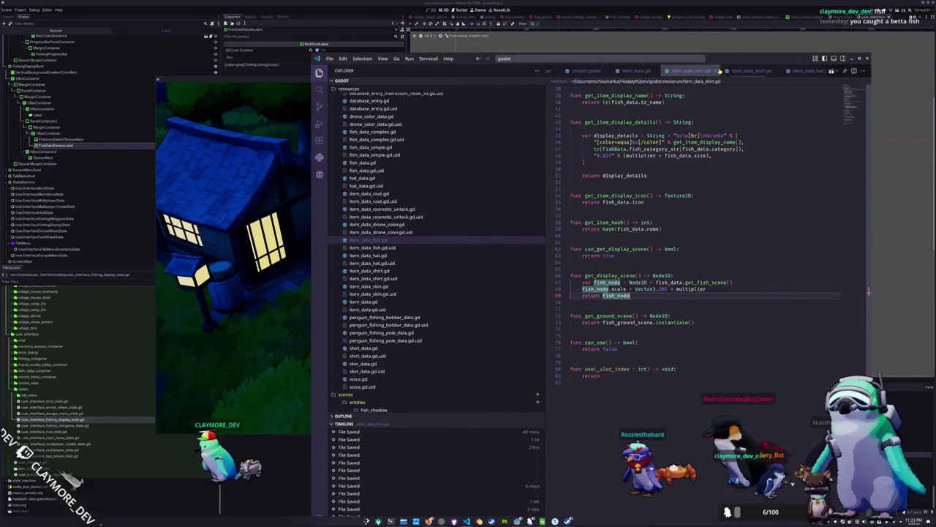
- View the Sea Pork and Siamese Fighting Fish options in the game inventory, then return to VS Code
key("alt+Tab")
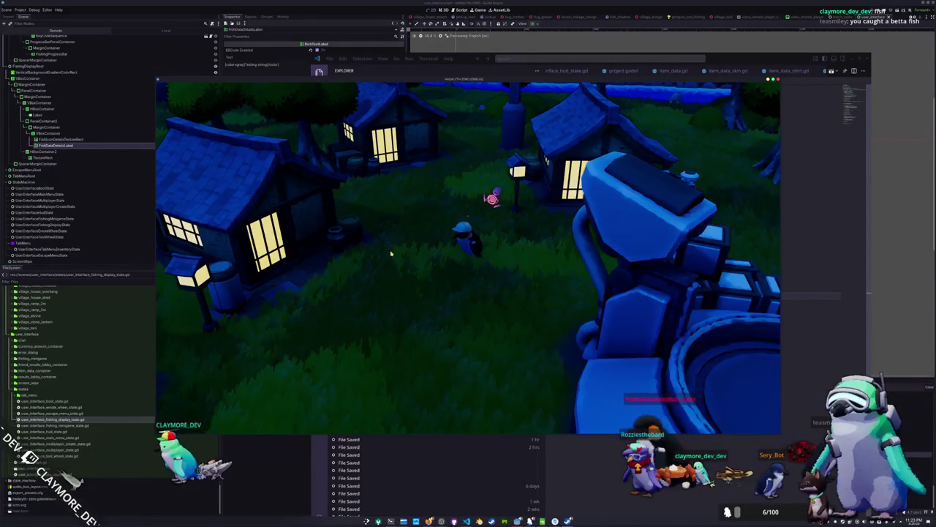
key("Tab")
left_click(478, 122)
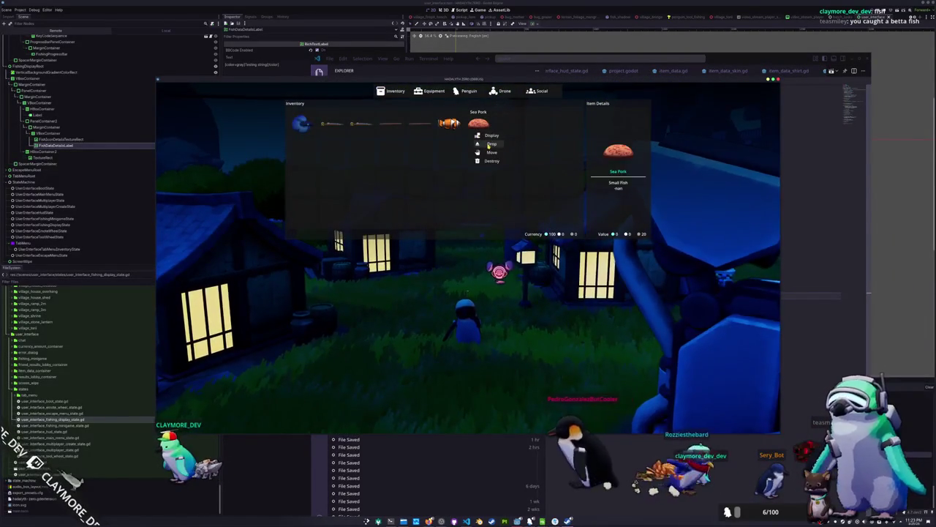
left_click(489, 144)
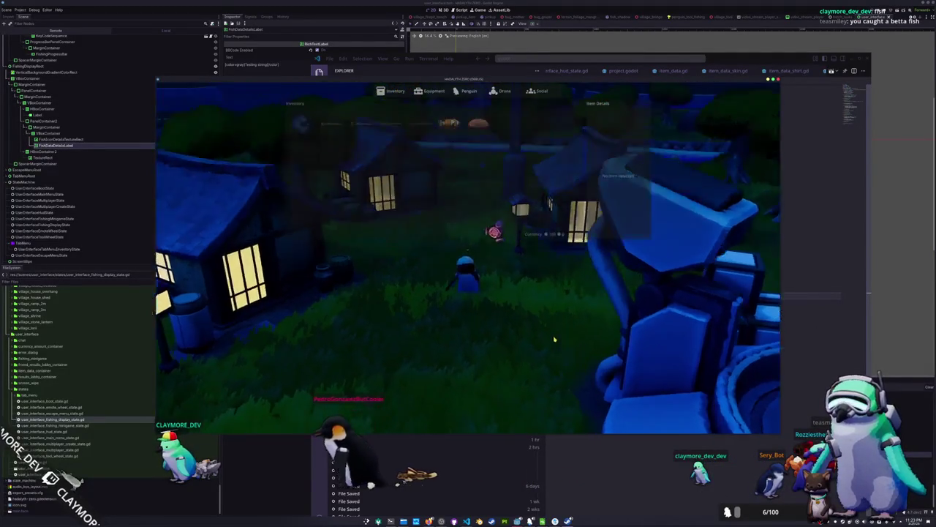
key("Tab")
left_click(300, 125)
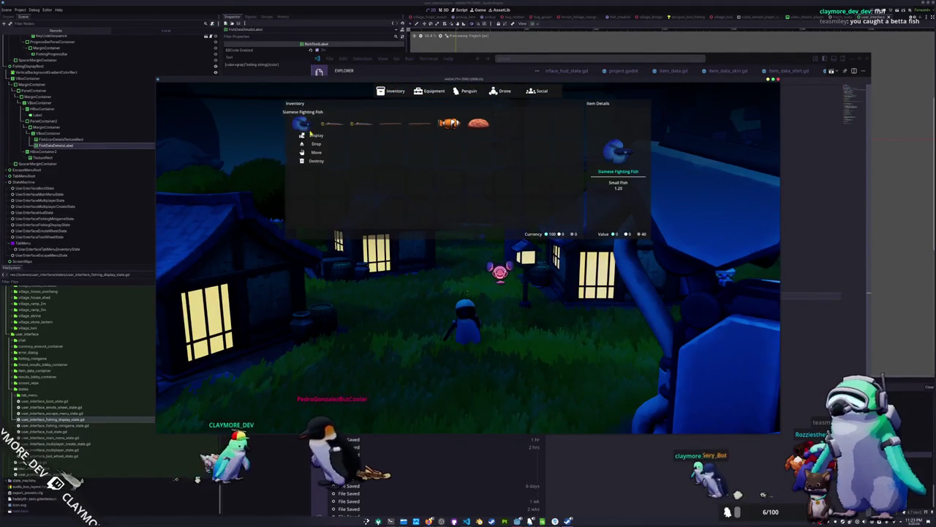
left_click(314, 136)
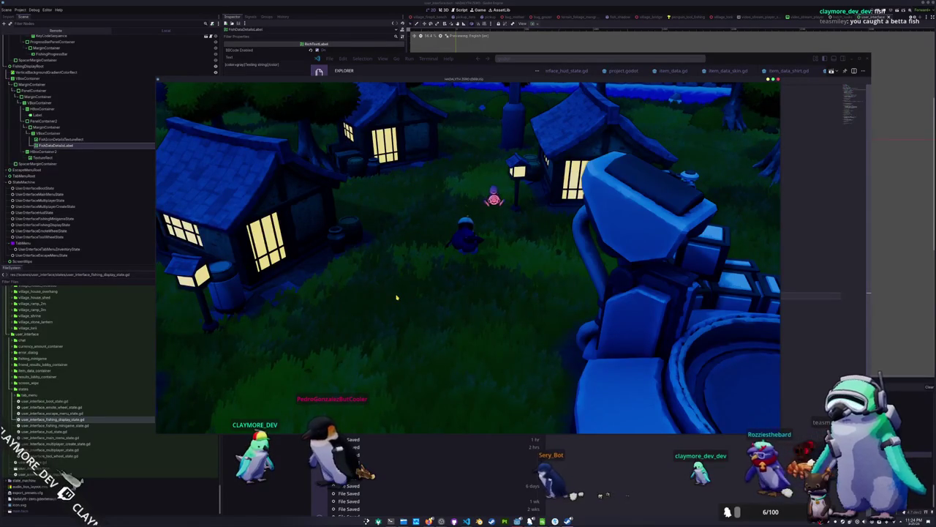
left_click(624, 60)
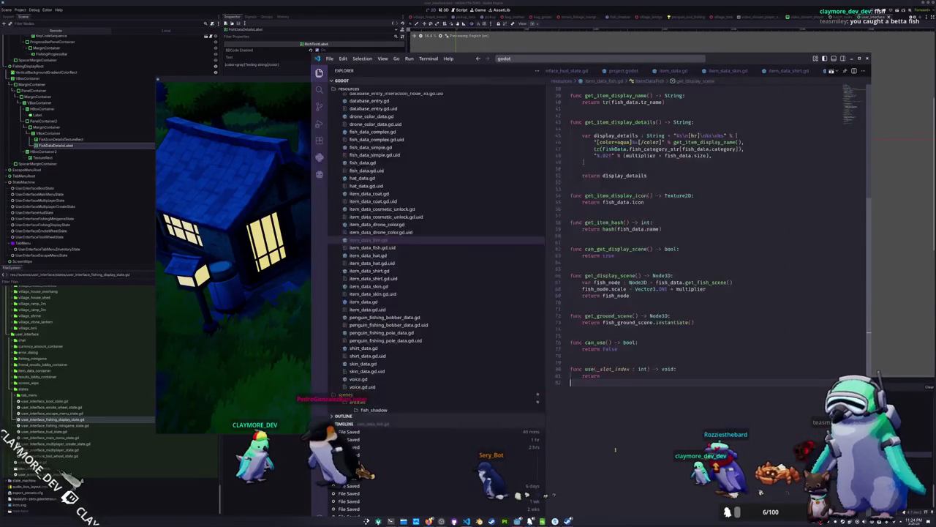
- Quick Open 'camera_player' to load main_camera_player_state.gd
left_click(624, 60)
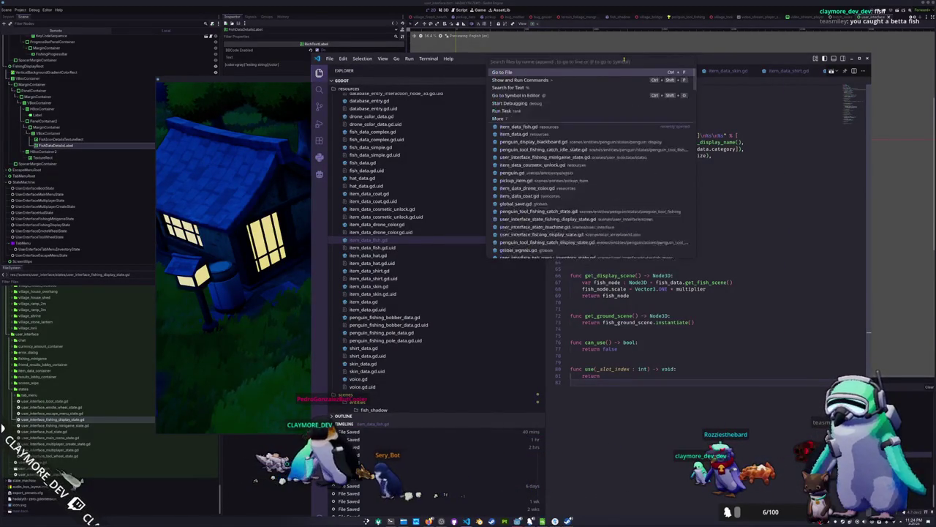
type("player_cam")
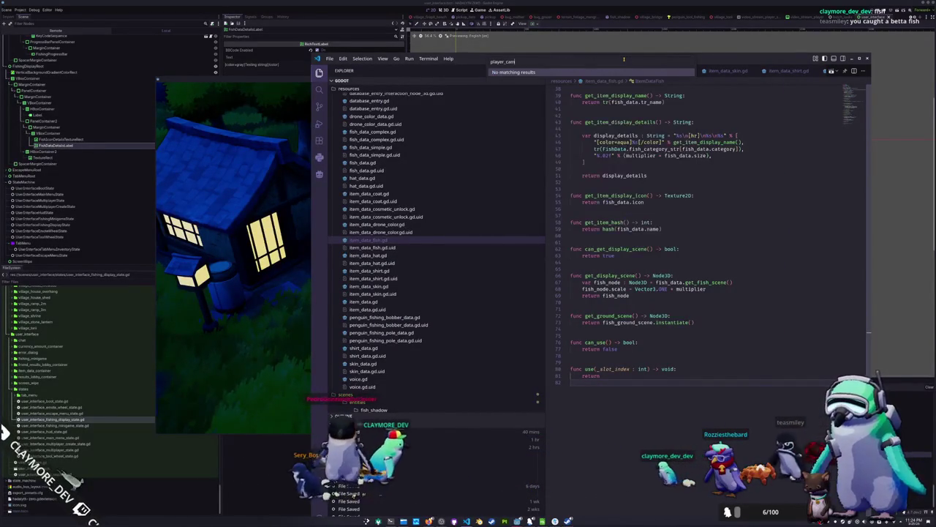
key("ctrl+a")
type("camera_player")
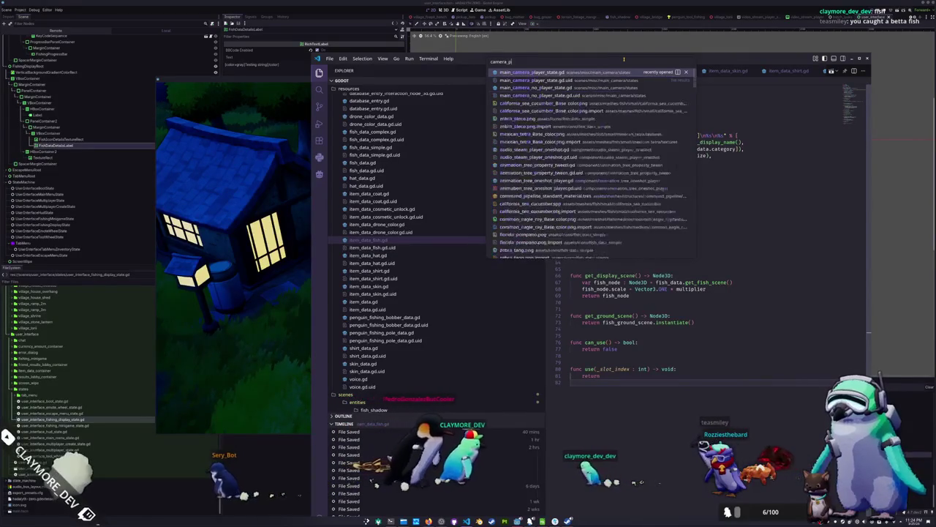
key("Return")
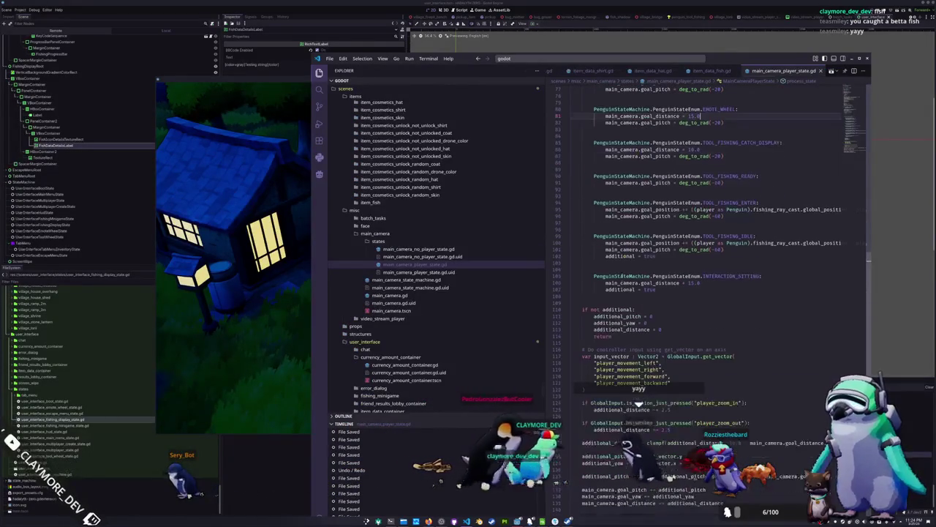
scroll(621, 404, "up", 8)
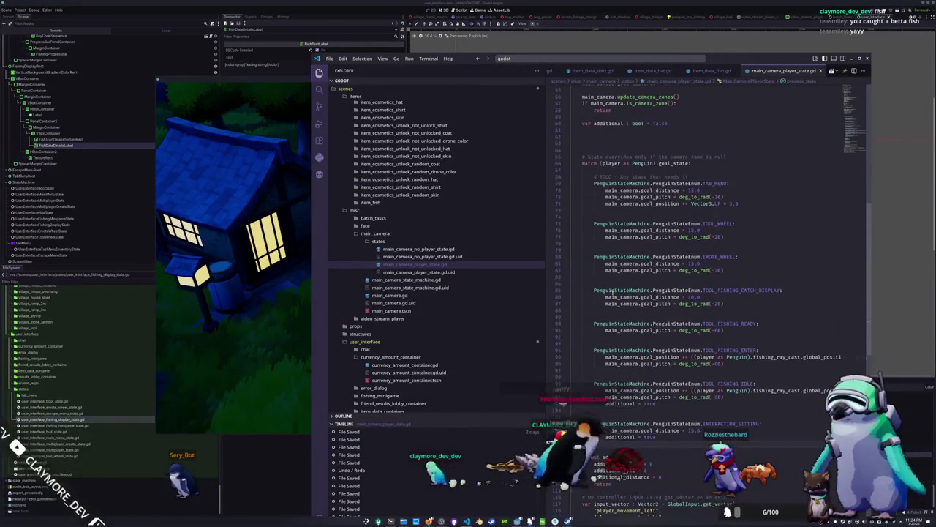
- Add a PenguinStateEnum.DISPLAY case setting additional = true after TOOL_FISHING_IDLE
scroll(611, 286, "up", 1)
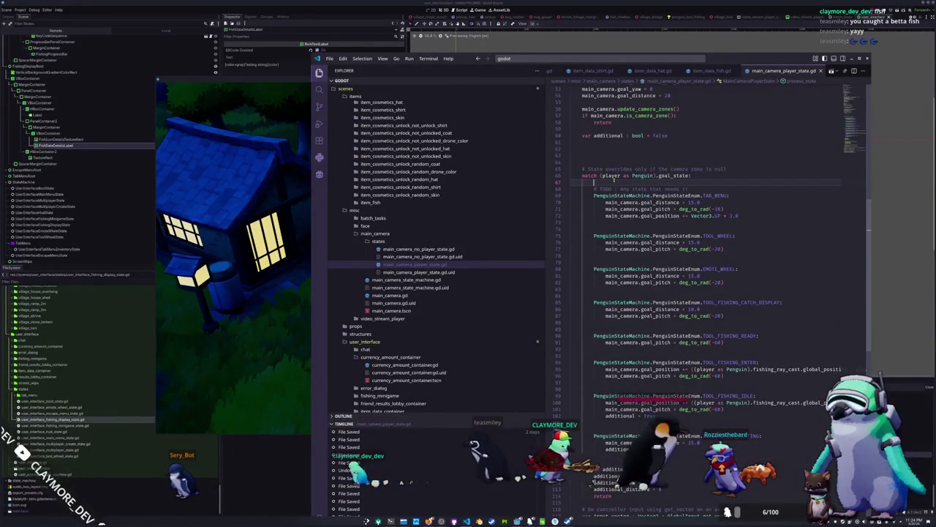
key("Down")
key("Down")
key("Down")
key("Down")
key("Down")
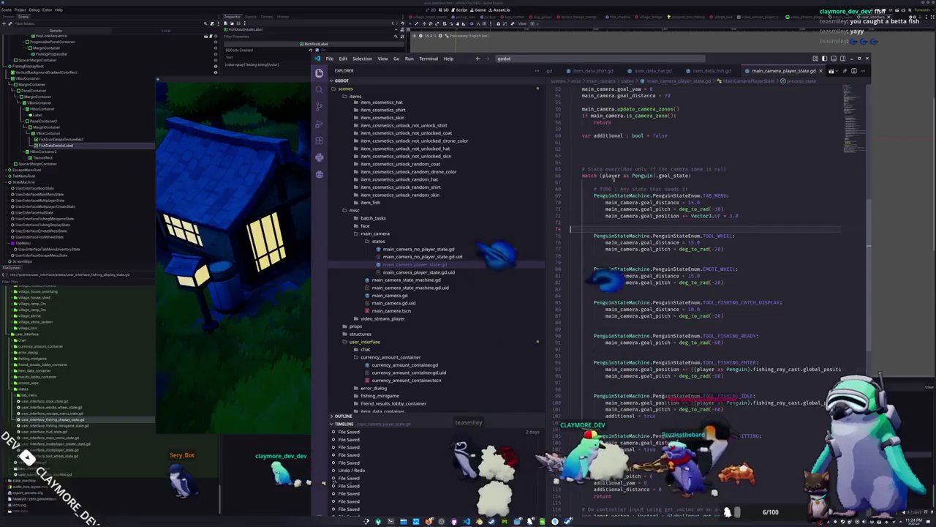
key("Down")
key("Down")
key("Down")
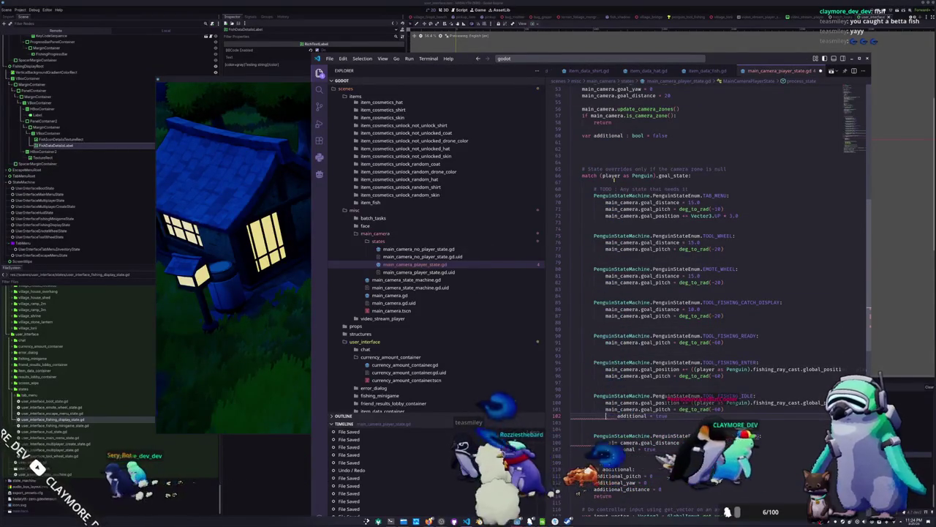
key("Return")
key("Return")
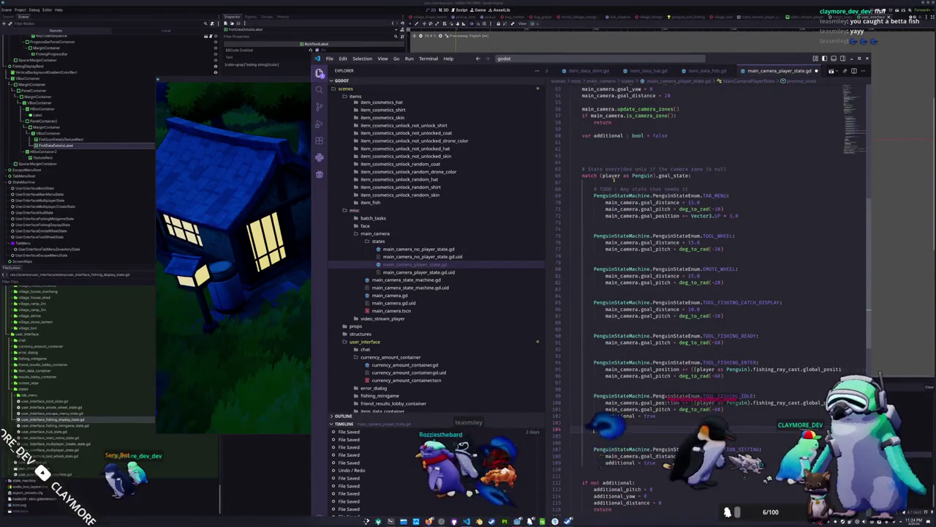
type("PenguinSta")
key("Tab")
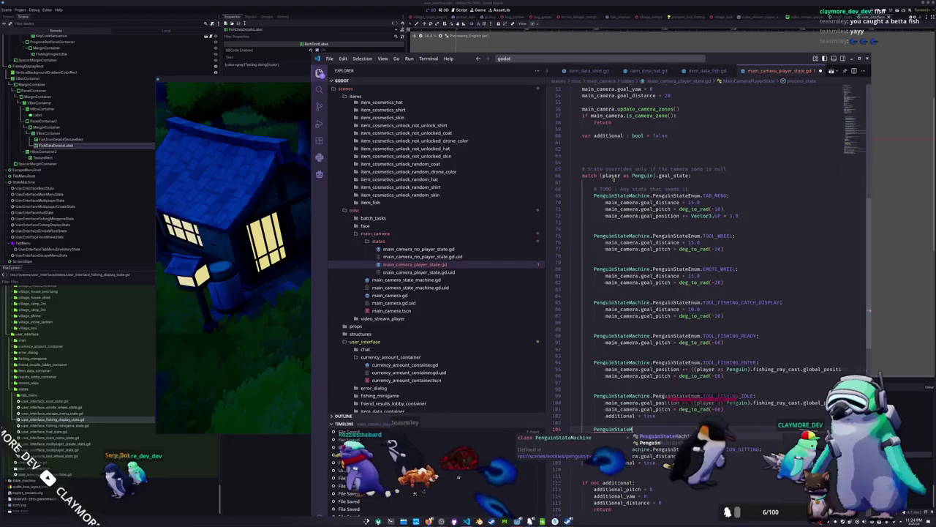
type("achine.Penguin")
type("nSta")
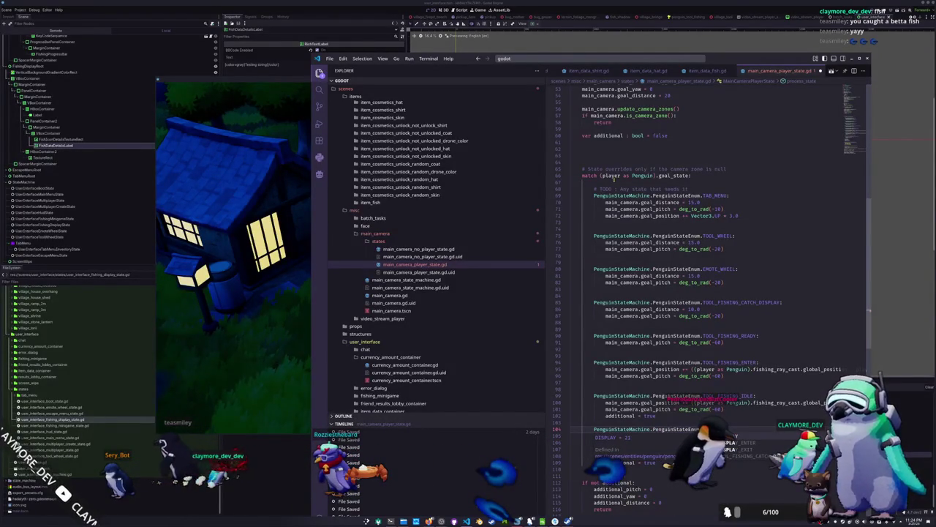
key("Escape")
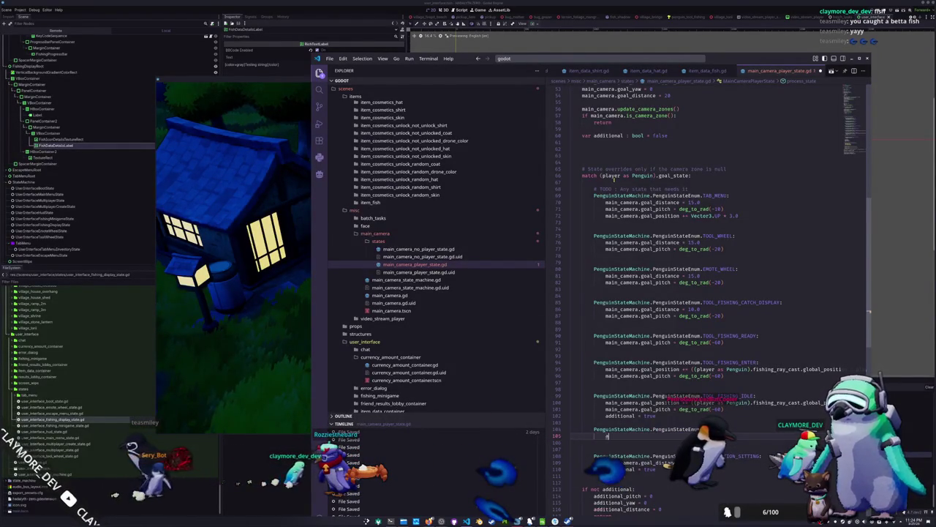
type("dditional = t")
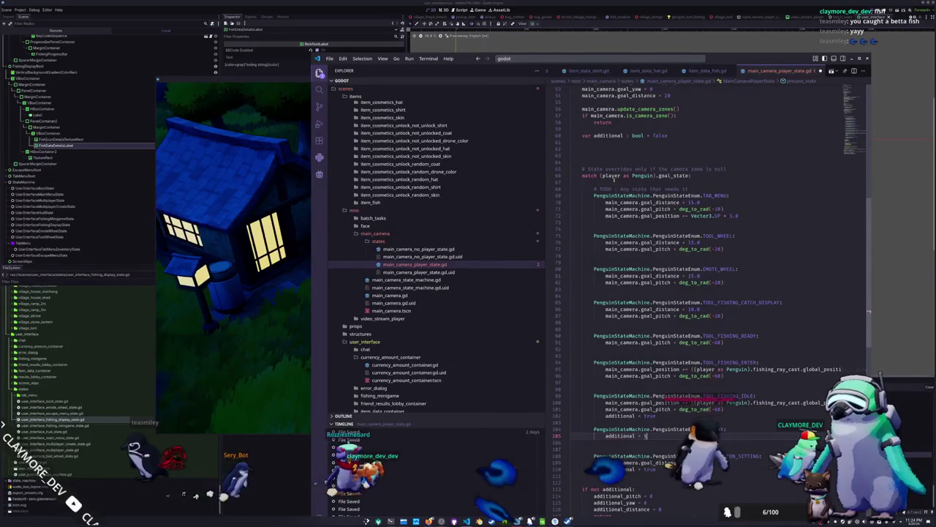
type("rue")
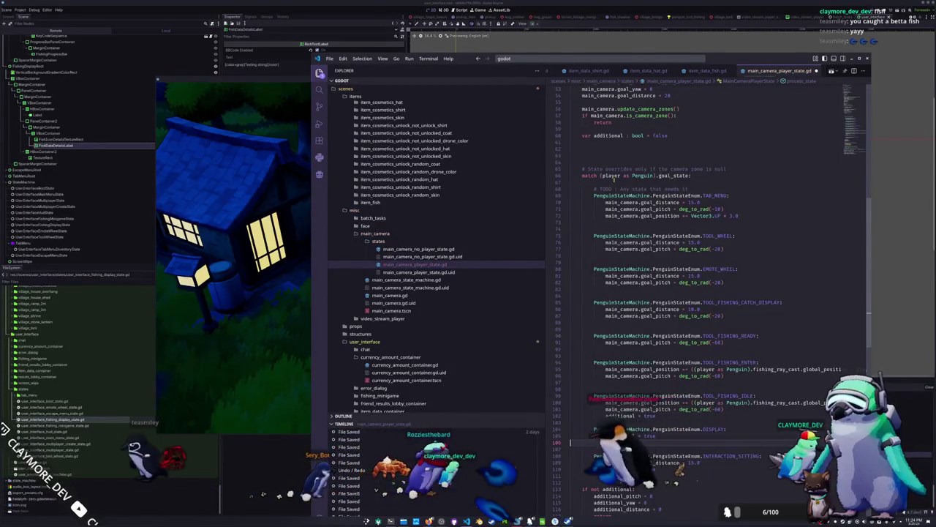
key("Return")
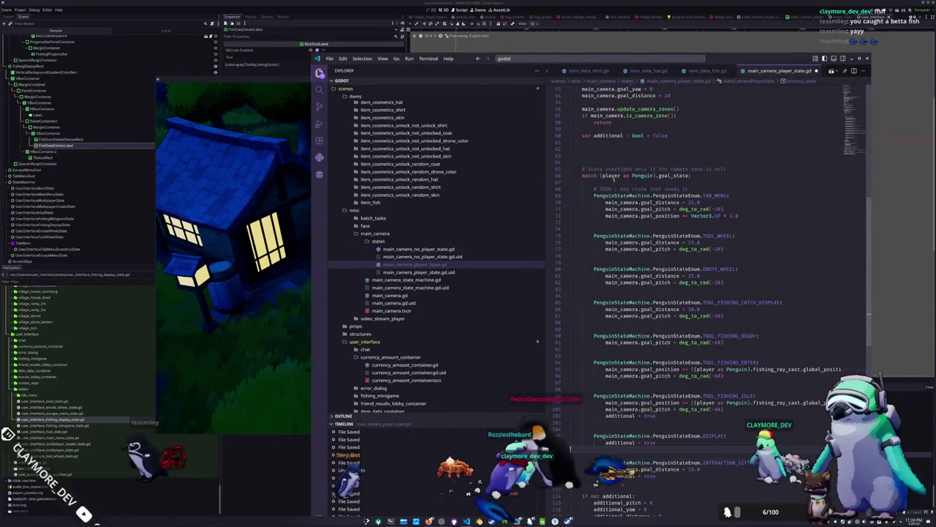
left_click(286, 79)
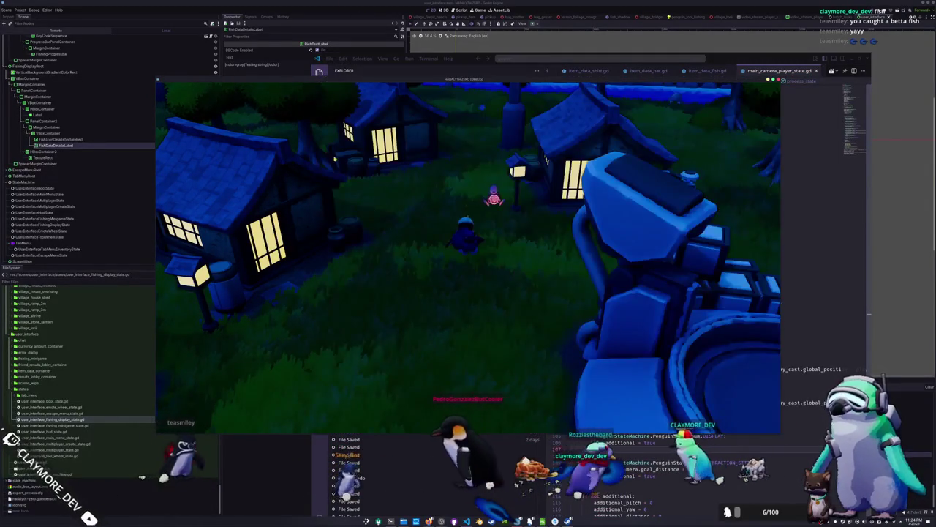
- Walk the penguin through the village and onto the bridge over the water
key("w")
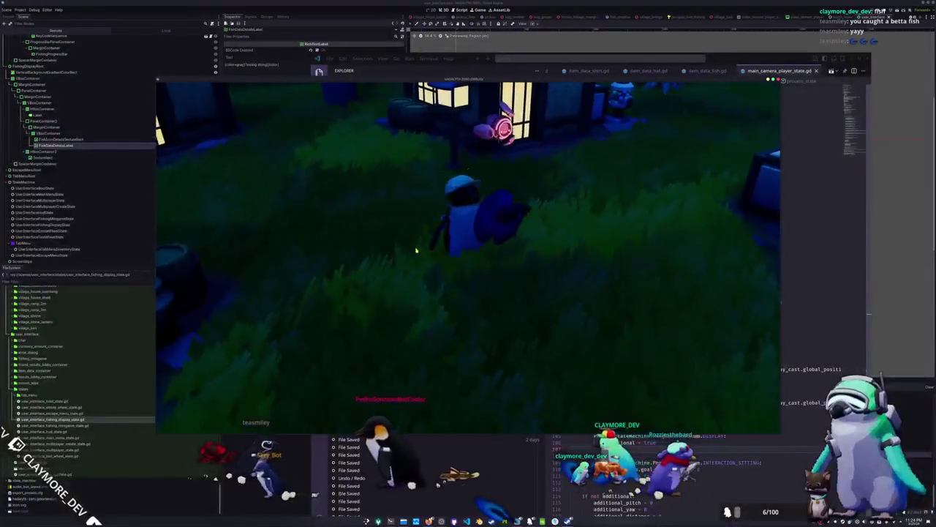
key("w")
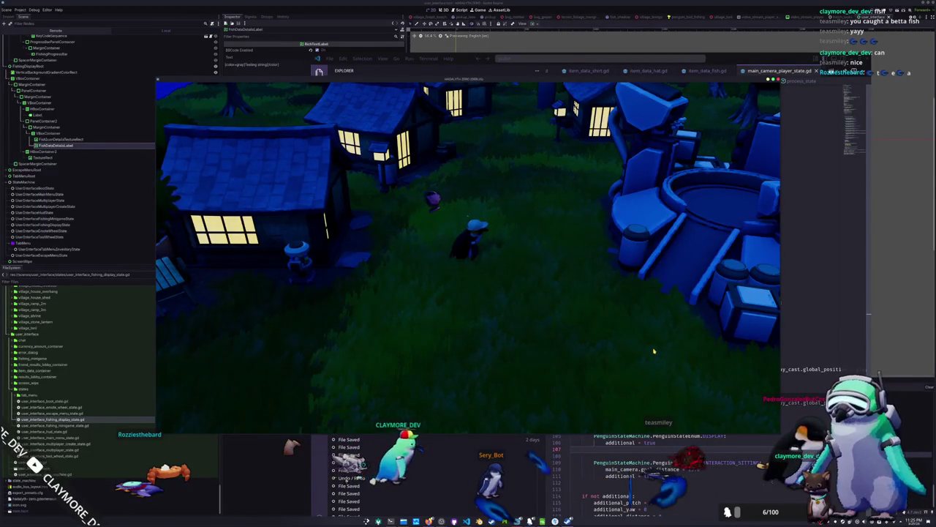
key("s")
key("a")
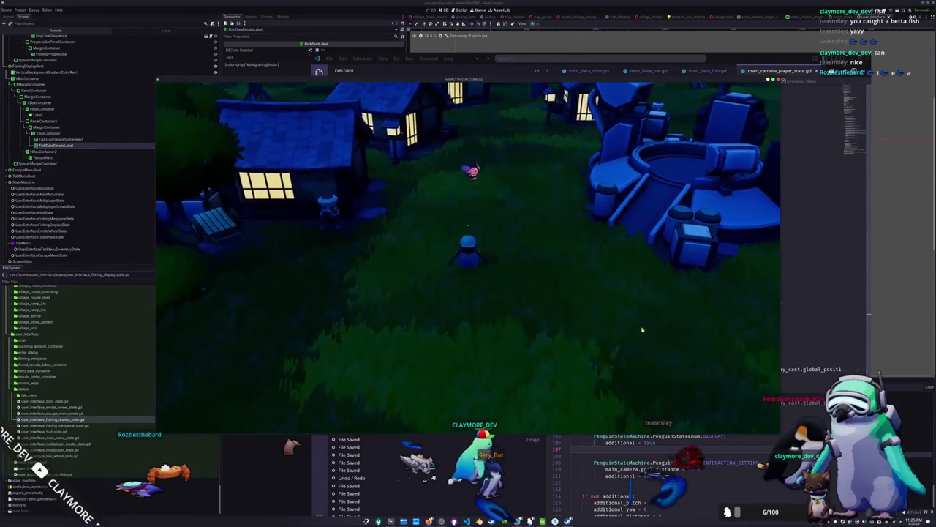
key("s")
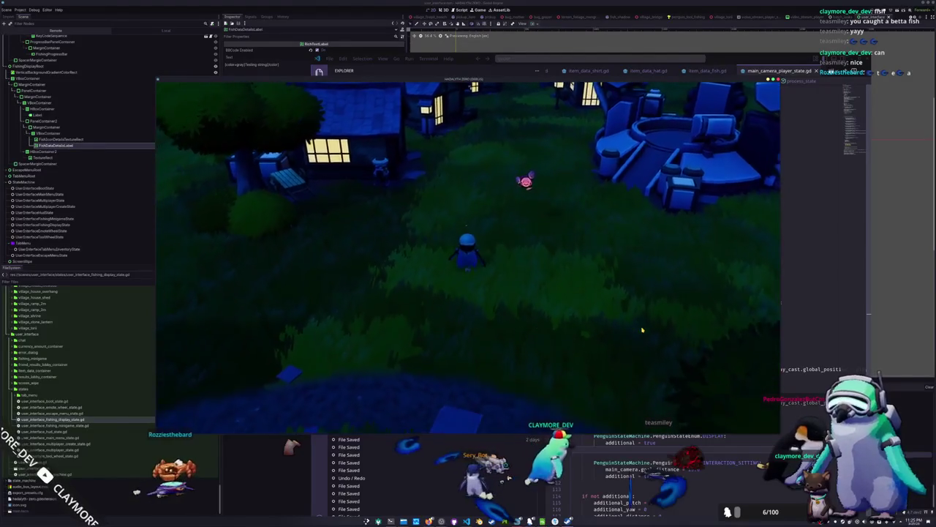
key("a")
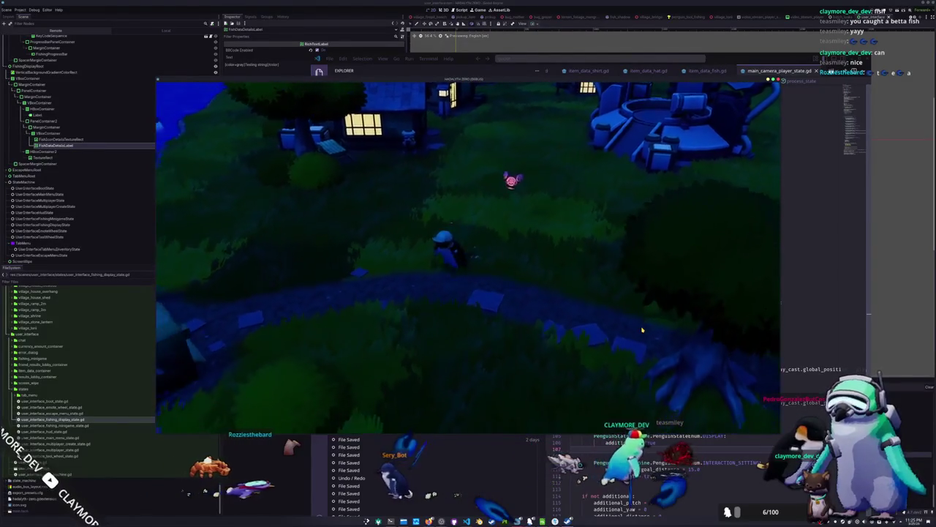
key("a")
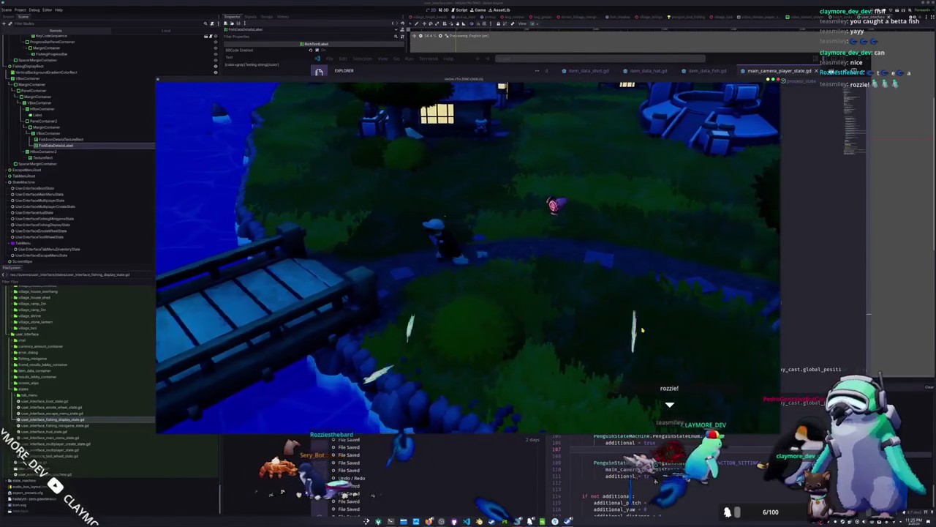
key("a")
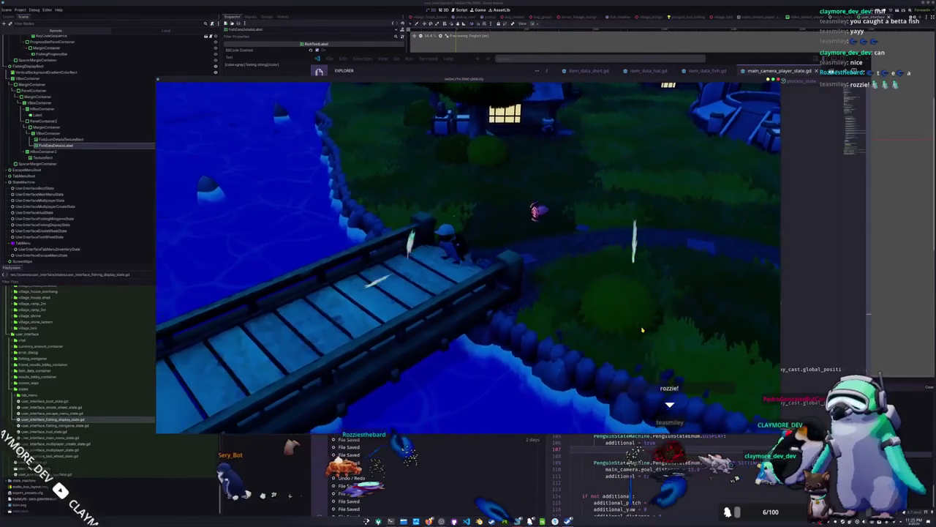
key("a")
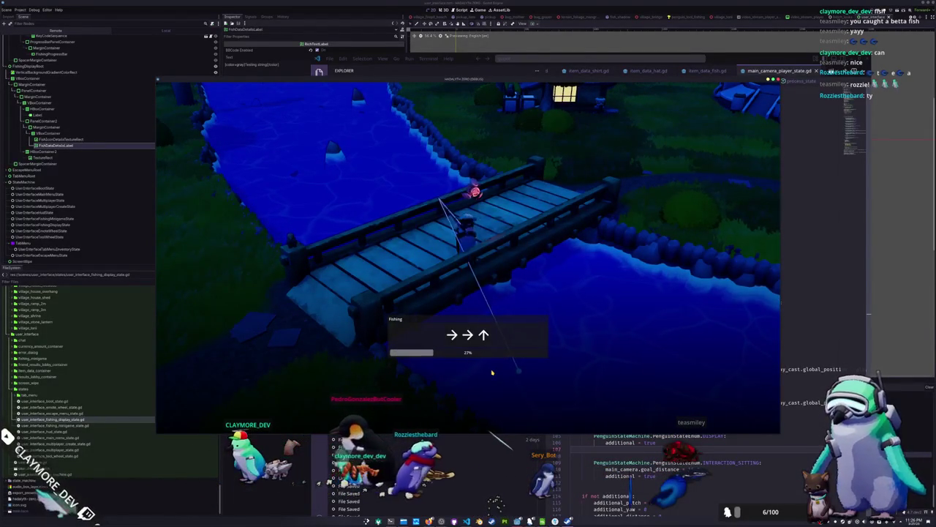
- Complete the arrow prompts to land an Atlantic Mackerel rated 0.66, dismiss its card, open the escape menu
key("Right")
key("Right")
key("Up")
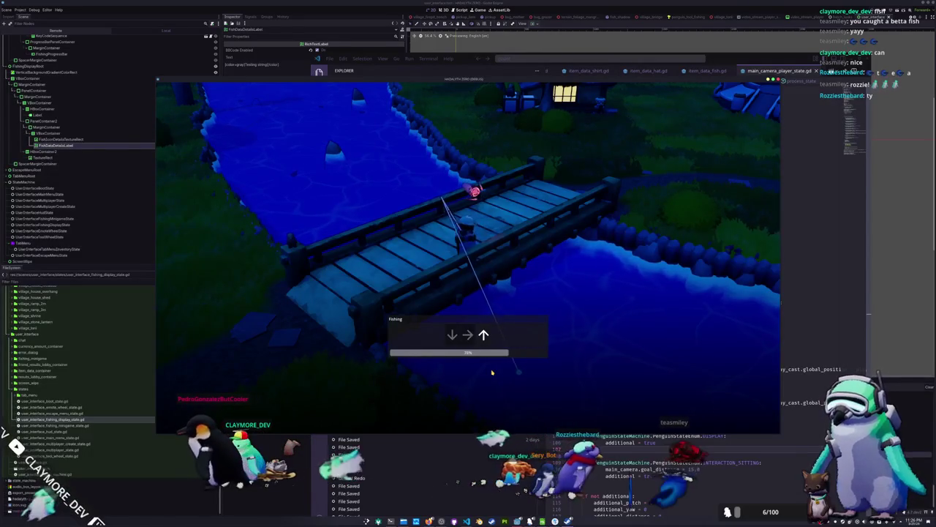
key("Down")
key("Up")
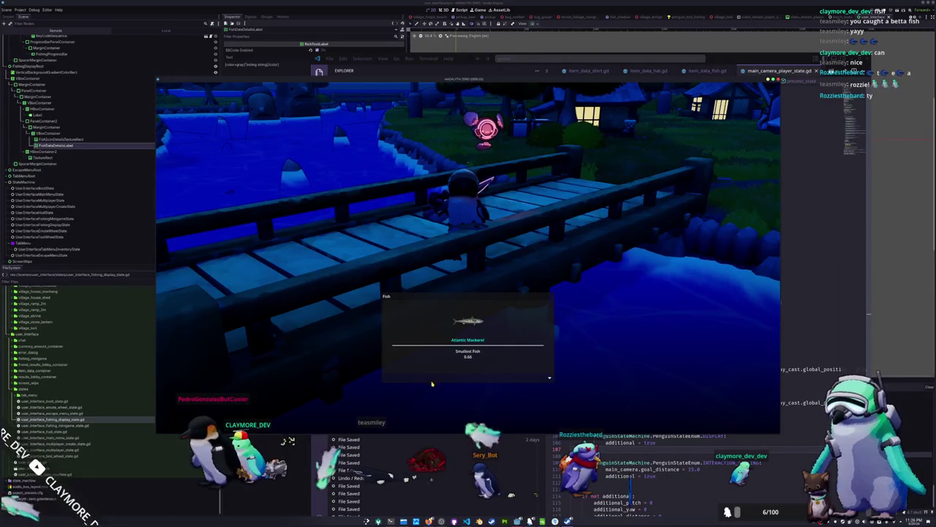
key("a")
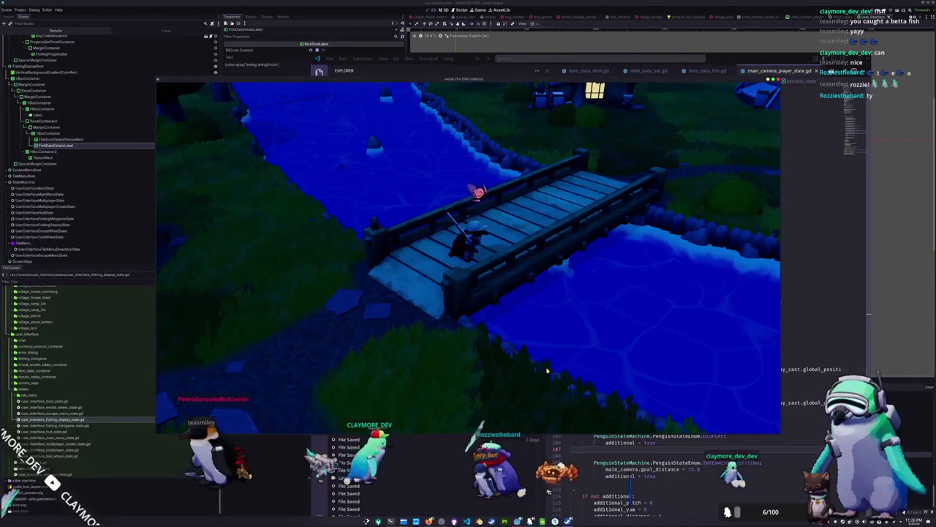
key("Escape")
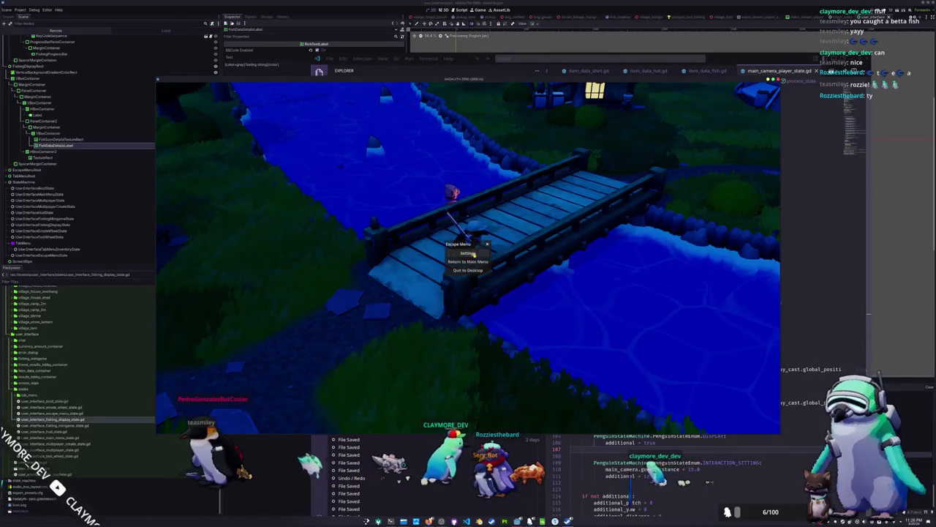
- Return to the game's main menu and quit to desktop
left_click(467, 262)
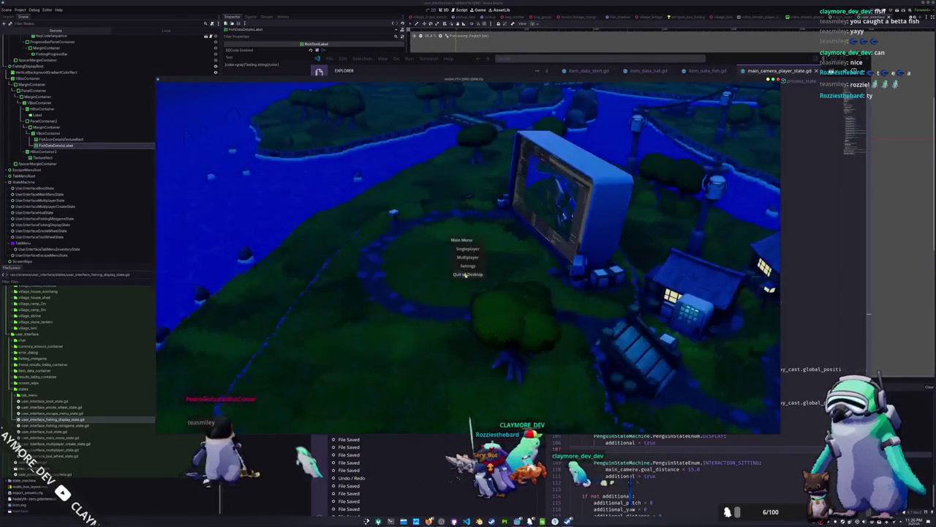
left_click(467, 274)
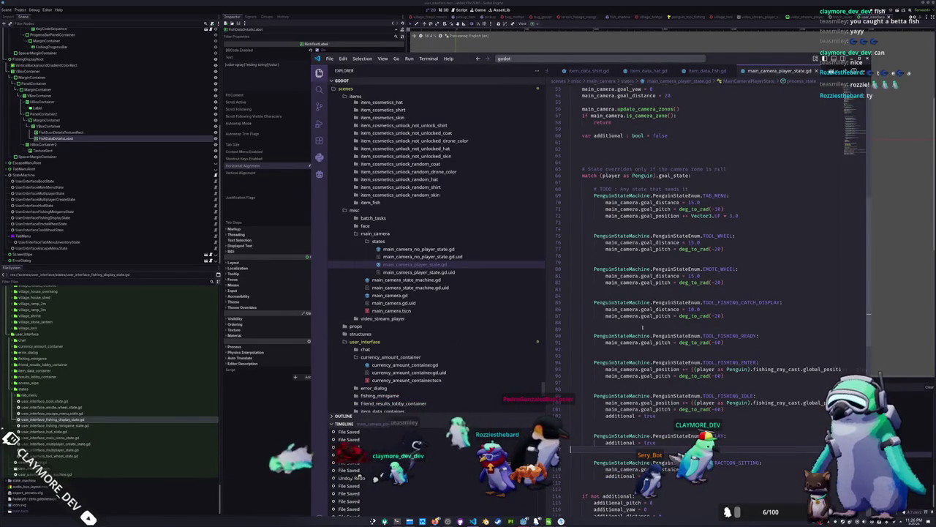
- Add '# TODO : Show an indicator on the screen that the camera rotation is enabled' at line 120, then search TODO
scroll(619, 364, "down", 5)
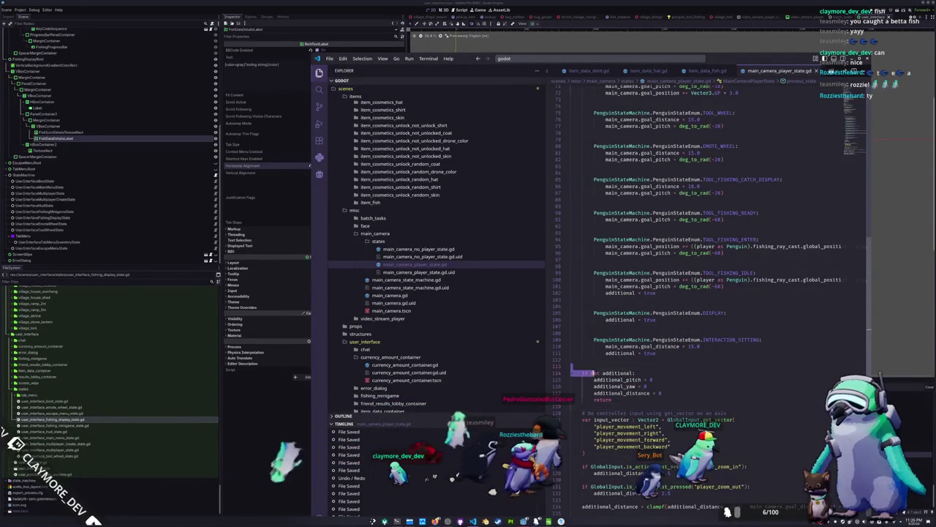
scroll(638, 399, "down", 3)
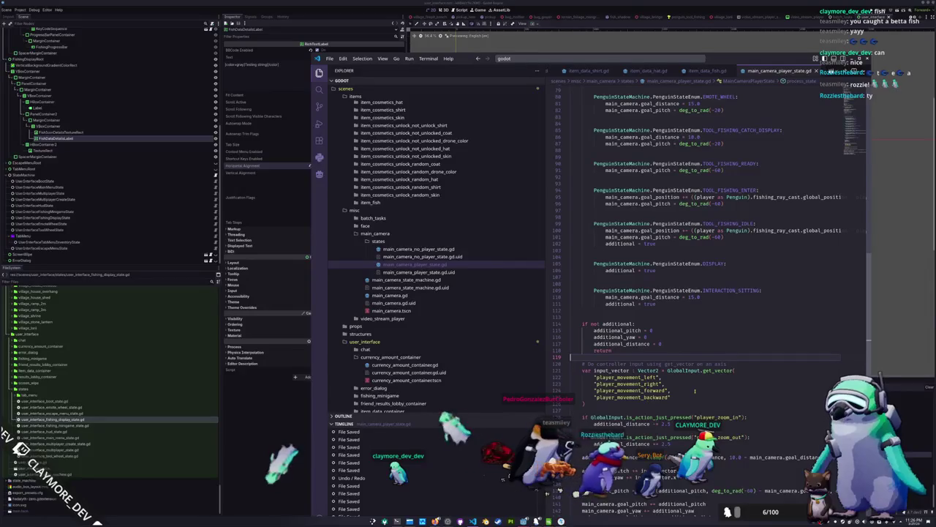
key("Return")
key("Return")
key("Up")
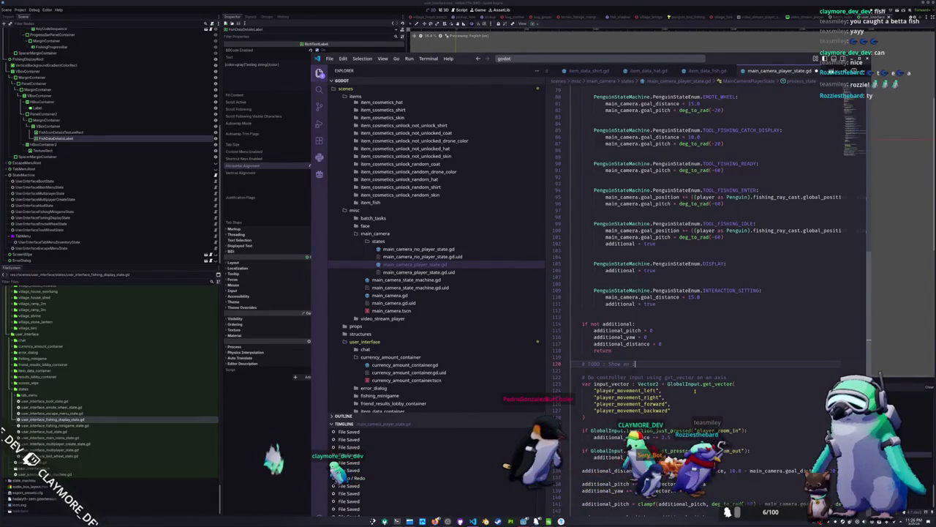
type("cator on the screen that the")
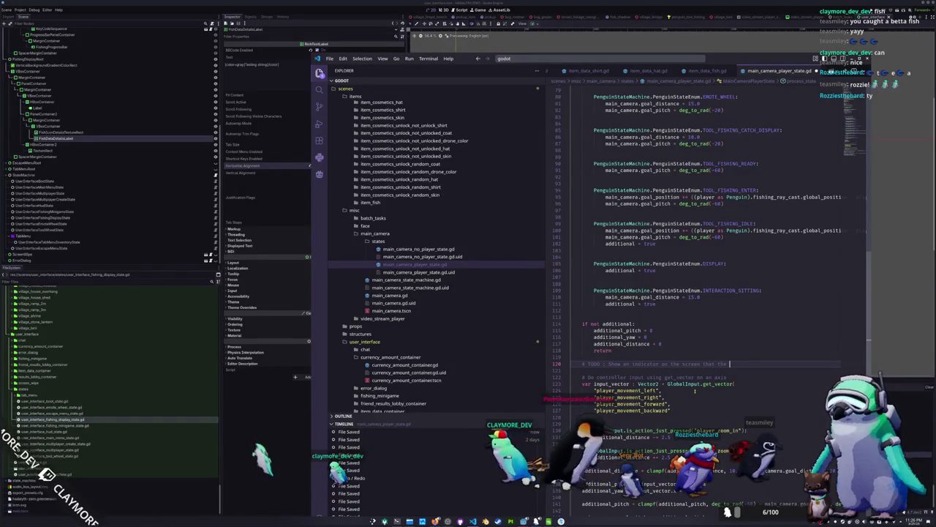
type("a rotation is enabled")
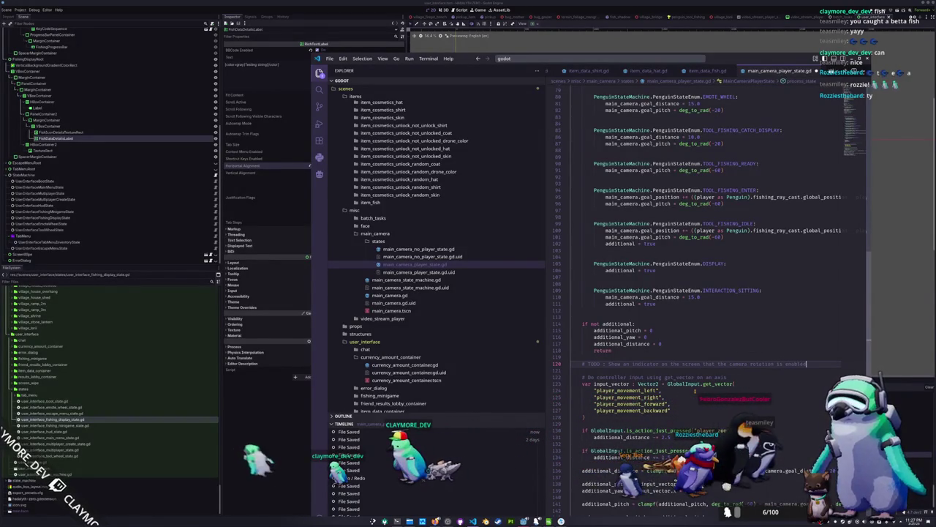
left_click(319, 90)
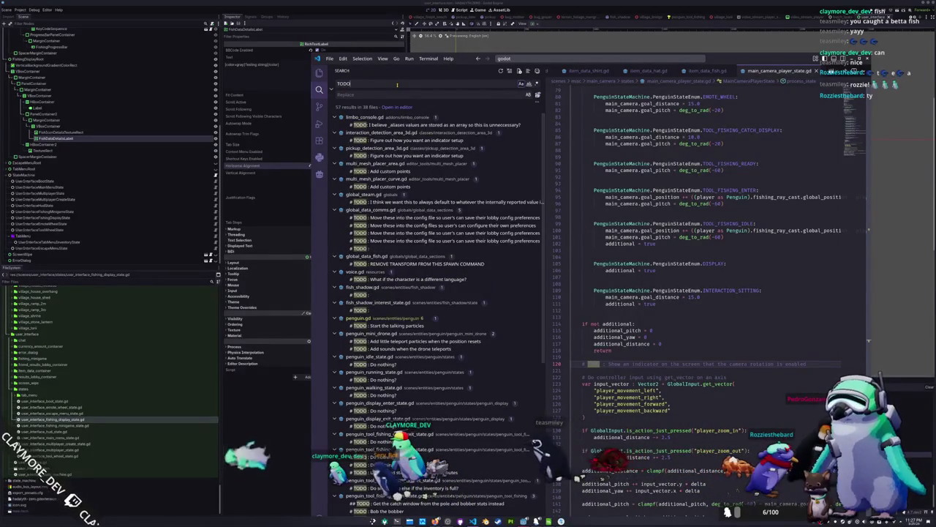
- Scroll the TODO results and open the '# TODO : Do nothing?' entry in penguin_tool_fishing_ready_state.gd
scroll(490, 231, "down", 10)
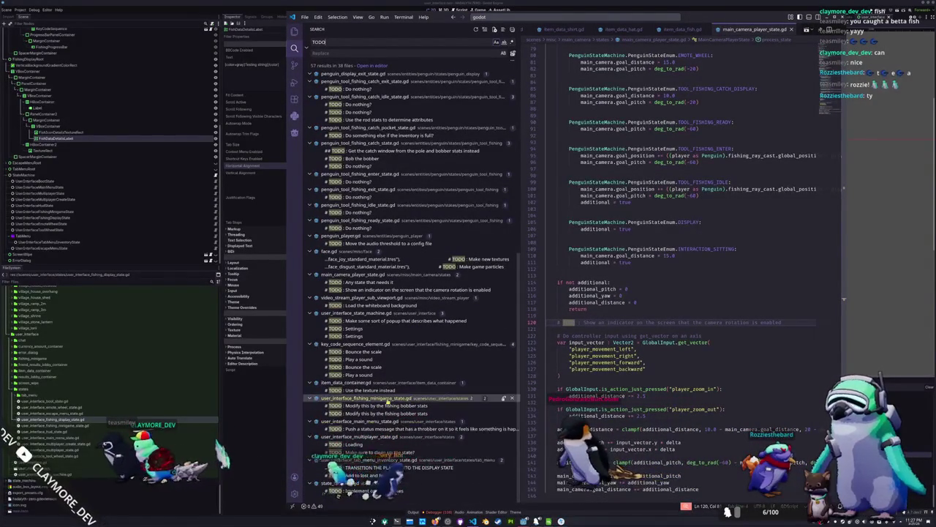
scroll(376, 439, "up", 2)
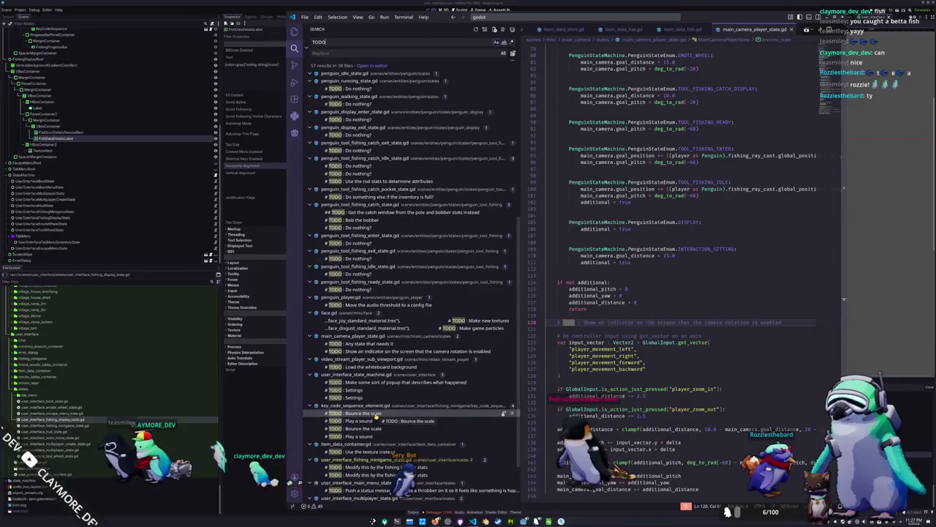
scroll(376, 414, "up", 6)
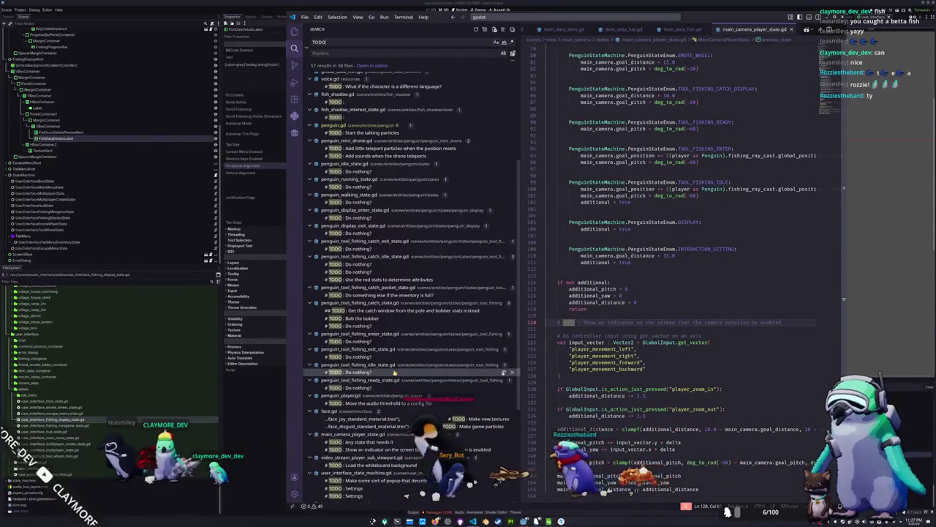
left_click(395, 388)
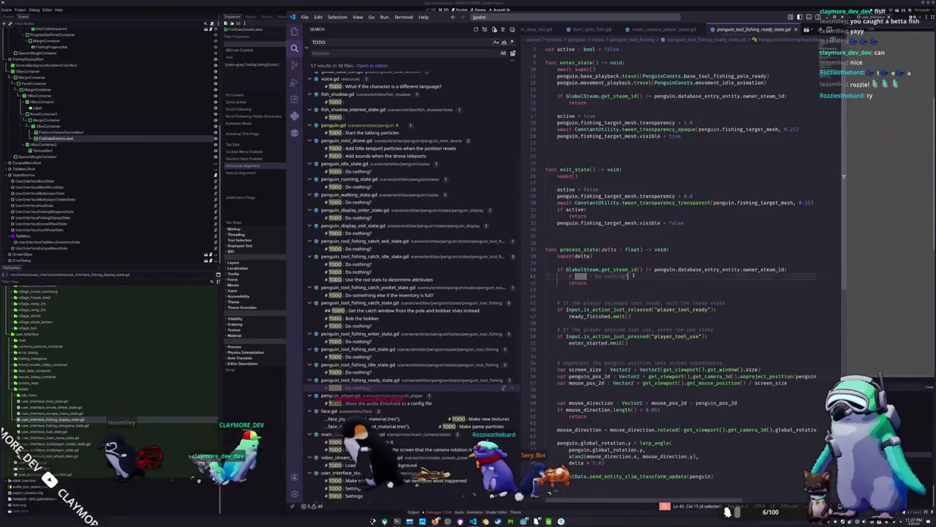
- Delete the 'Do nothing?' TODO lines by hand in the ready, idle, exit, enter and catch state scripts
key("ctrl+shift+k")
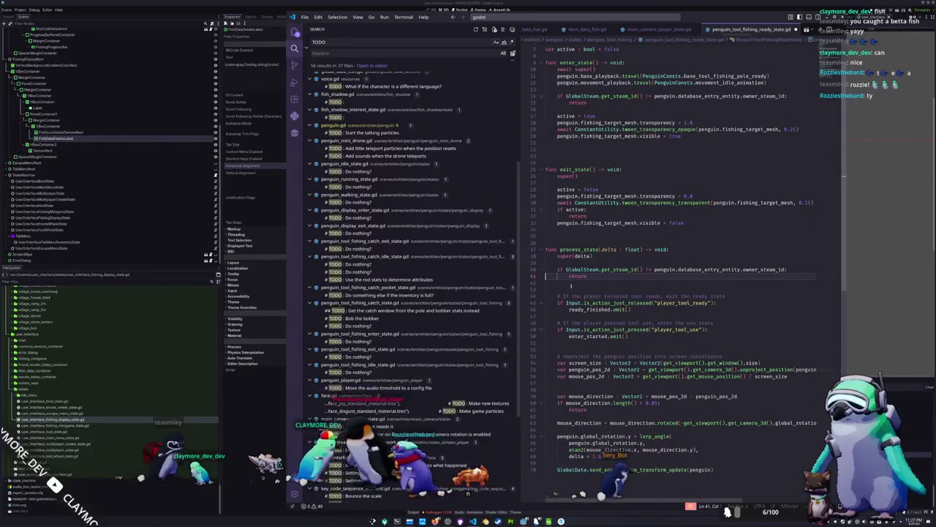
left_click(381, 372)
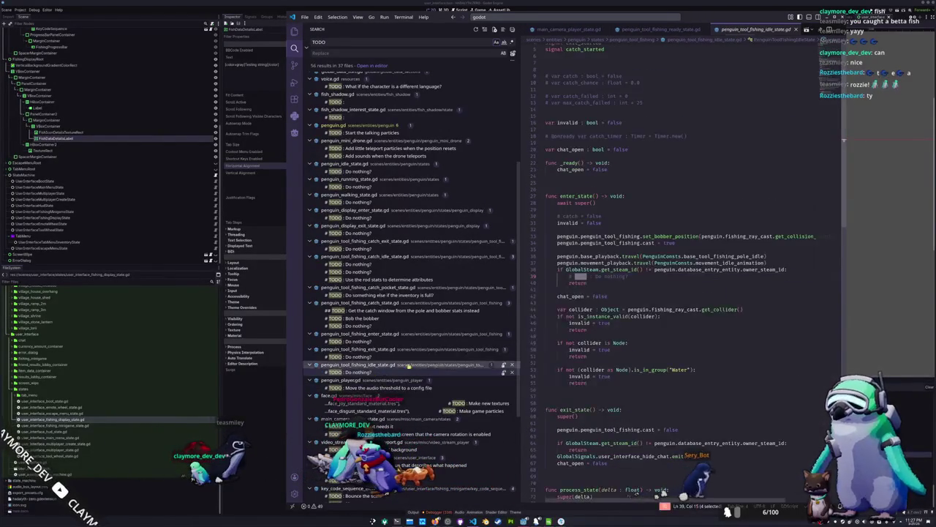
left_click(545, 277)
key("ctrl+shift+k")
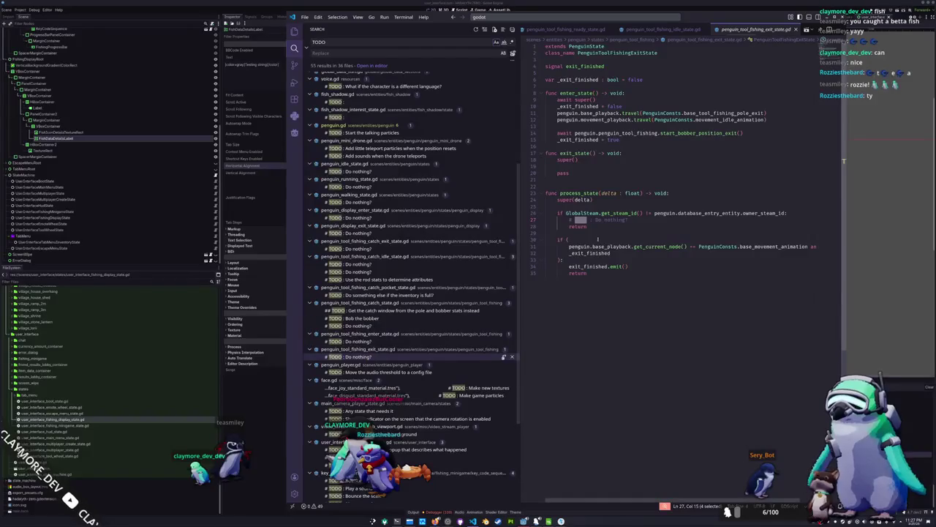
key("BackSpace")
key("BackSpace")
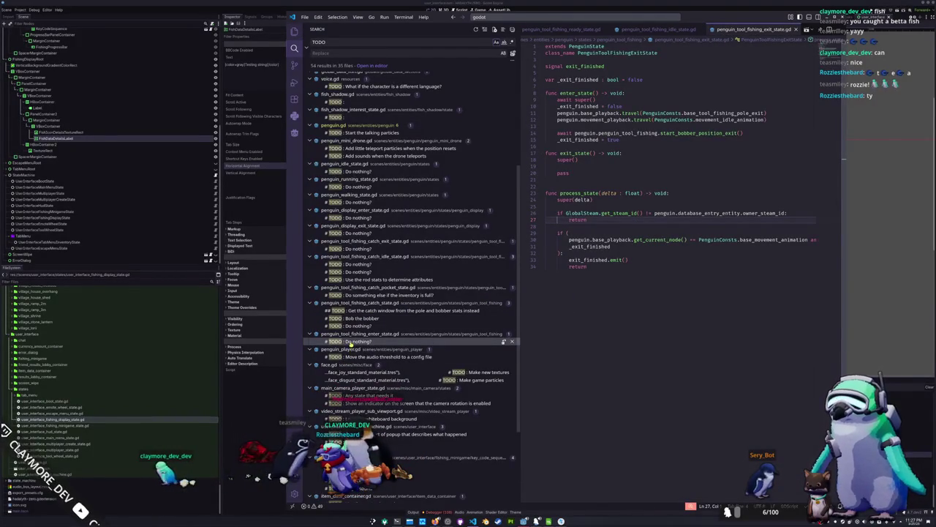
left_click(351, 341)
key("BackSpace")
key("BackSpace")
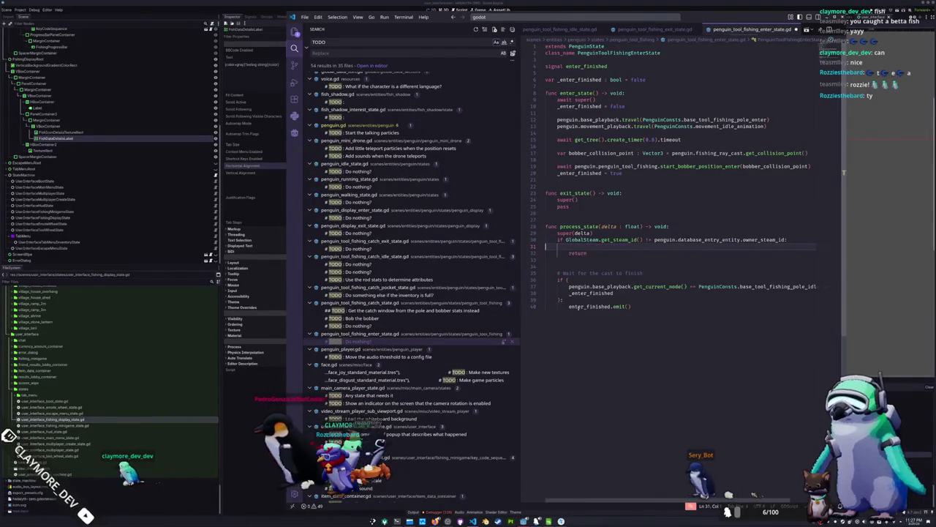
left_click(351, 325)
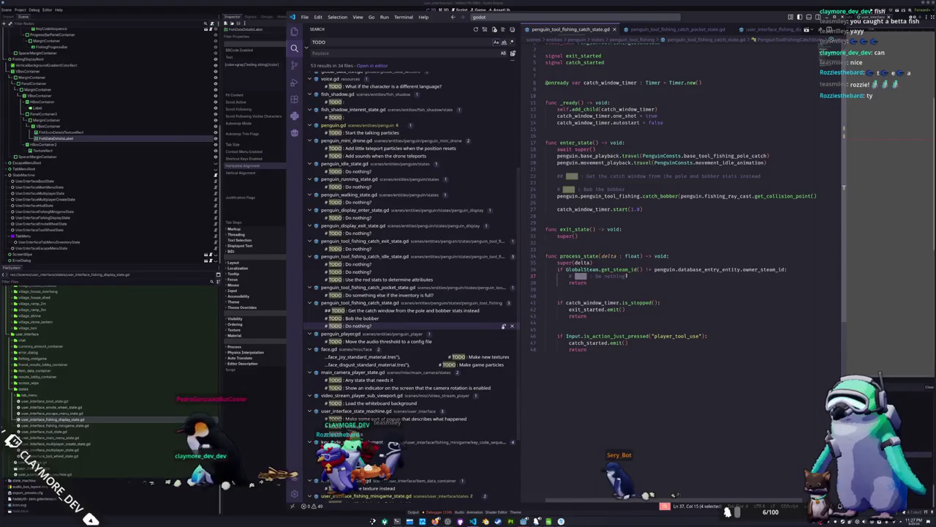
key("BackSpace")
key("BackSpace")
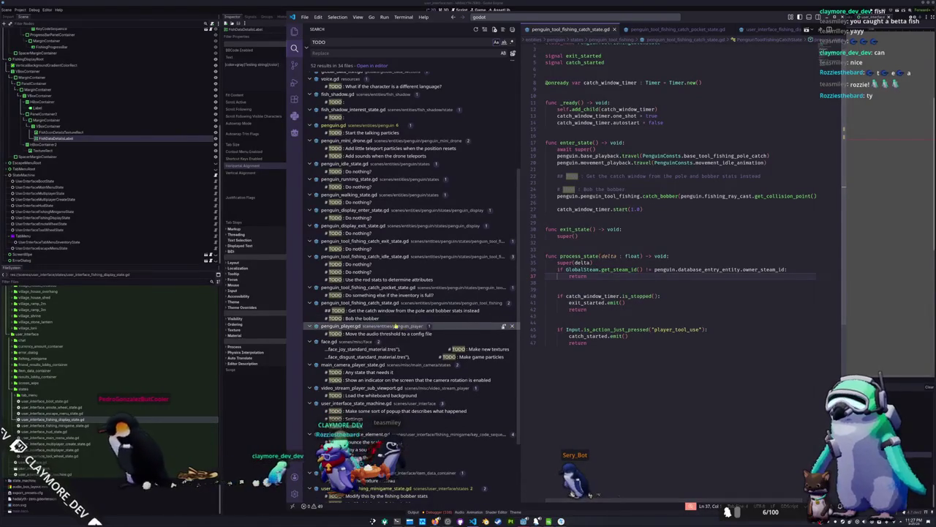
left_click(379, 273)
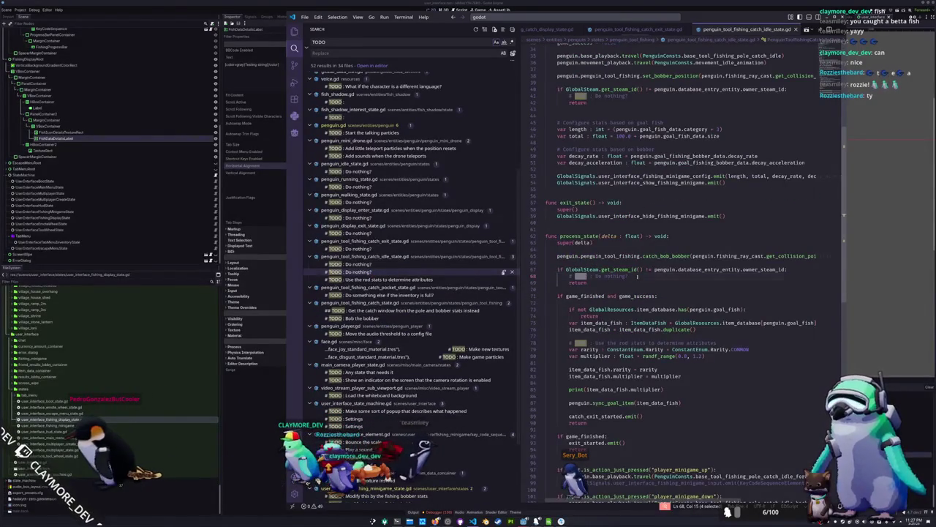
left_click_drag(638, 277, 526, 271)
left_click(634, 277)
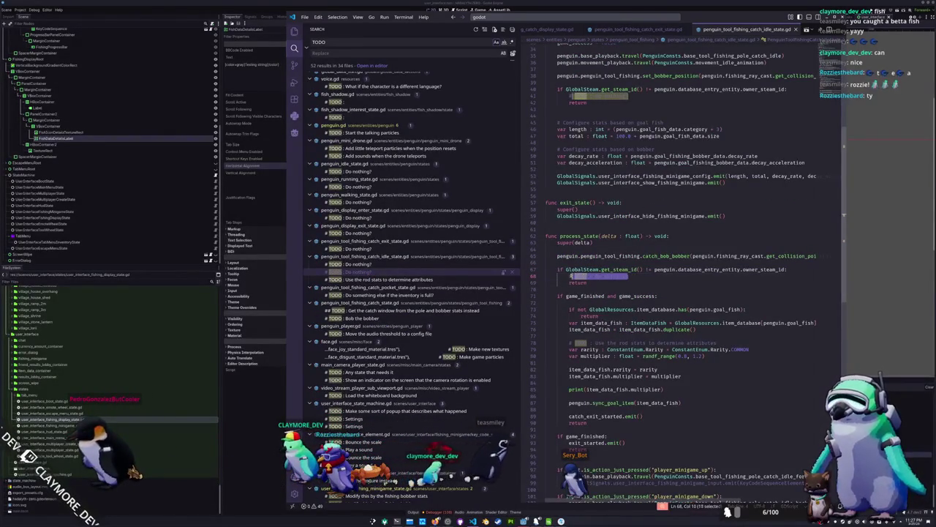
- Replace all 8 remaining '# TODO : Do nothing?' matches with nothing, then search '# TODO' again
key("ctrl+shift+f")
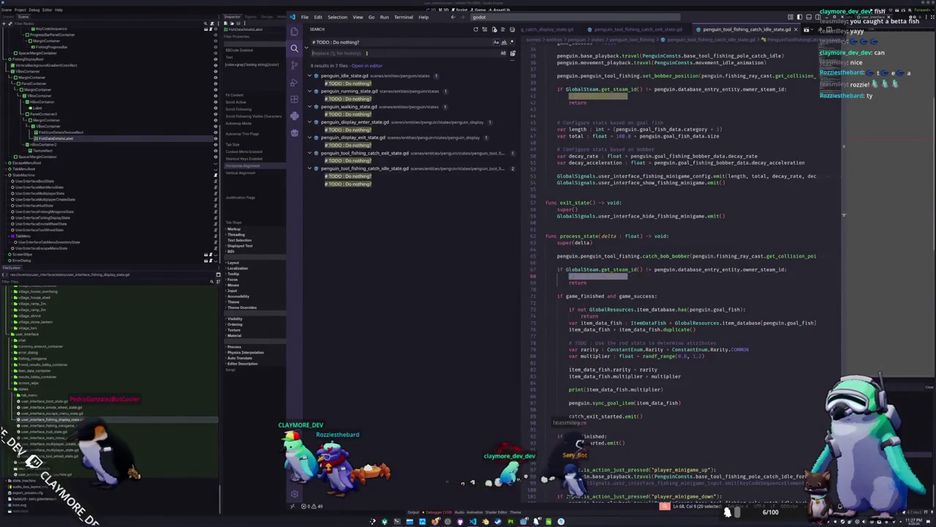
left_click(508, 54)
key("Return")
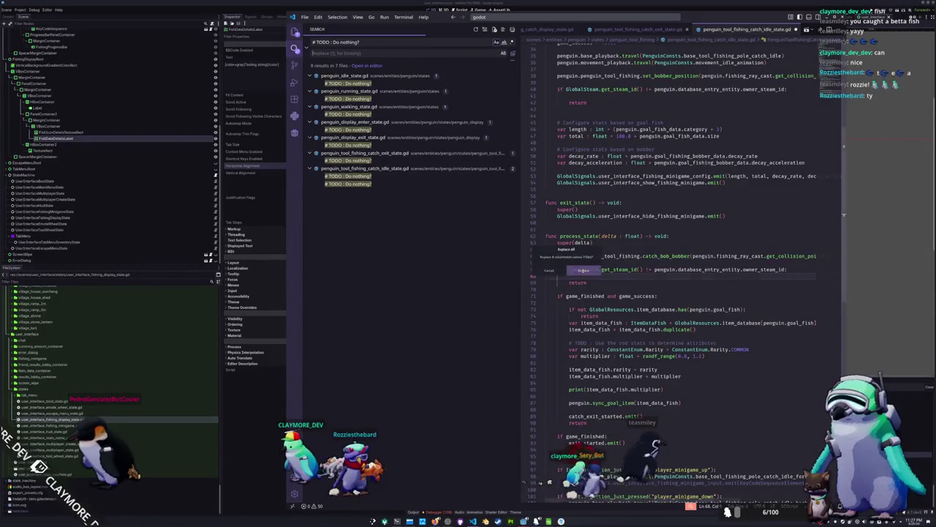
left_click(588, 103)
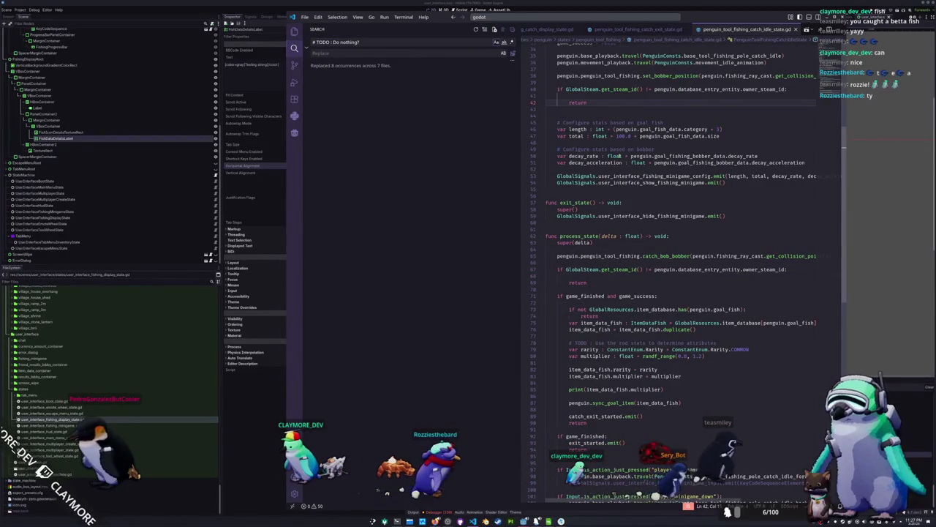
left_click(377, 44)
key("BackSpace")
key("BackSpace")
key("BackSpace")
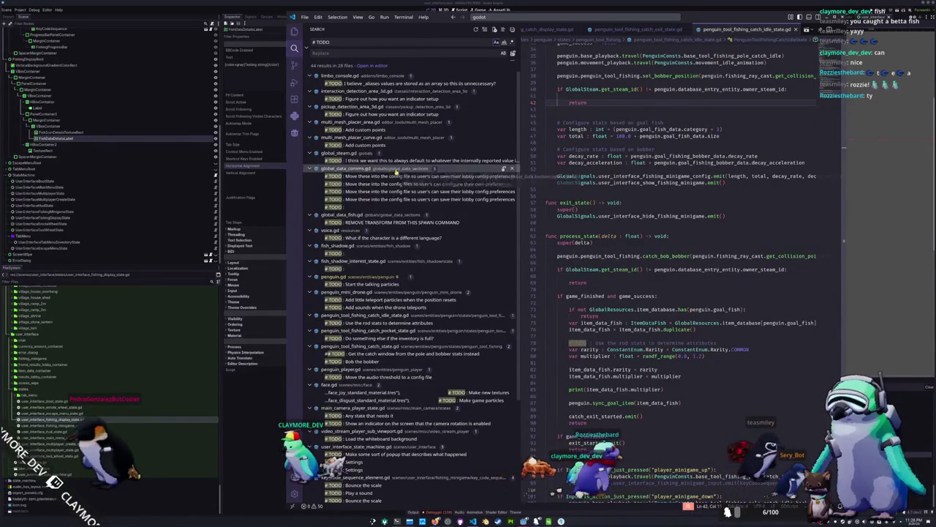
- Browse the TODOs in limbo_console.gd and interaction_detection_area_3d.gd
scroll(396, 170, "down", 4)
scroll(403, 199, "up", 4)
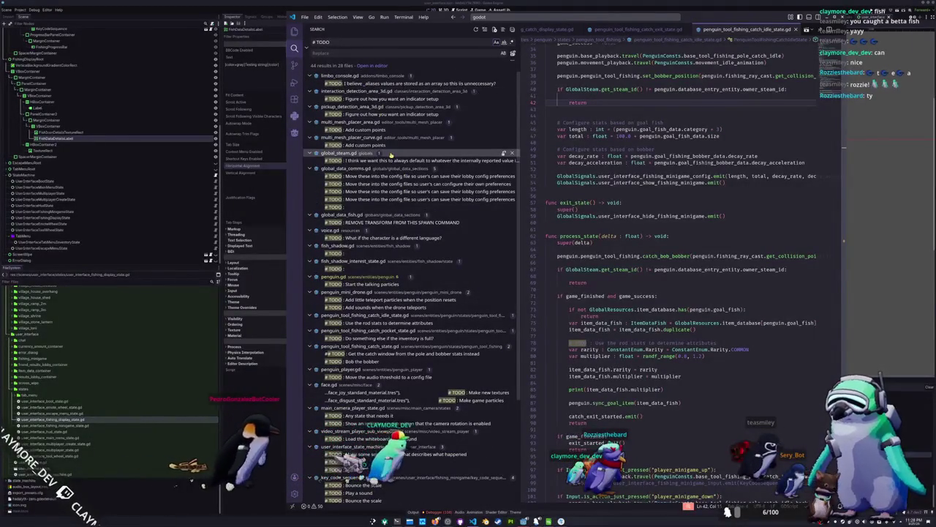
left_click(425, 84)
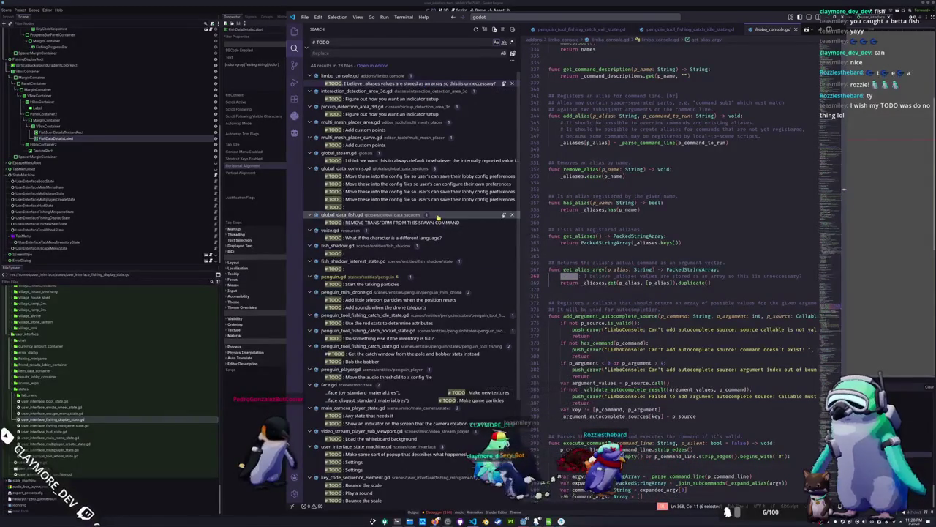
left_click(390, 99)
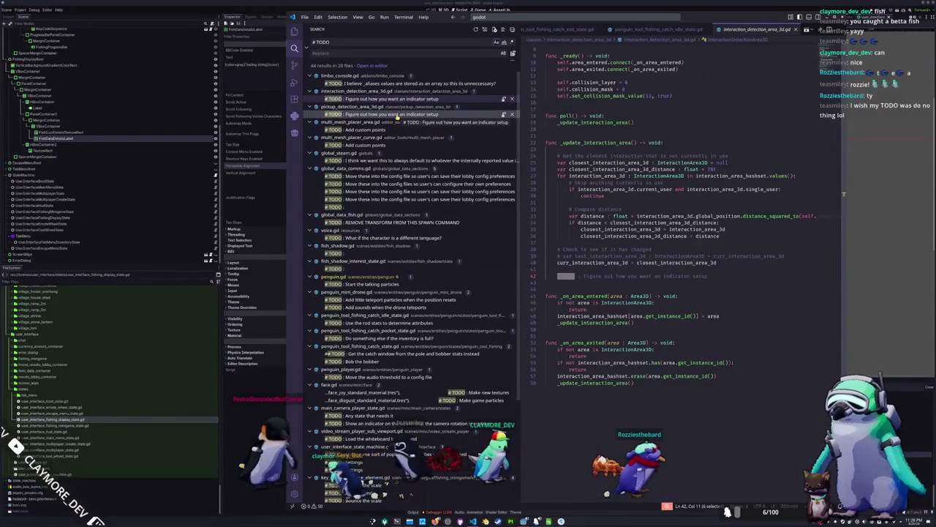
- Delete the 'Add custom points' TODO from multi_mesh_placer_area.gd and multi_mesh_placer_curve.gd, then open global_steam.gd's TODO
left_click(392, 130)
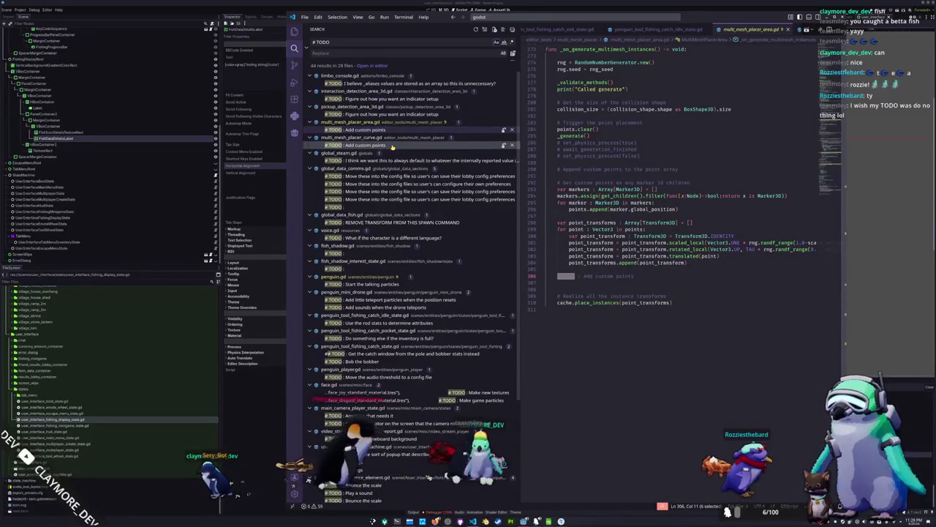
left_click_drag(637, 276, 545, 270)
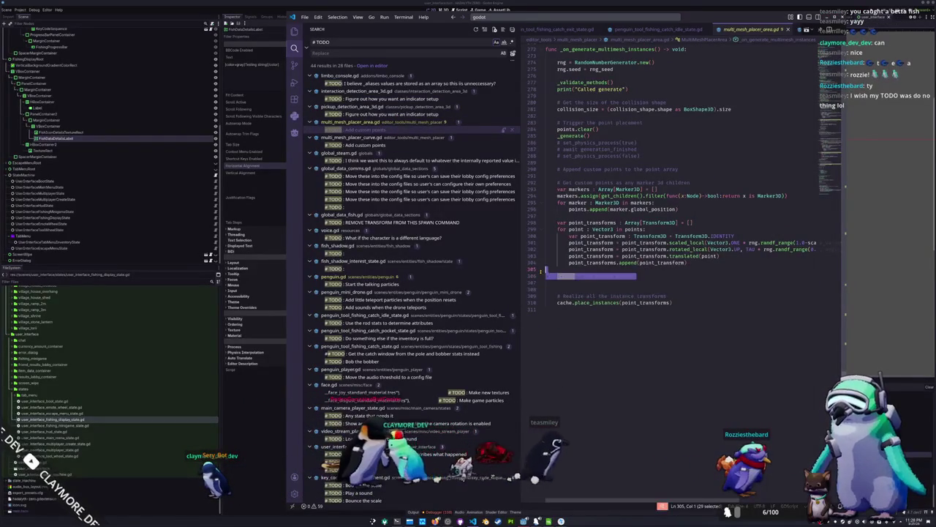
key("BackSpace")
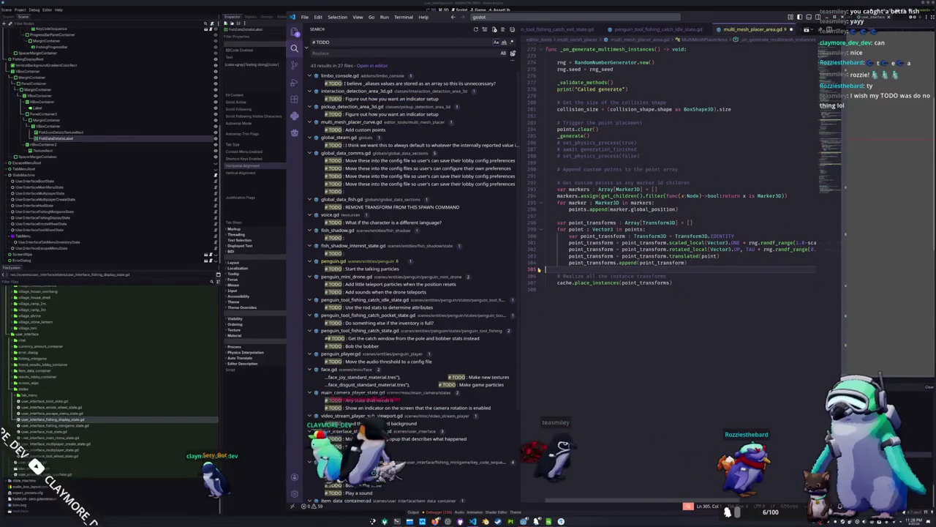
left_click(369, 129)
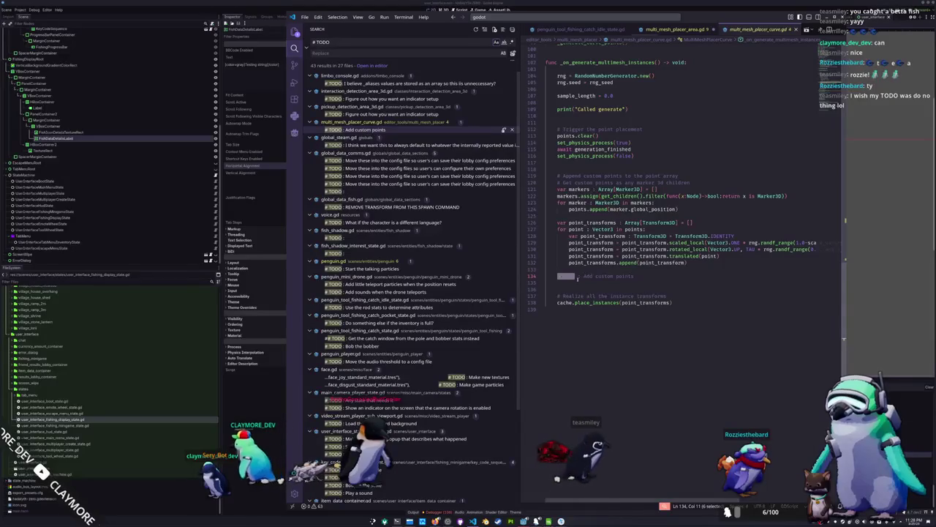
left_click_drag(636, 276, 547, 275)
key("BackSpace")
key("BackSpace")
key("BackSpace")
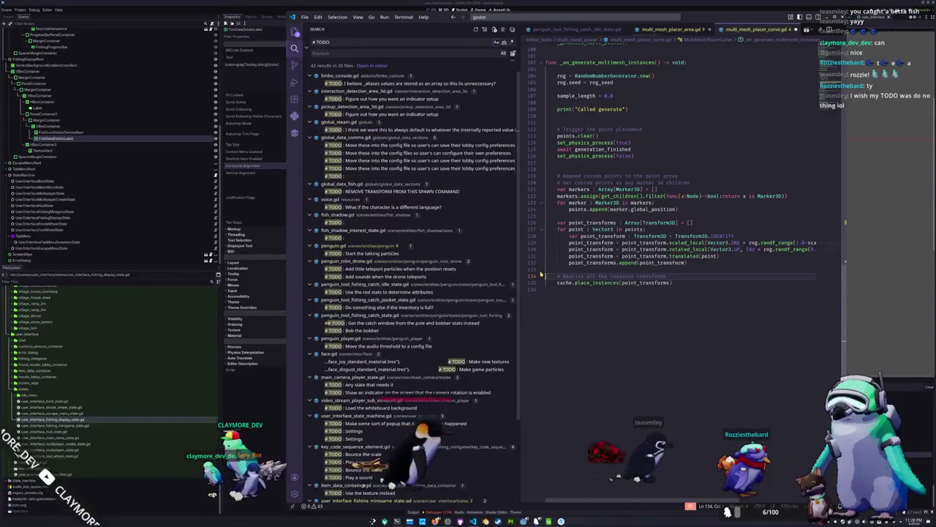
left_click(400, 130)
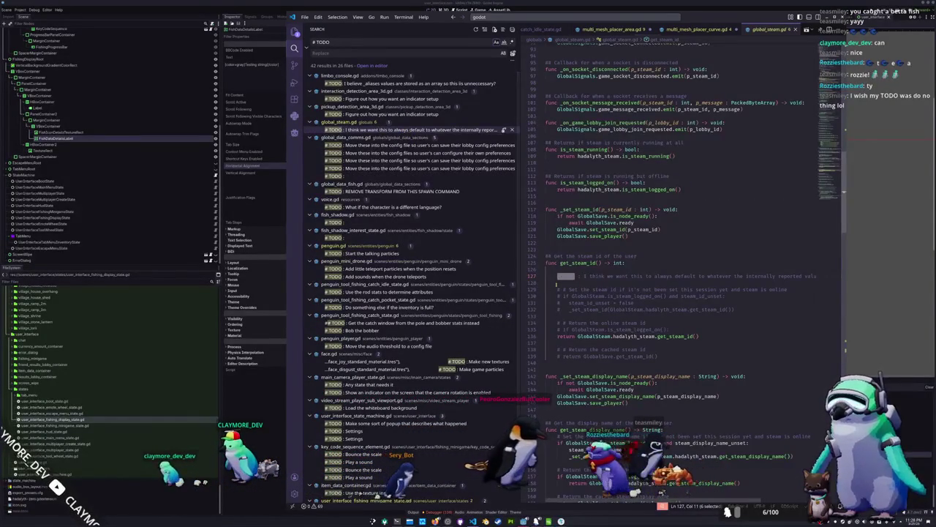
- Read global_steam.gd's default-values TODO and display-name getter, then open global_data_comms.gd's config-file TODOs
left_click(563, 283)
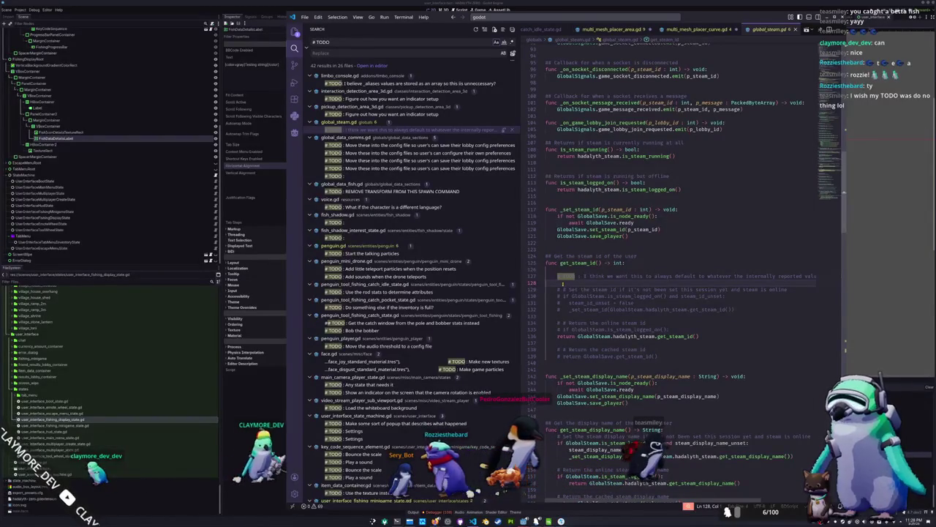
key("Up")
key("End")
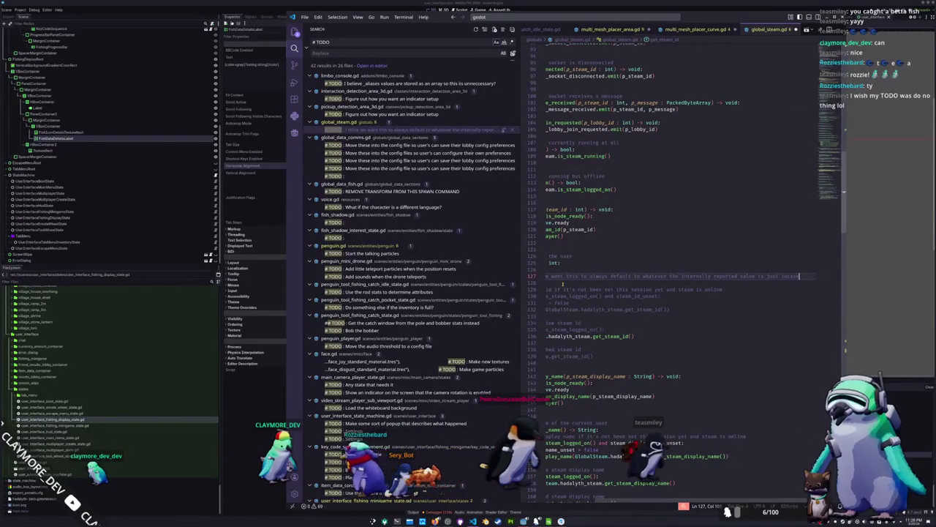
key("Down")
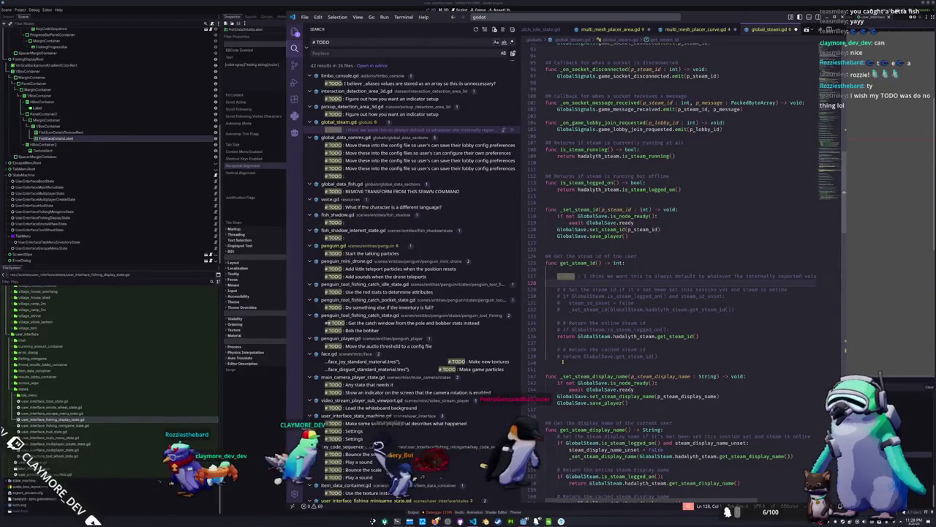
left_click(563, 361)
scroll(562, 360, "down", 4)
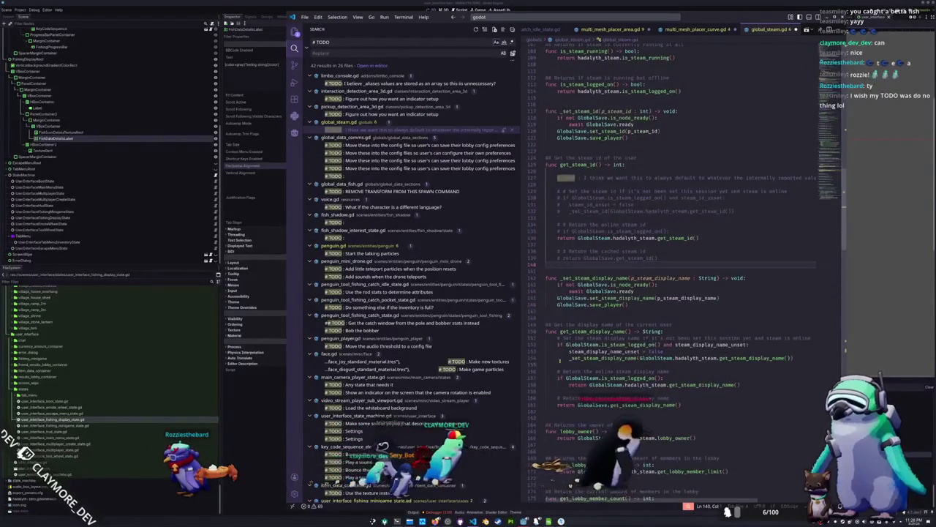
scroll(561, 359, "down", 2)
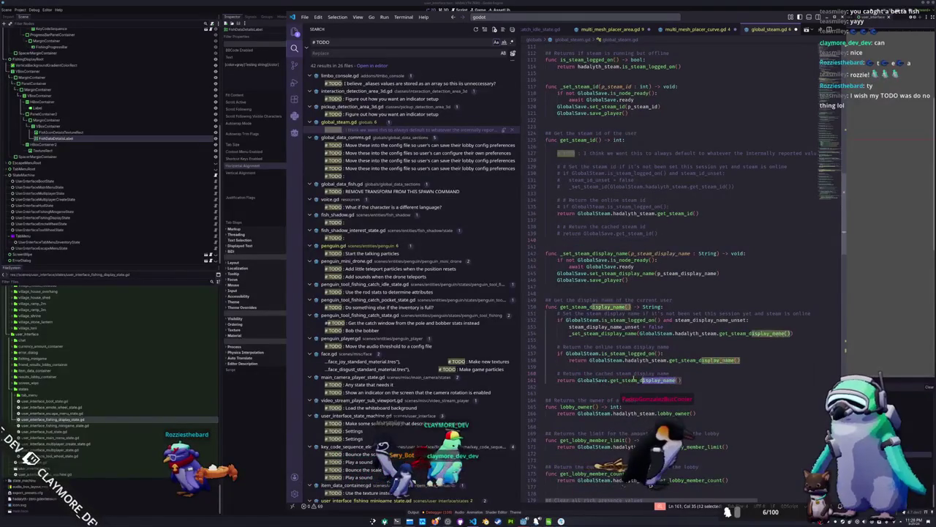
left_click_drag(667, 381, 538, 320)
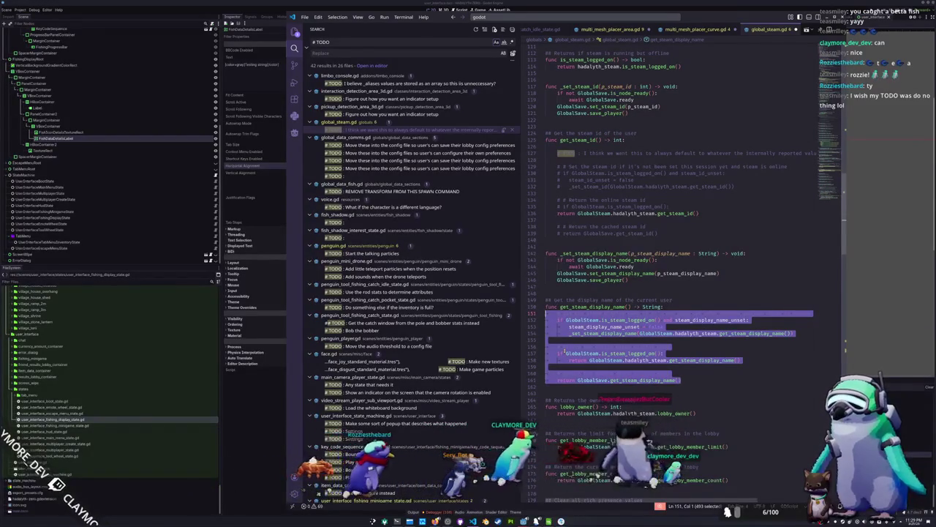
left_click(557, 356)
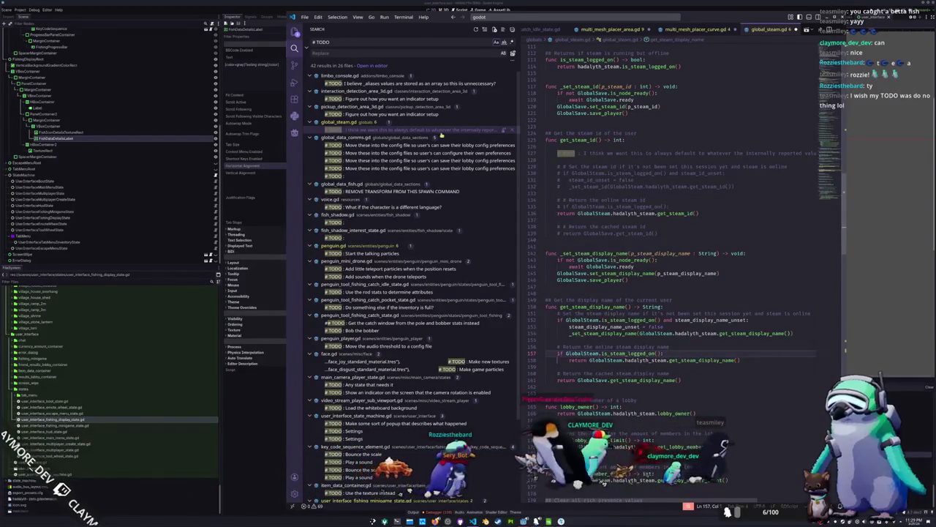
left_click(390, 146)
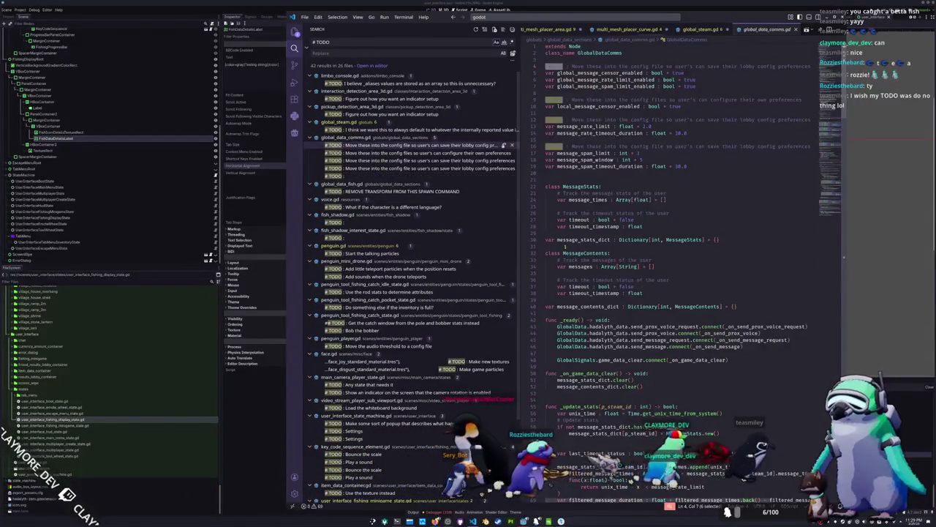
- Review the 'Move these into the config file' TODOs and the line-197 TODO in global_data_comms.gd
left_click(564, 247)
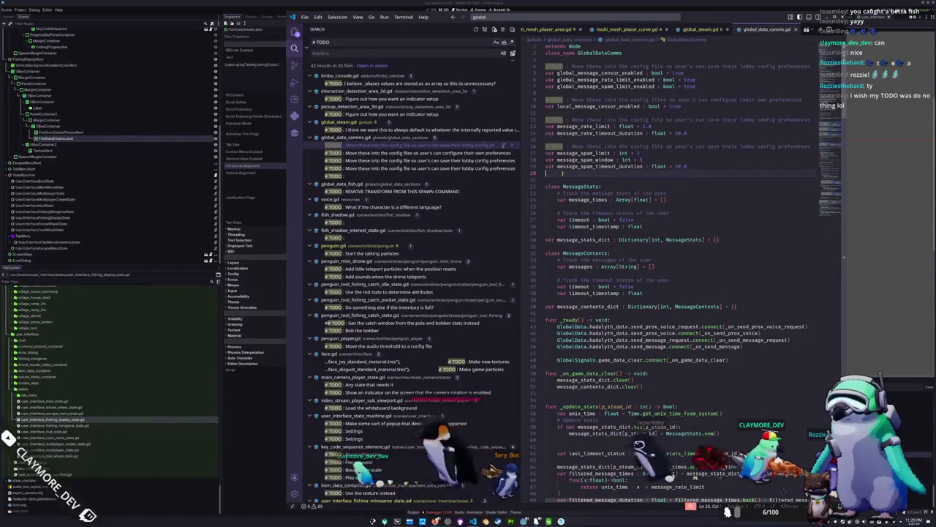
left_click(563, 139)
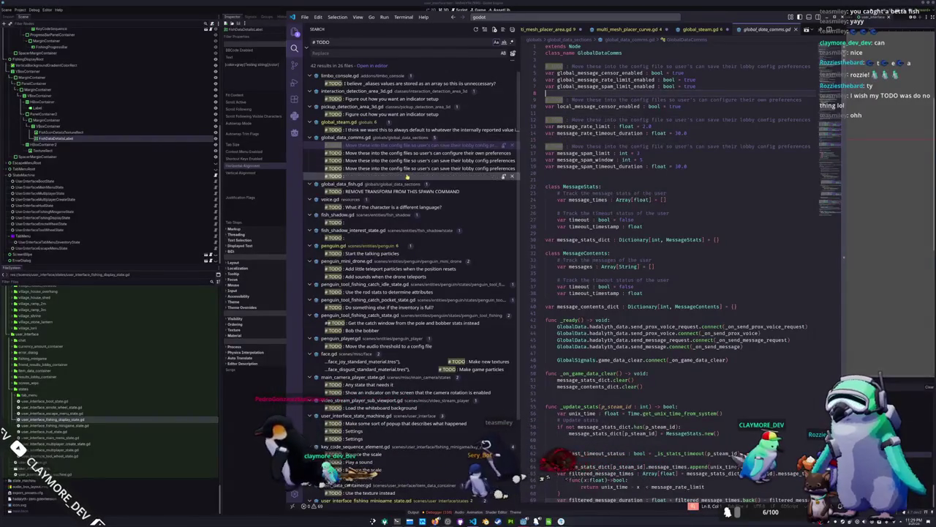
left_click(333, 176)
left_click(585, 277)
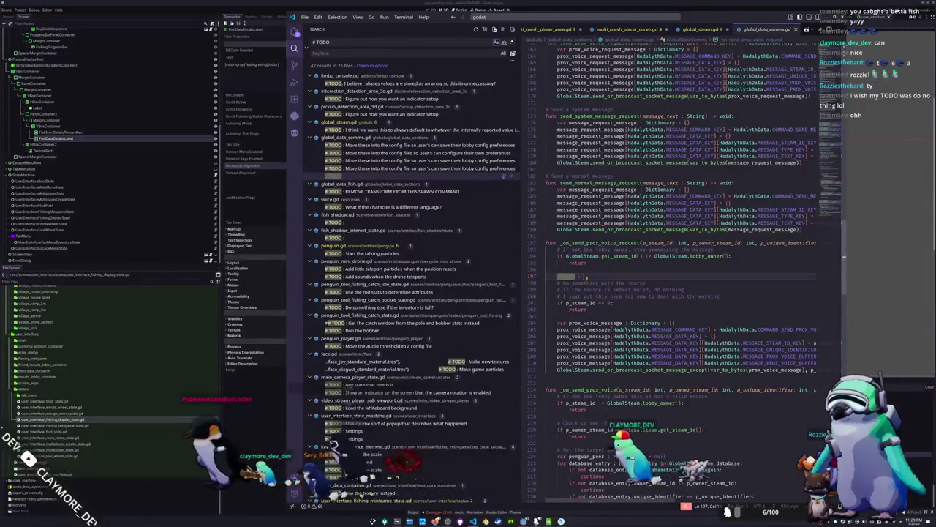
- Delete the 'REMOVE TRANSFORM FROM THIS SPAWN COMMAND' TODO in global_data_fish.gd, then open voice.gd's language TODO
left_click(402, 191)
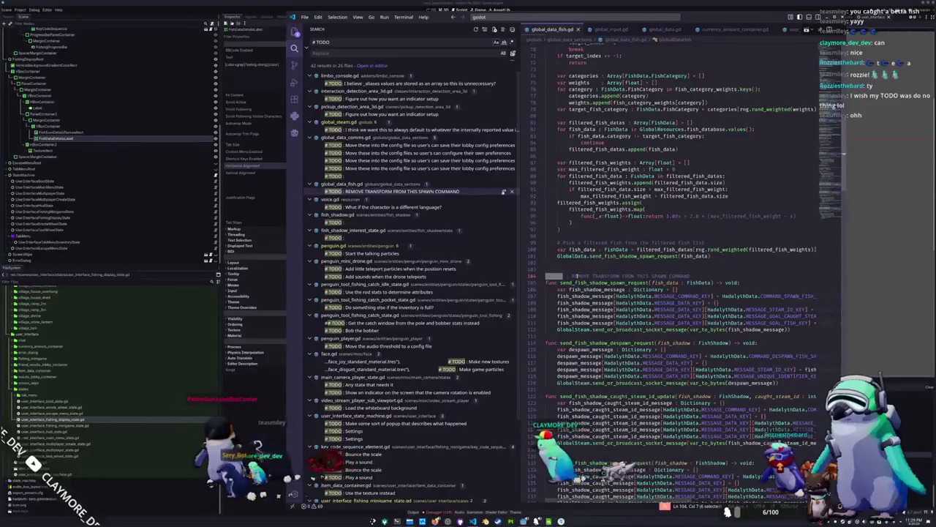
left_click_drag(689, 275, 545, 276)
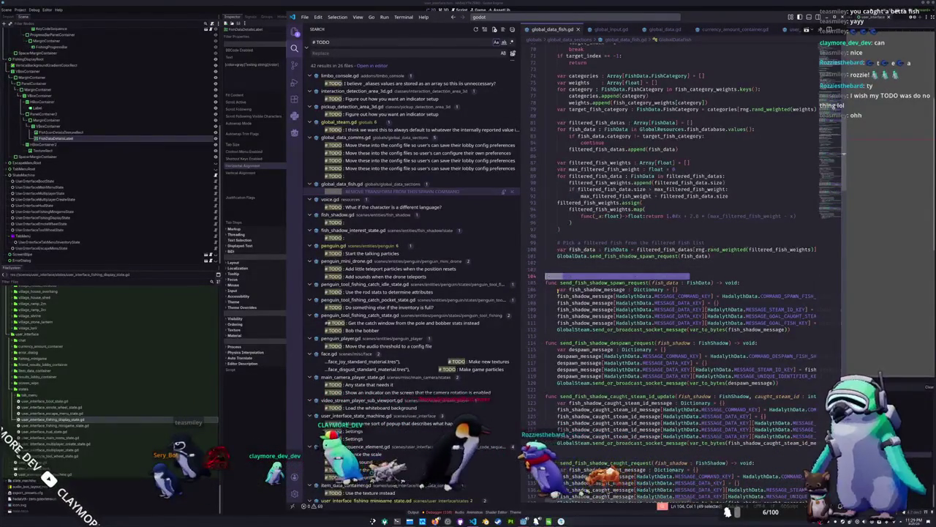
key("Delete")
key("Delete")
key("Delete")
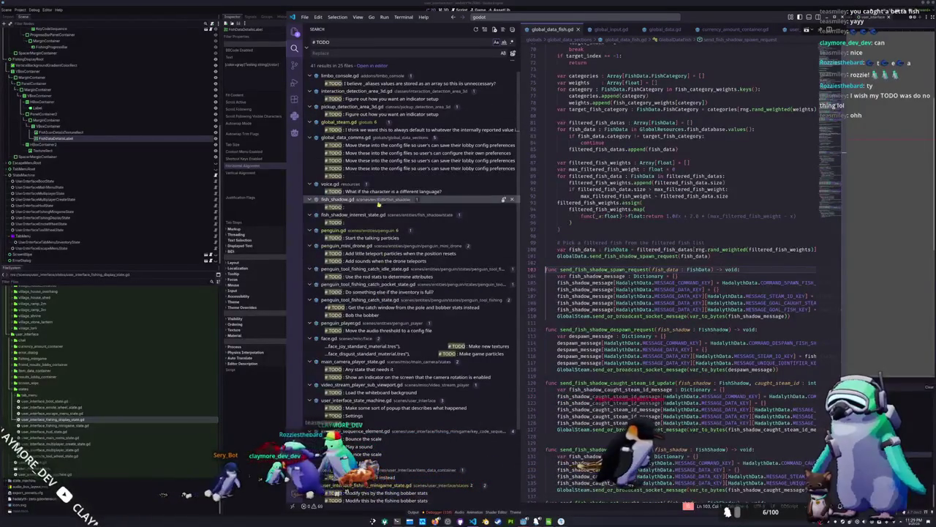
left_click(381, 191)
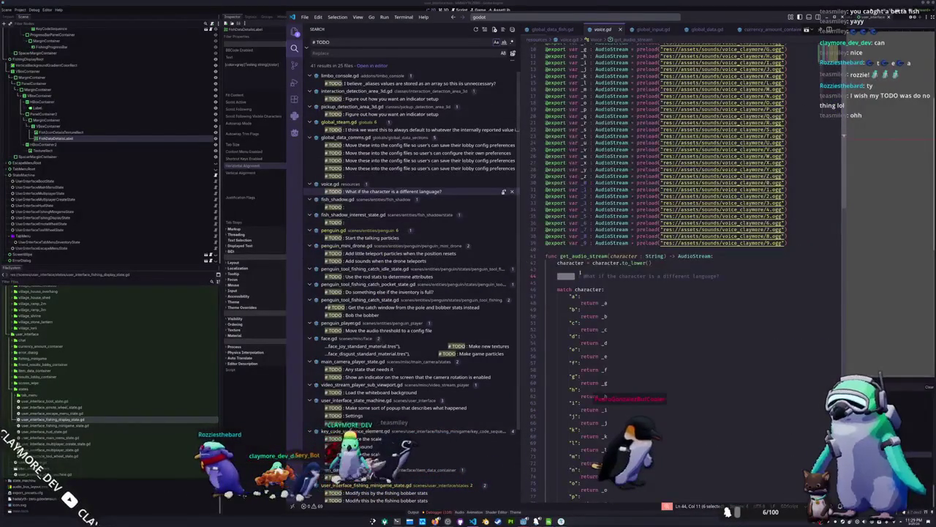
- Remove the different-language TODO text from voice.gd
scroll(565, 280, "down", 3)
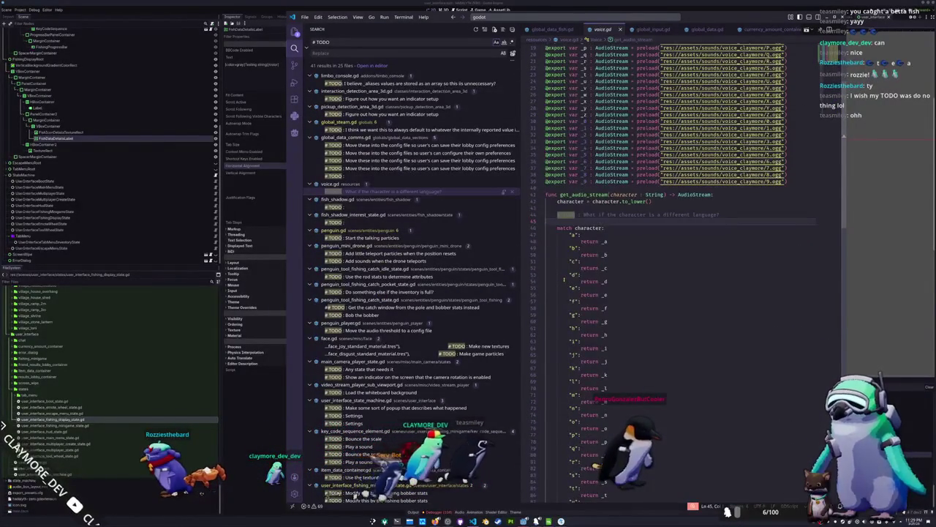
scroll(564, 280, "down", 9)
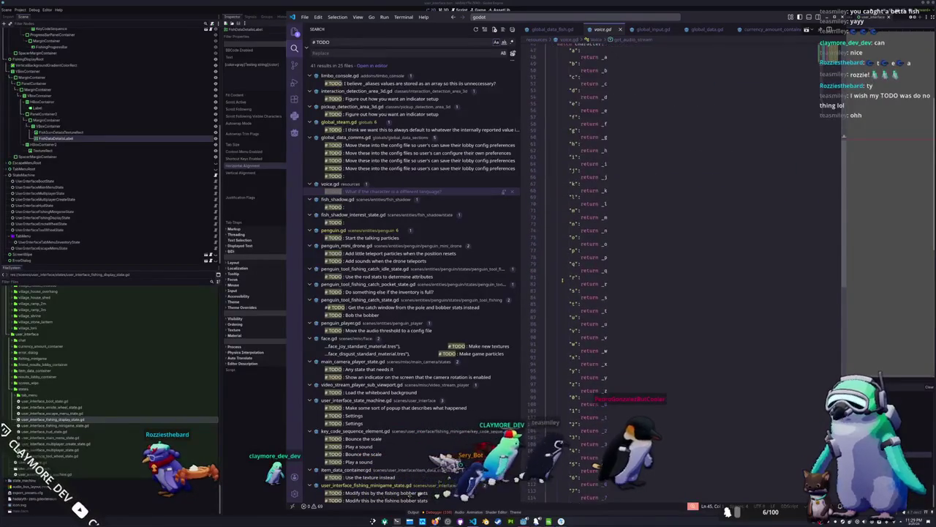
scroll(563, 278, "down", 15)
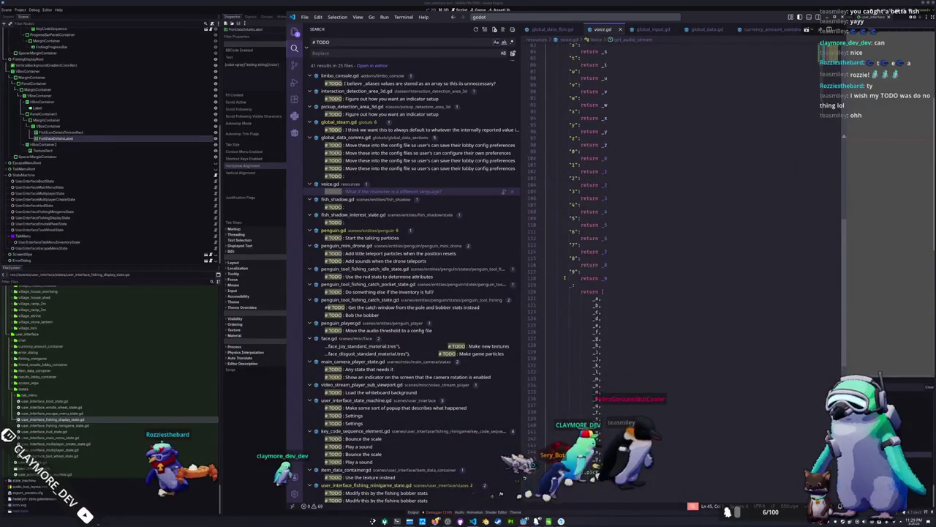
scroll(565, 278, "up", 20)
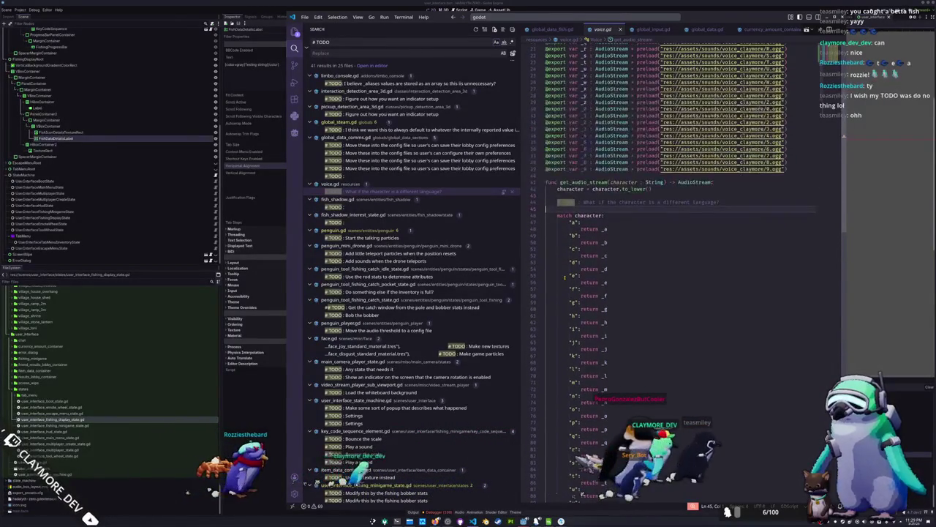
left_click_drag(583, 202, 719, 202)
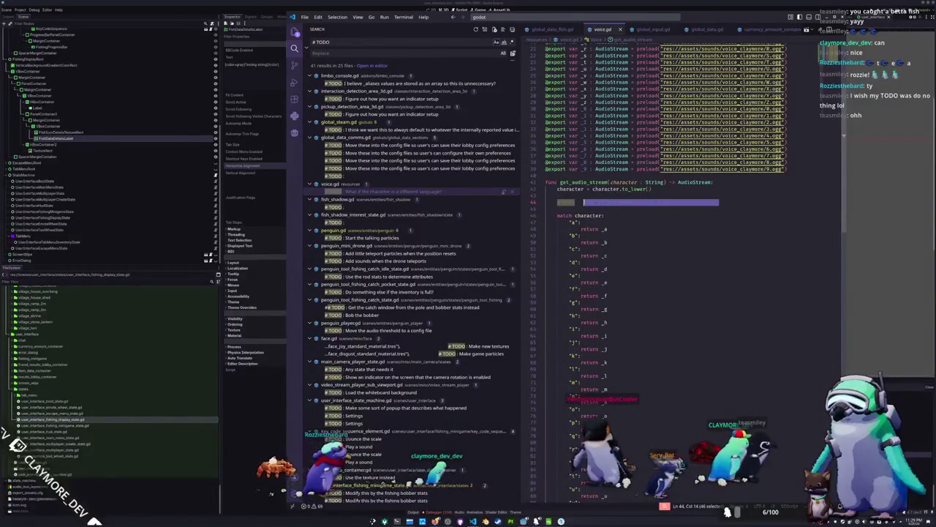
key("Return")
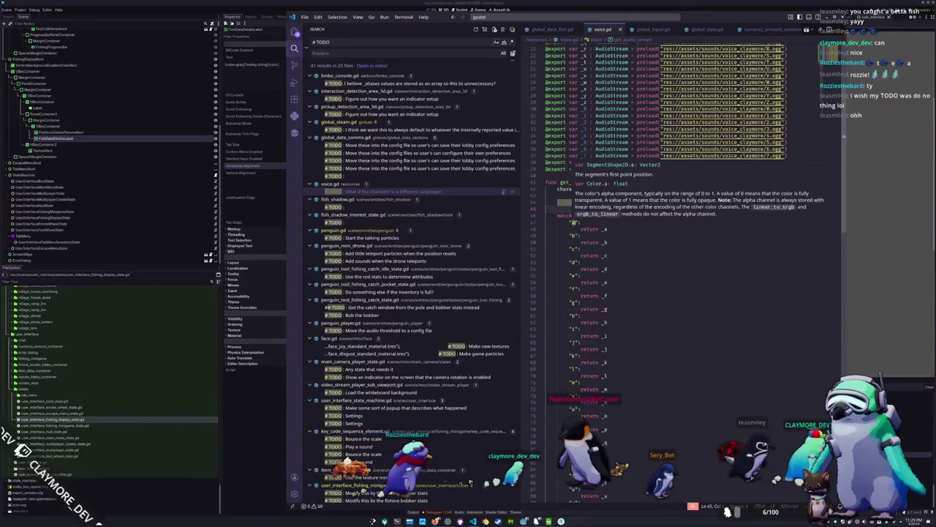
- Review voice.gd's letter-to-sound match block down to the return list, then open fish_shadow.gd's TODO
scroll(557, 293, "down", 15)
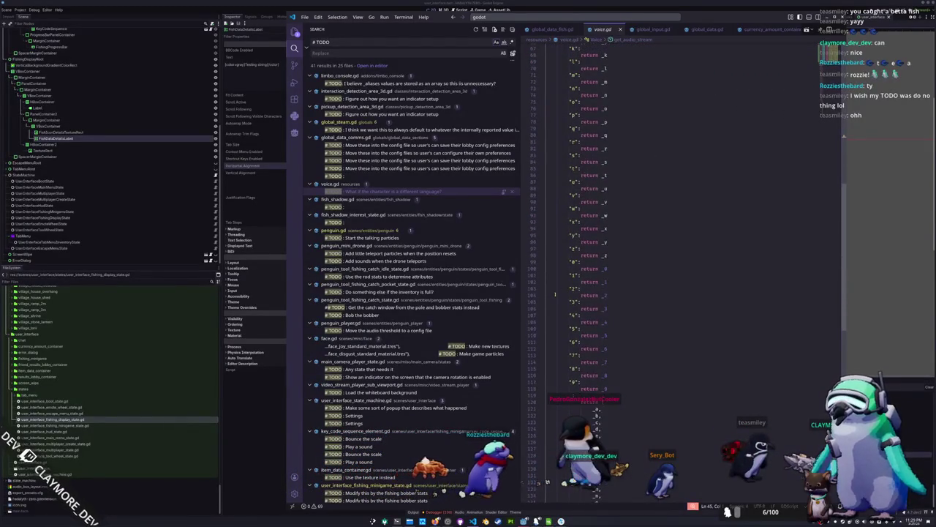
scroll(558, 292, "down", 5)
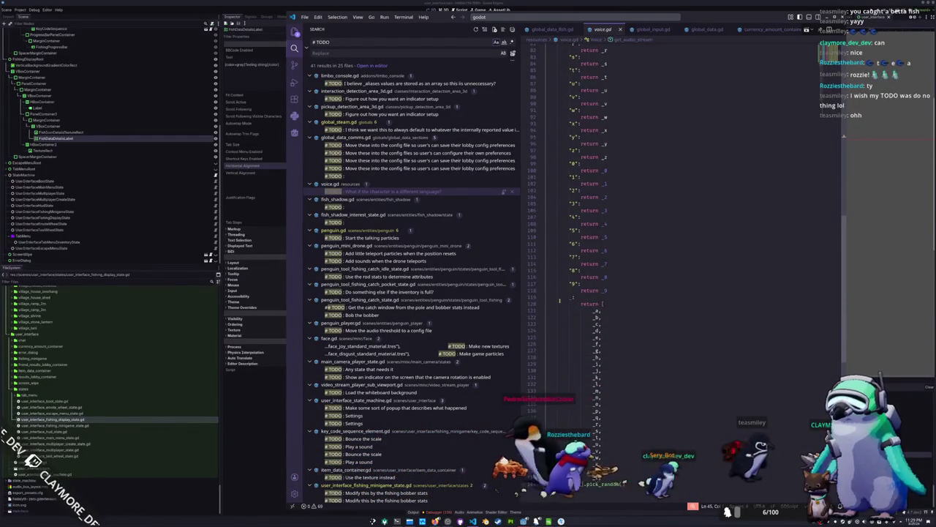
scroll(558, 300, "down", 1)
mouse_move(608, 266)
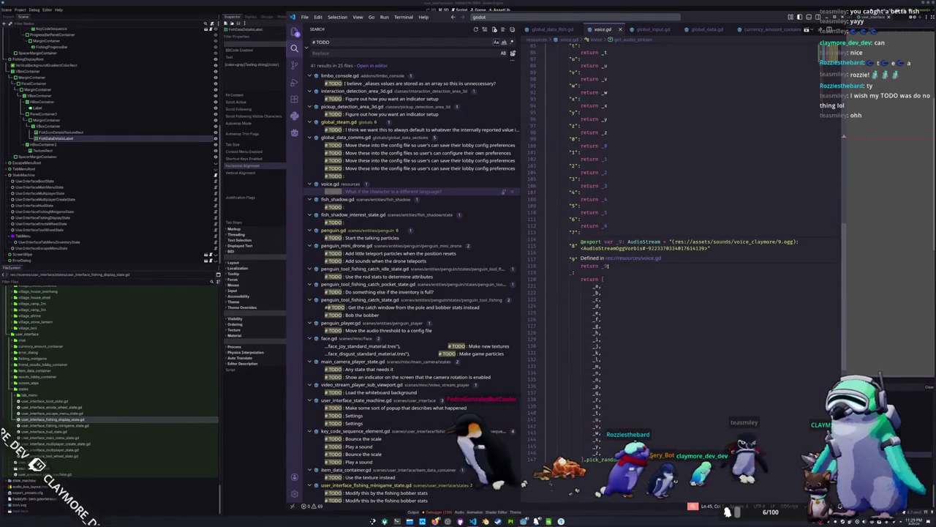
left_click(606, 267)
scroll(605, 351, "down", 2)
left_click(600, 379)
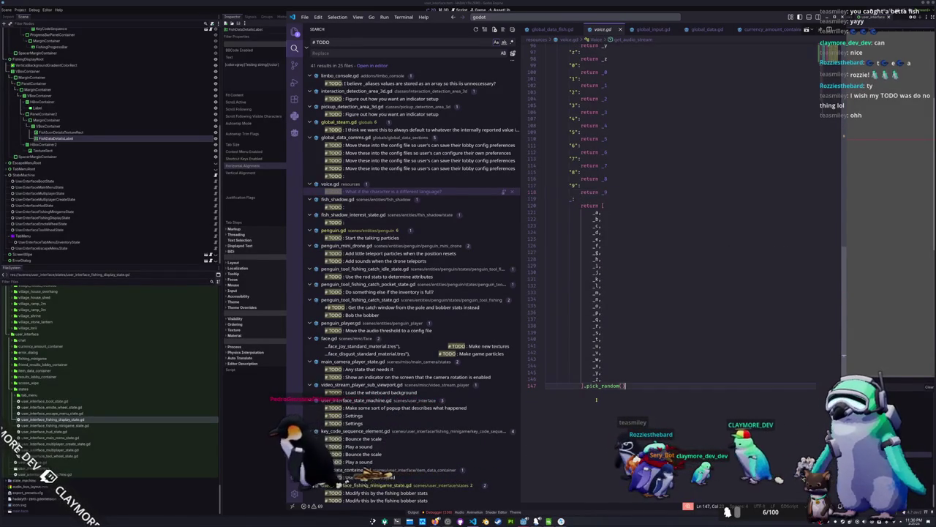
scroll(603, 374, "up", 10)
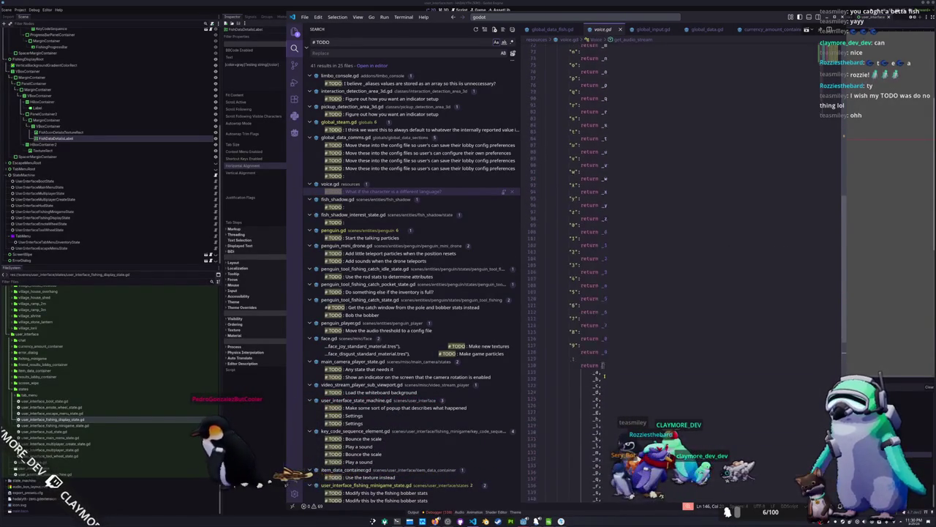
scroll(604, 373, "up", 14)
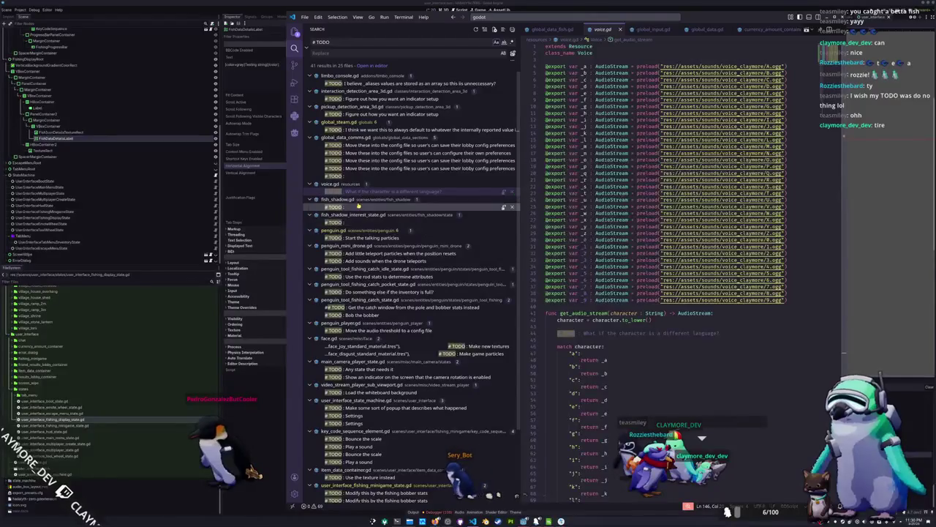
left_click(335, 207)
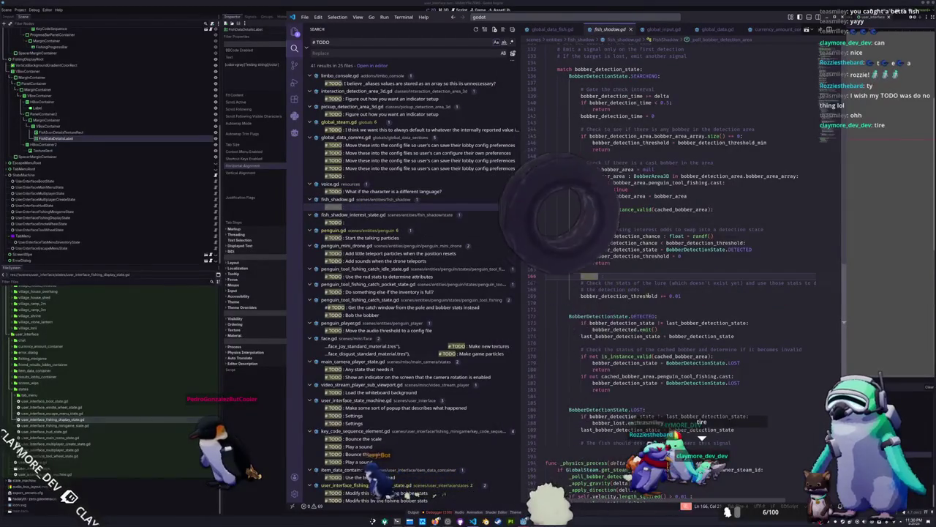
- Trim the bite-threshold comment in fish_shadow_interest_state.gd and delete penguin.gd's talking-particles TODO lines
left_click(647, 290)
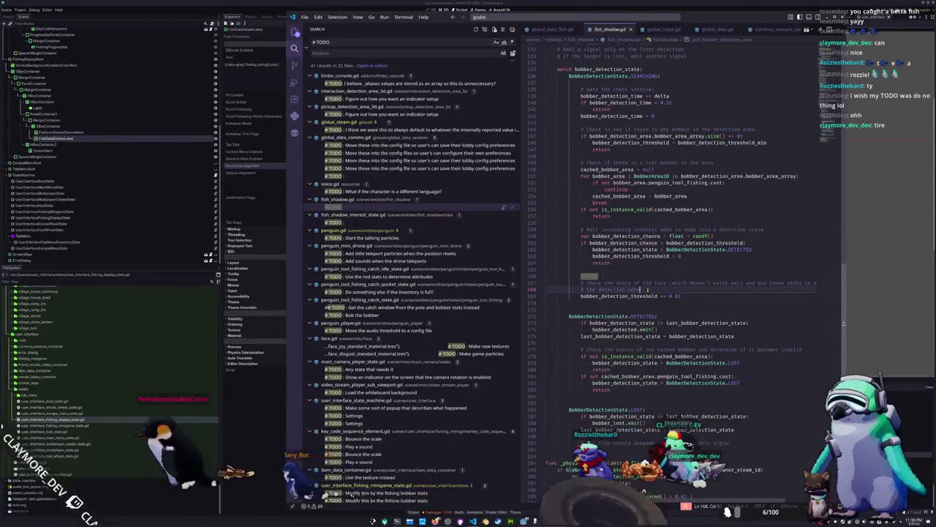
left_click(381, 223)
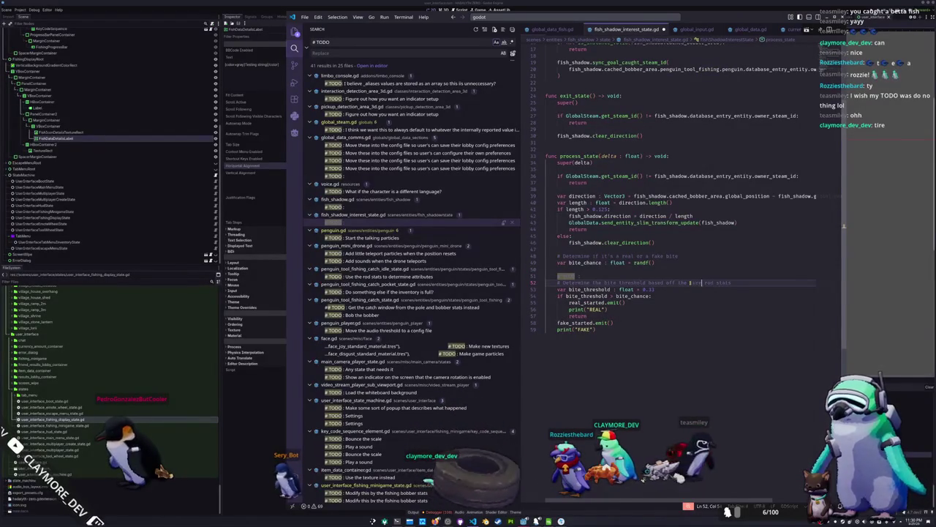
key("BackSpace")
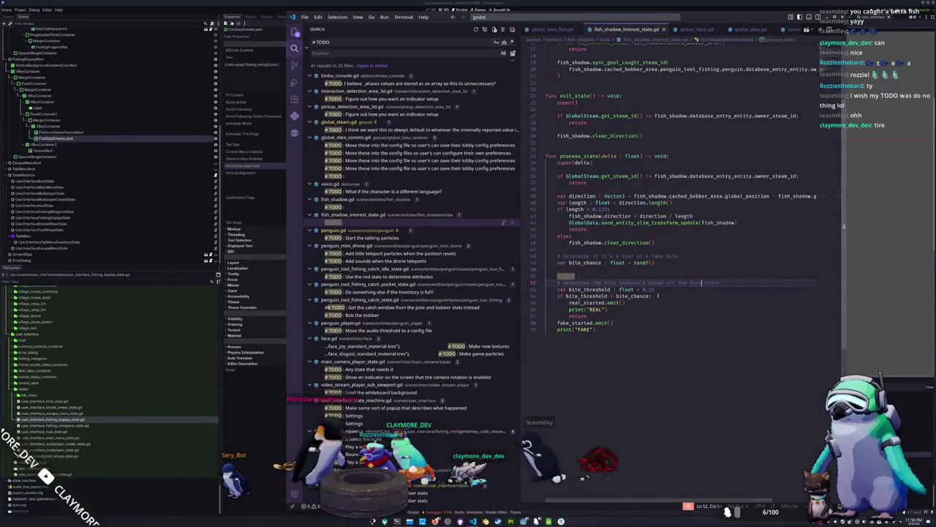
left_click(406, 238)
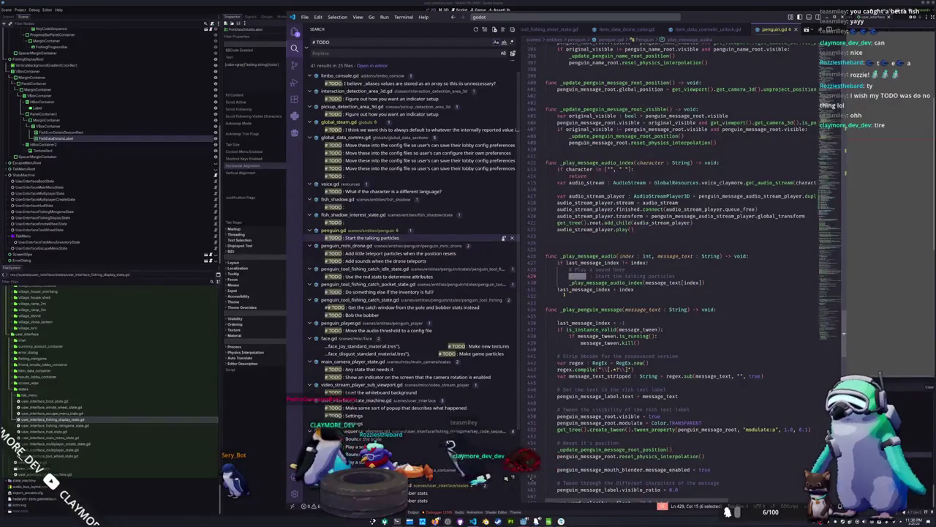
left_click_drag(688, 276, 615, 276)
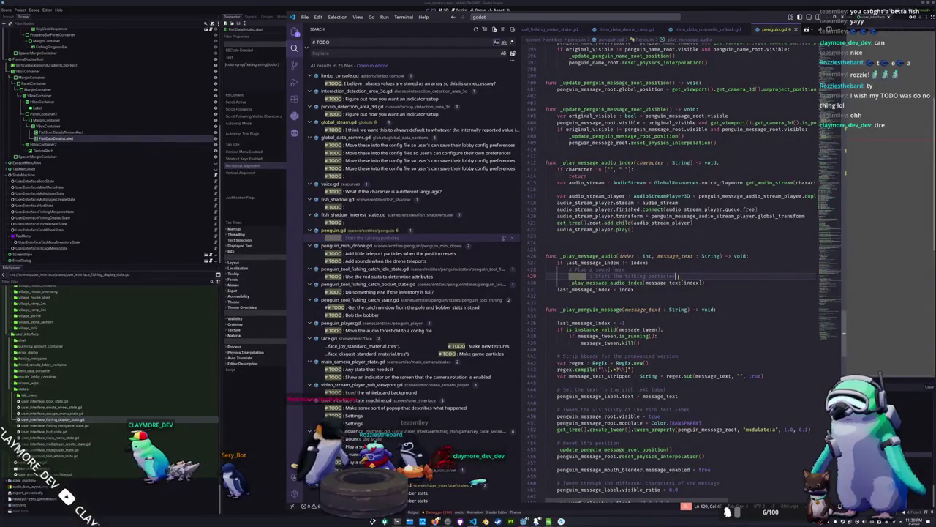
left_click_drag(679, 275, 543, 269)
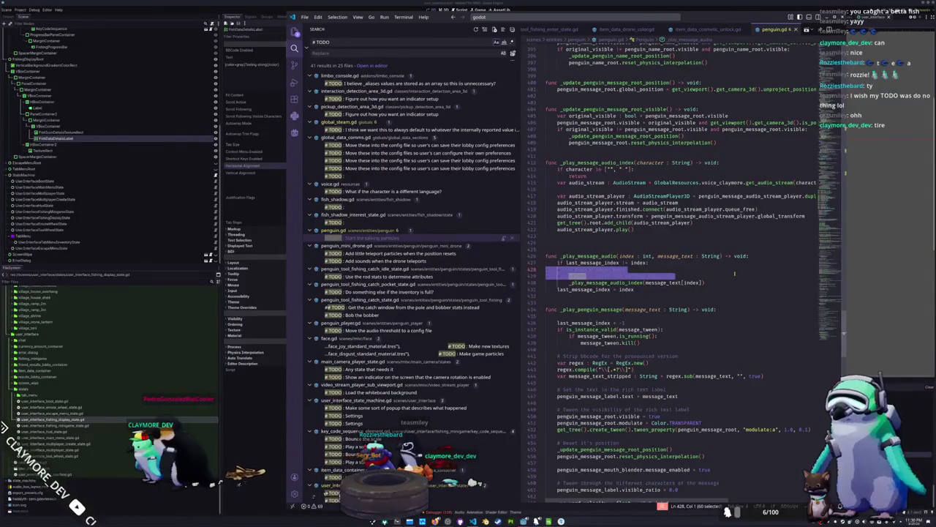
key("BackSpace")
key("BackSpace")
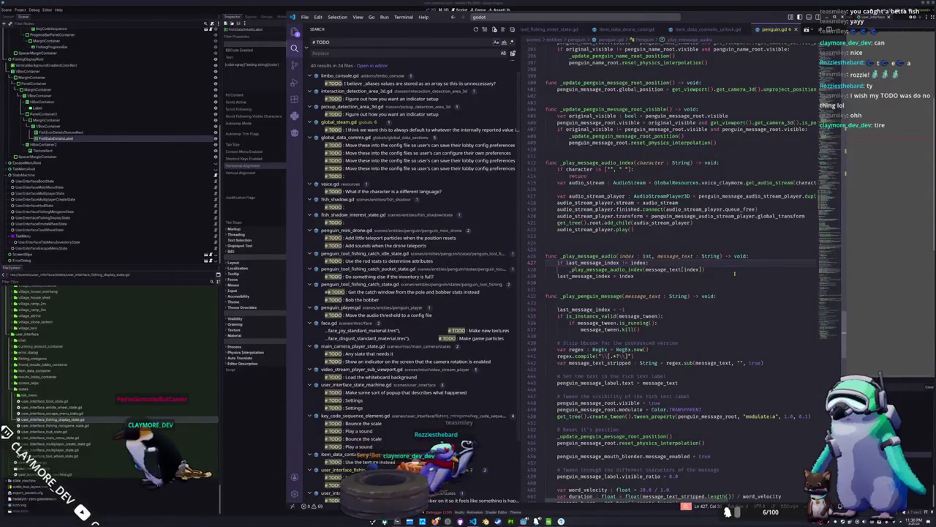
- Check the mini-drone and catch-idle TODOs, then start a debug run of the game in Godot
left_click(392, 238)
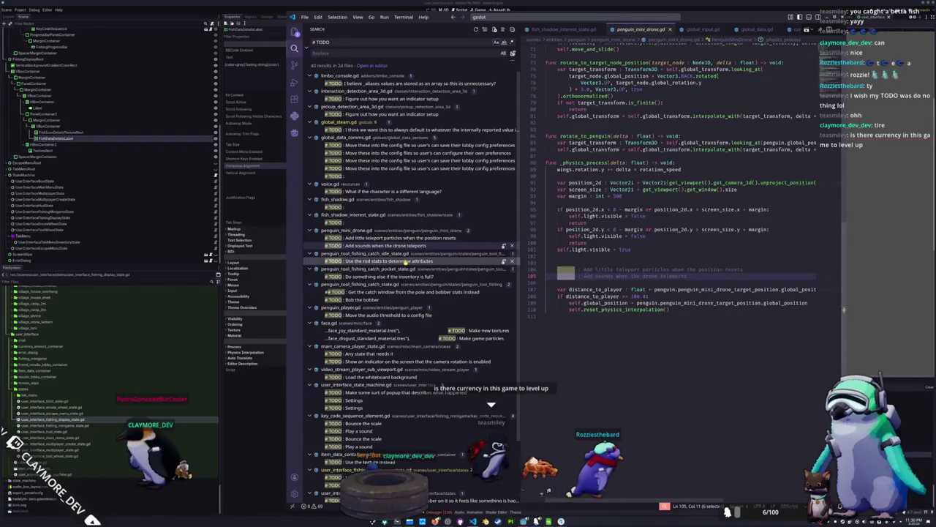
left_click(386, 262)
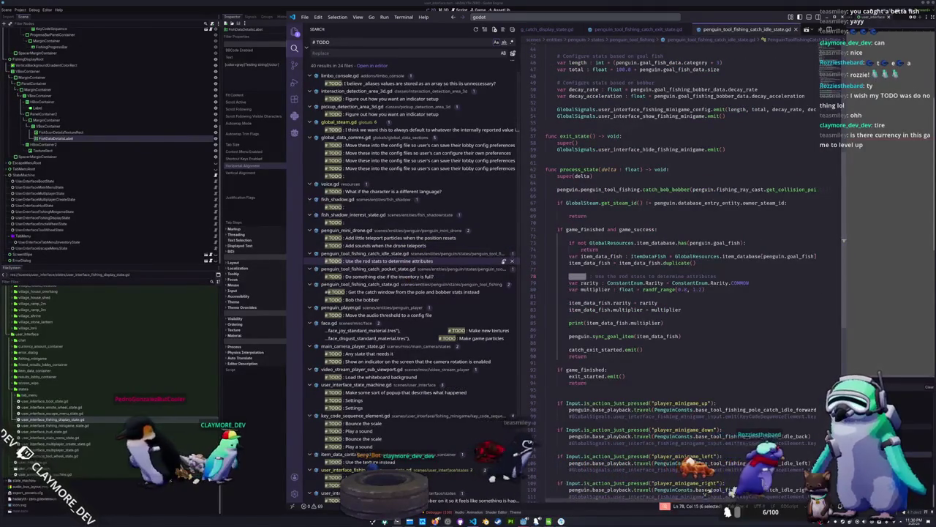
key("alt+Tab")
key("F5")
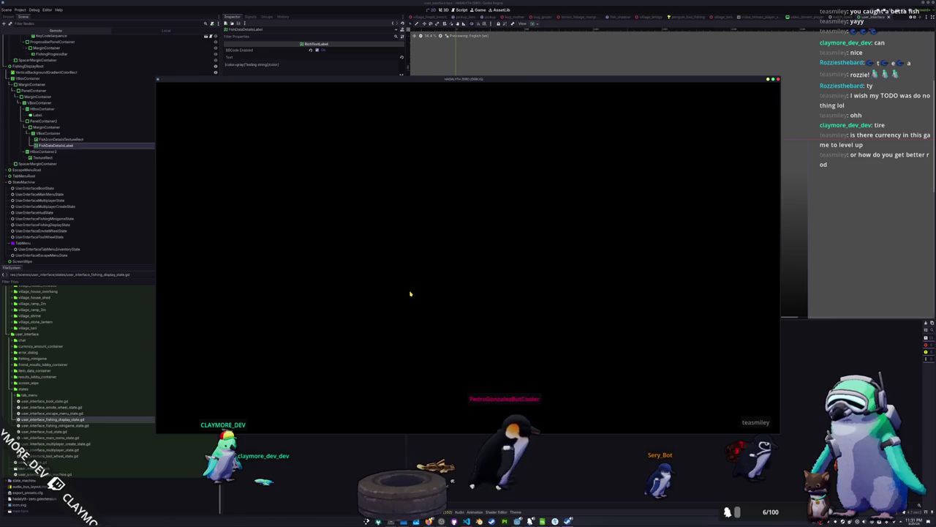
- Destroy the Sea Pork item from the in-game inventory
key("Tab")
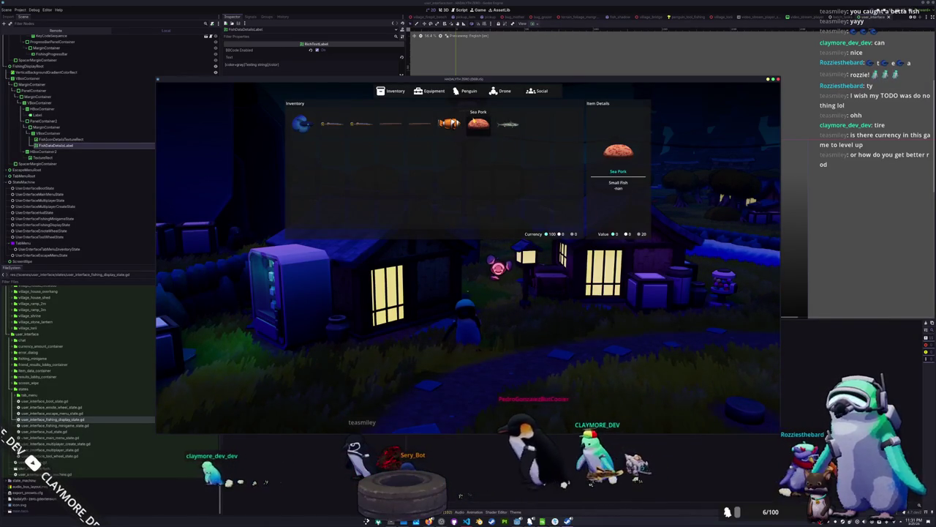
left_click(478, 123)
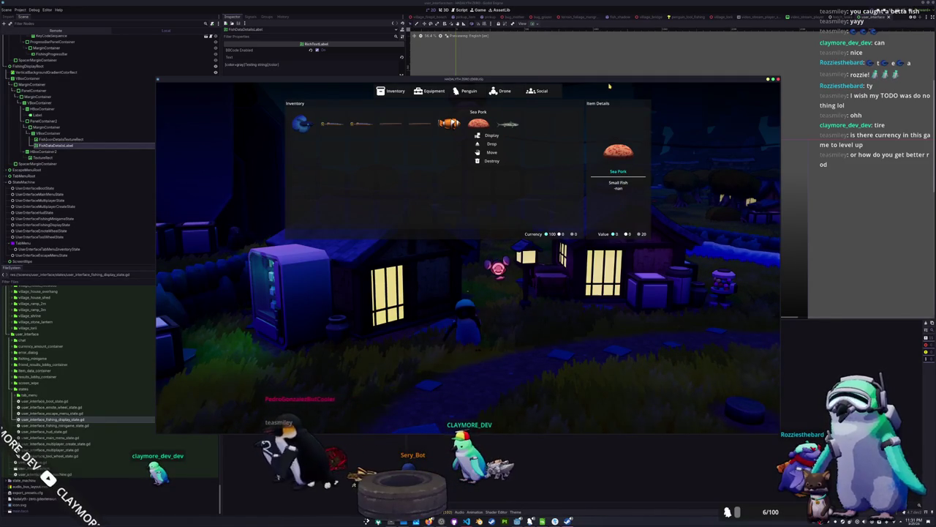
left_click(486, 162)
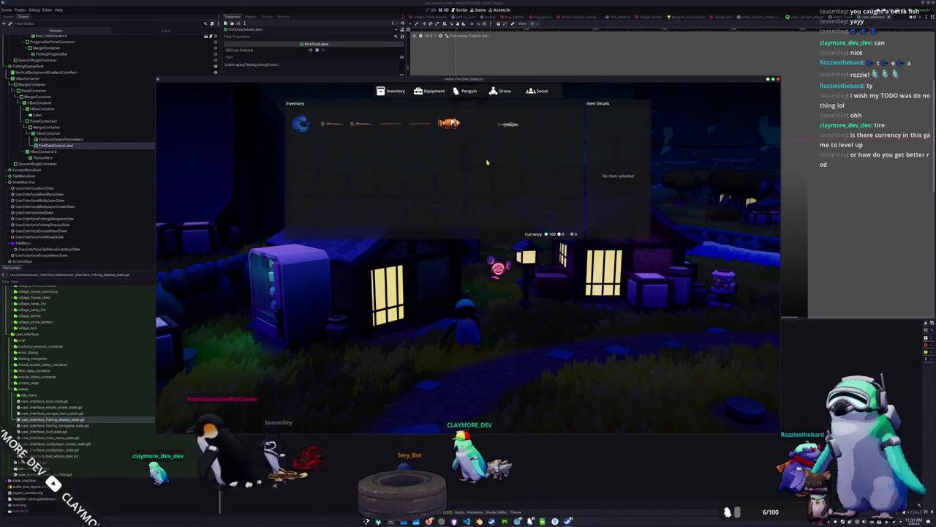
- Move the Atlantic Mackerel, swap the Siamese Fighting Fish into the Hagfish slot, and close the inventory
left_click(519, 152)
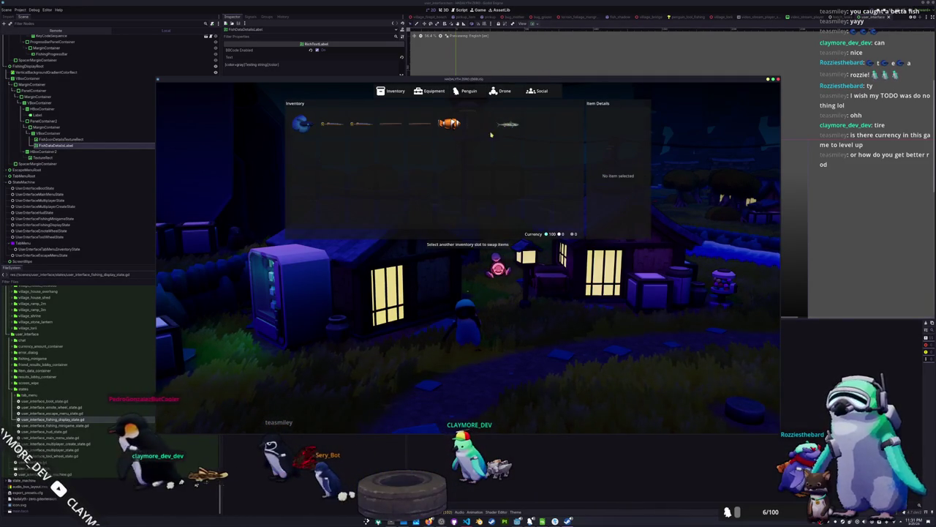
left_click(478, 123)
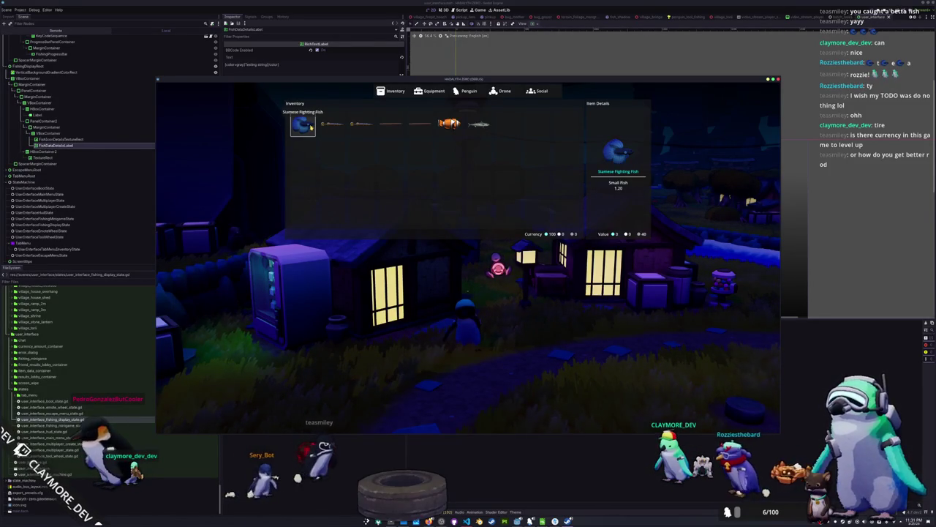
left_click(394, 128)
left_click_drag(393, 128, 397, 208)
key("Tab")
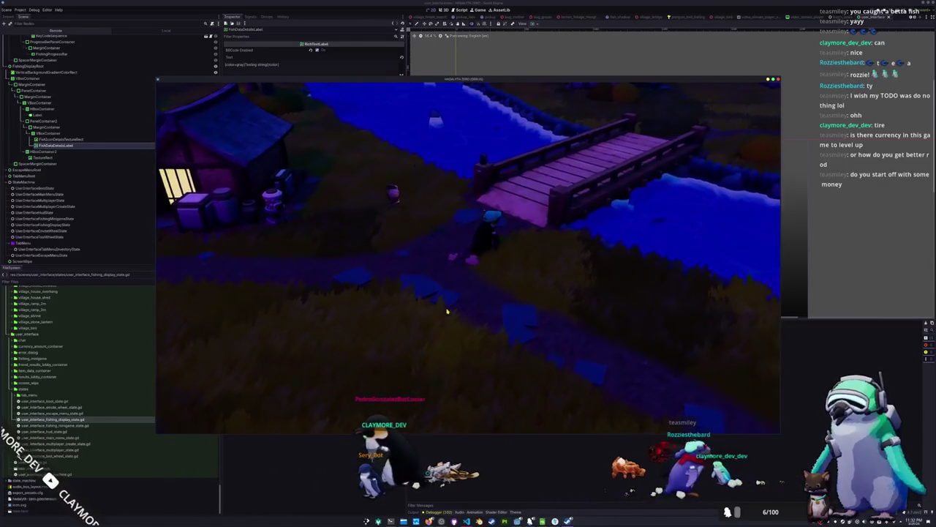
- Run the 'set hat' command in the in-game debug console
key("grave")
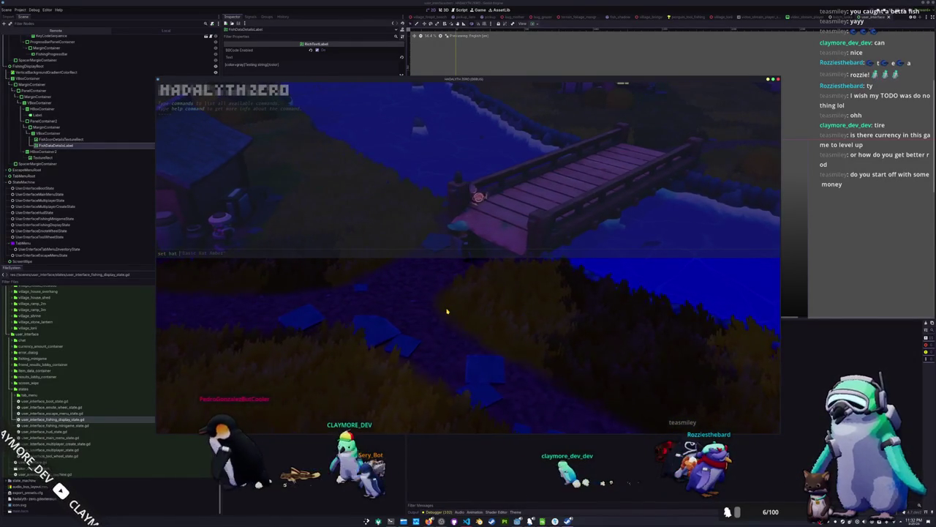
key("Return")
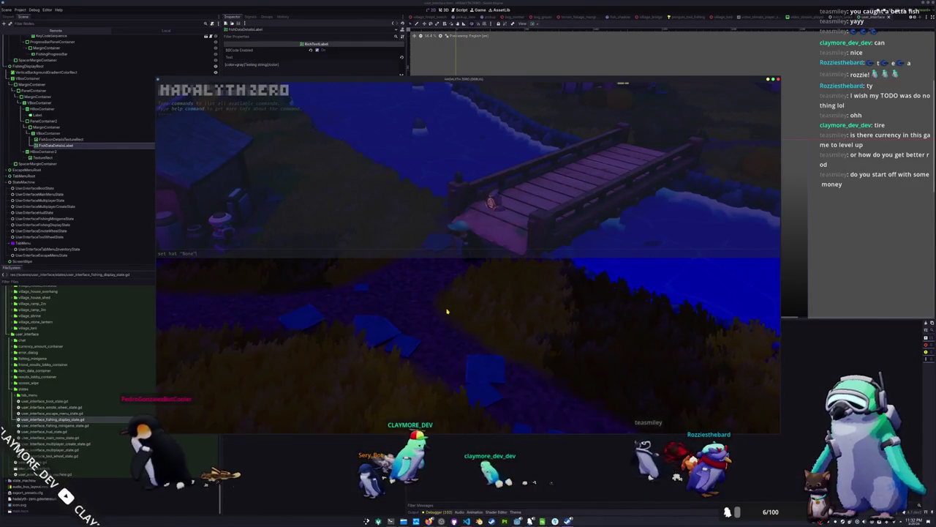
key("grave")
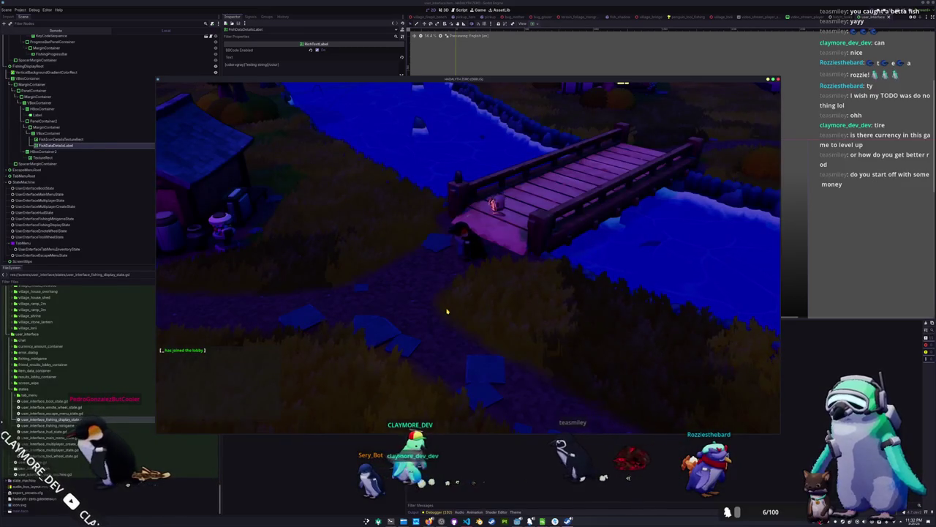
- Walk the penguin onto the bridge, briefly opening and dismissing the chat entry
key("d")
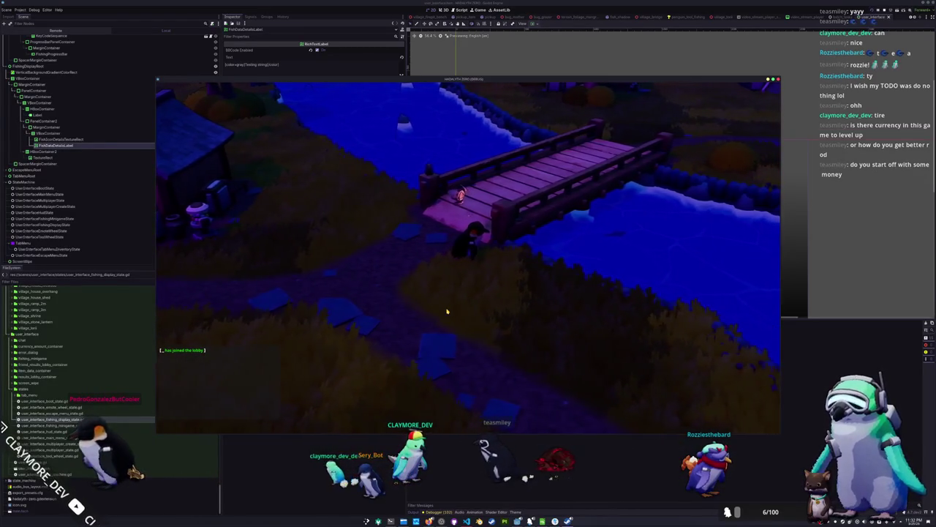
key("d")
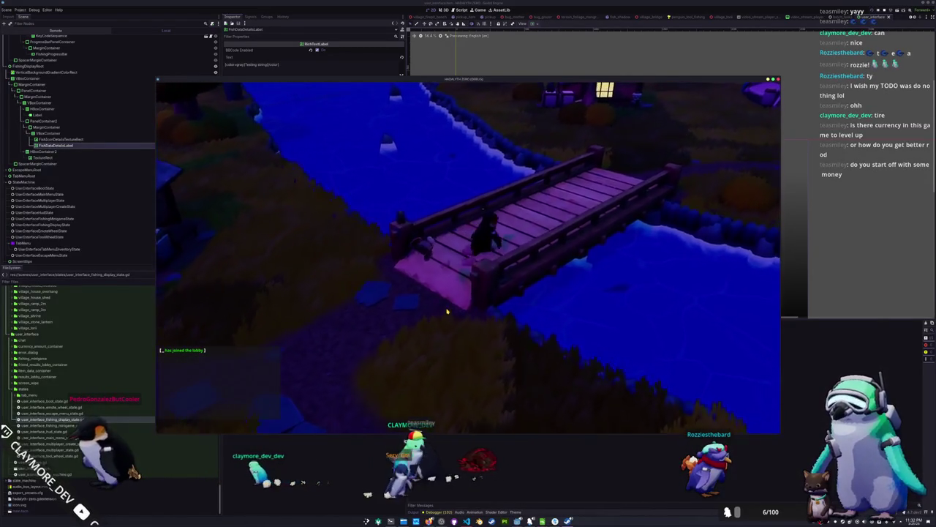
key("d")
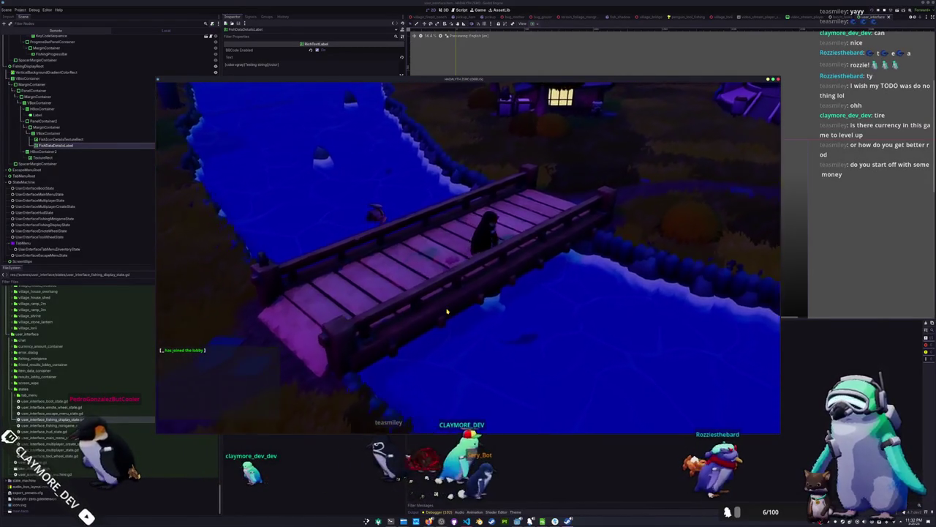
key("Return")
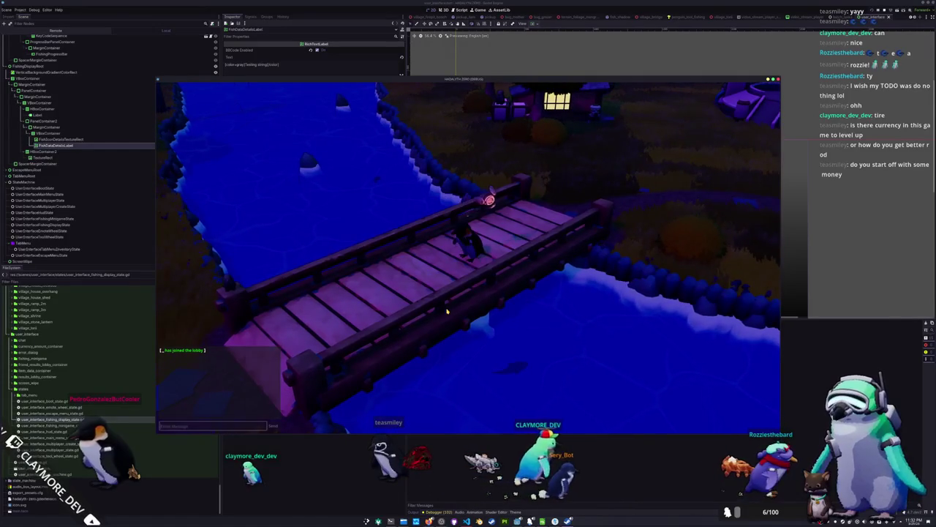
key("Escape")
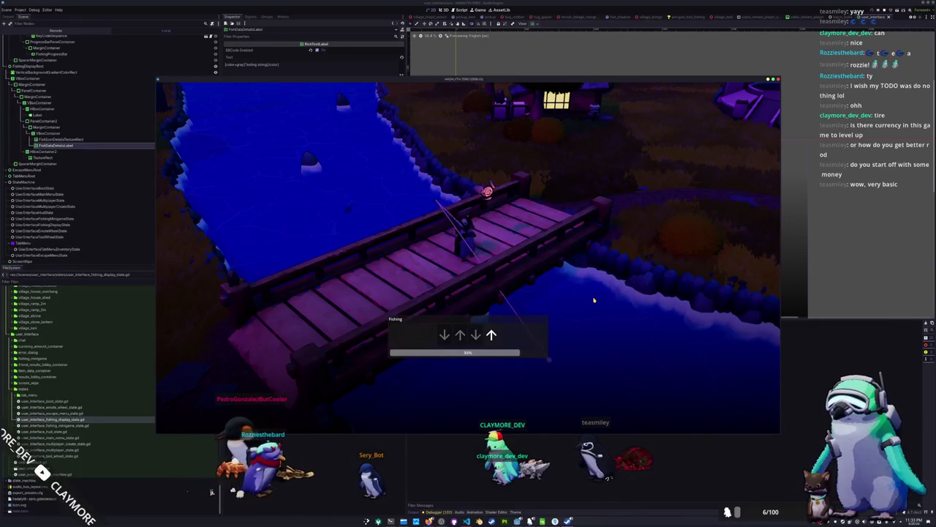
- Finish the earlier arrow sequence, walk the penguin off the bridge, and cast toward the shoreline water
key("Up")
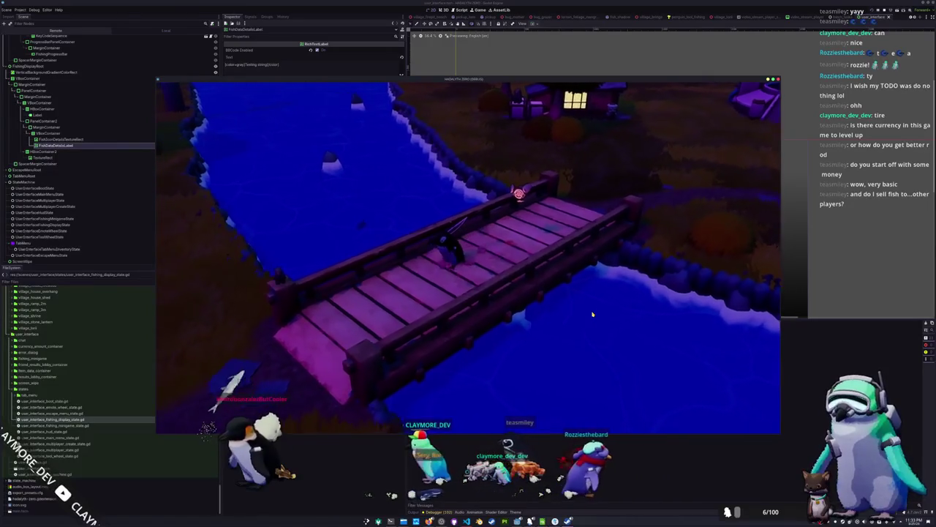
key("a")
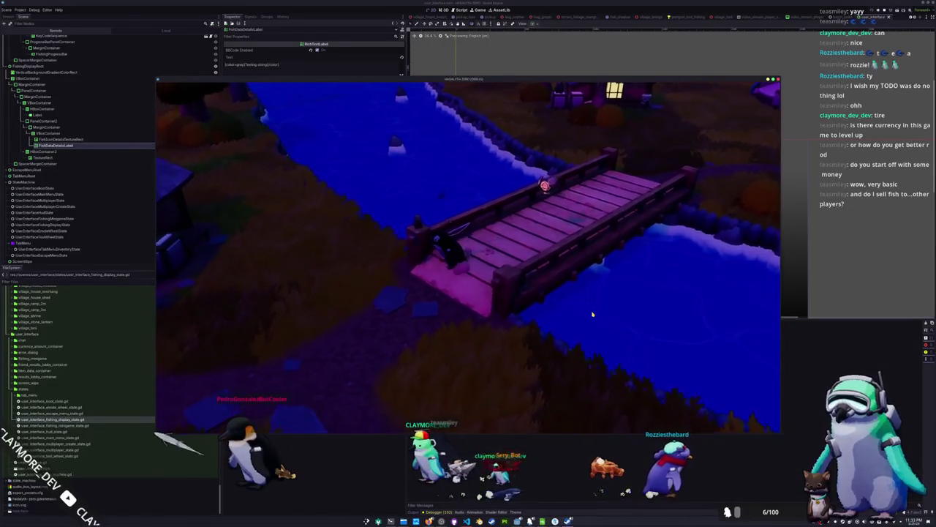
key("a")
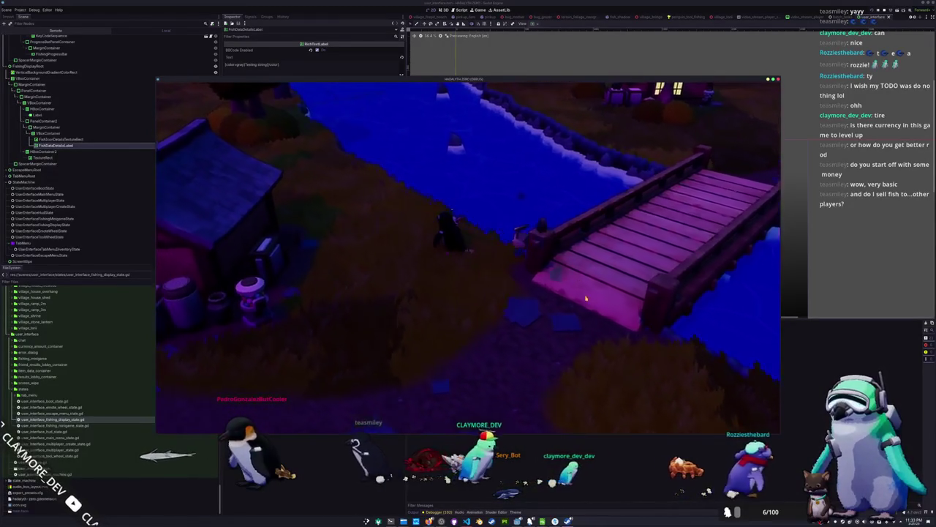
left_click(545, 208)
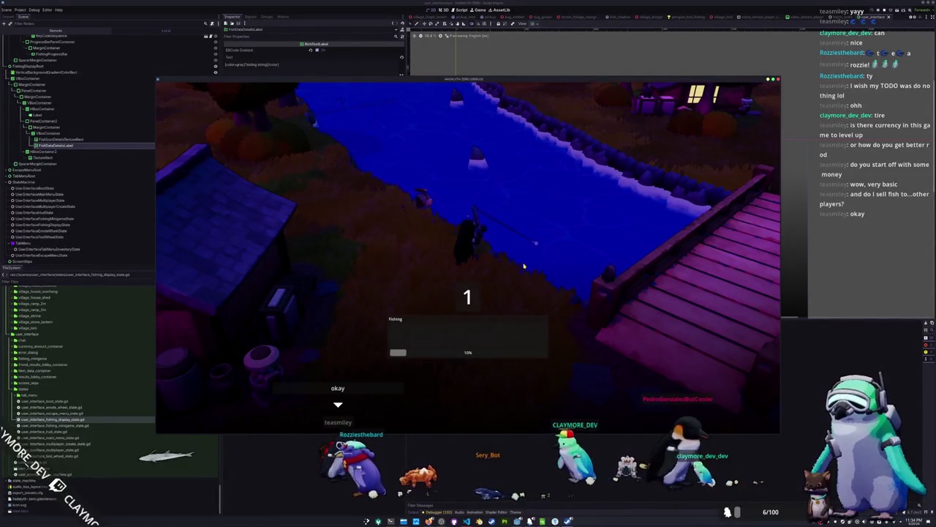
- Match the fishing minigame's arrow sequence until the catch reels in: Giant Tiger Prawn and Small Fish 0.83
key("Down")
key("Down")
key("Left")
key("Up")
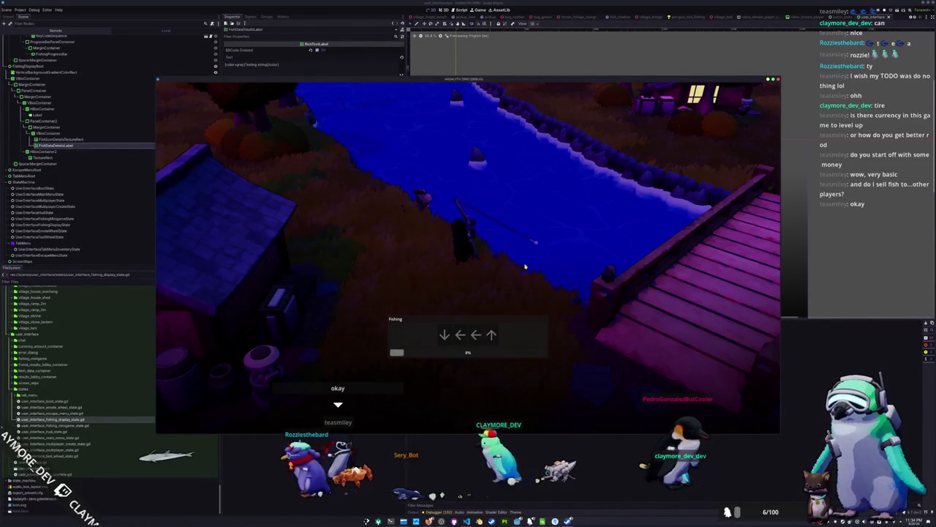
key("Down")
key("Down")
key("Down")
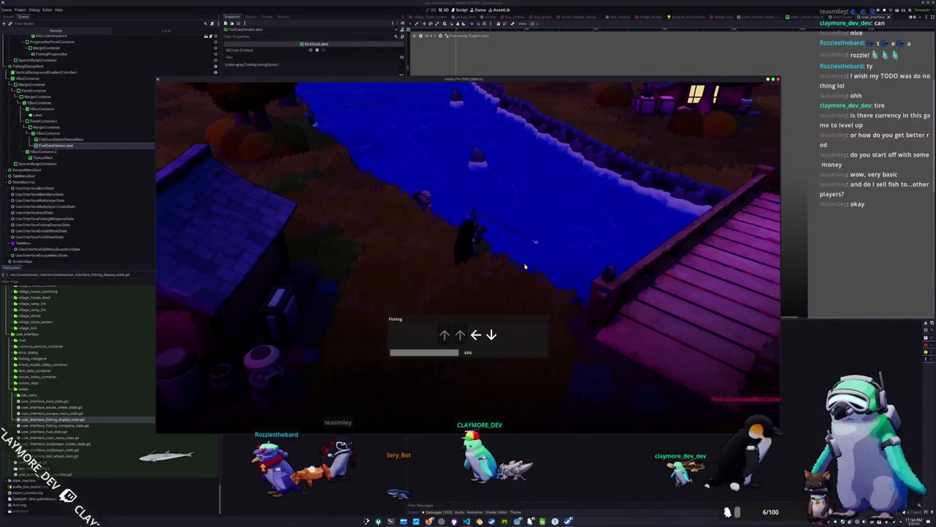
key("Left")
key("Down")
key("Left")
key("Up")
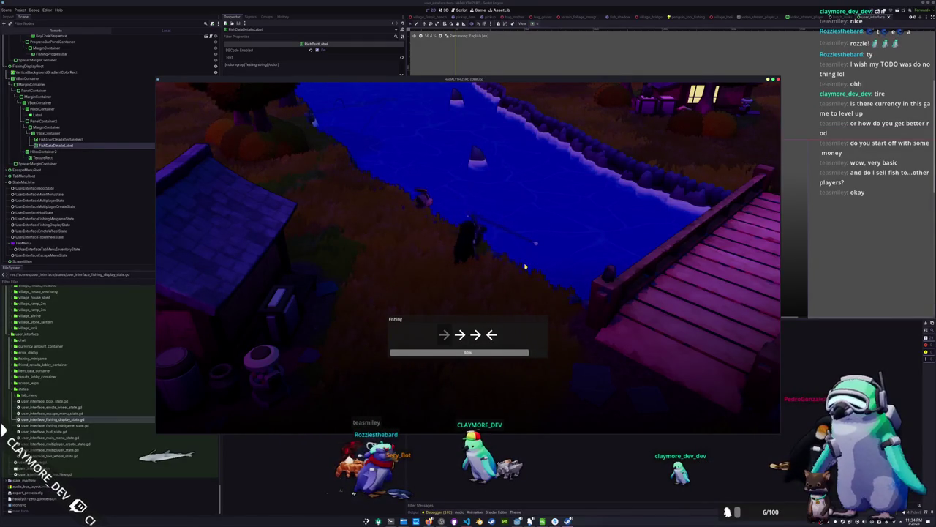
key("Left")
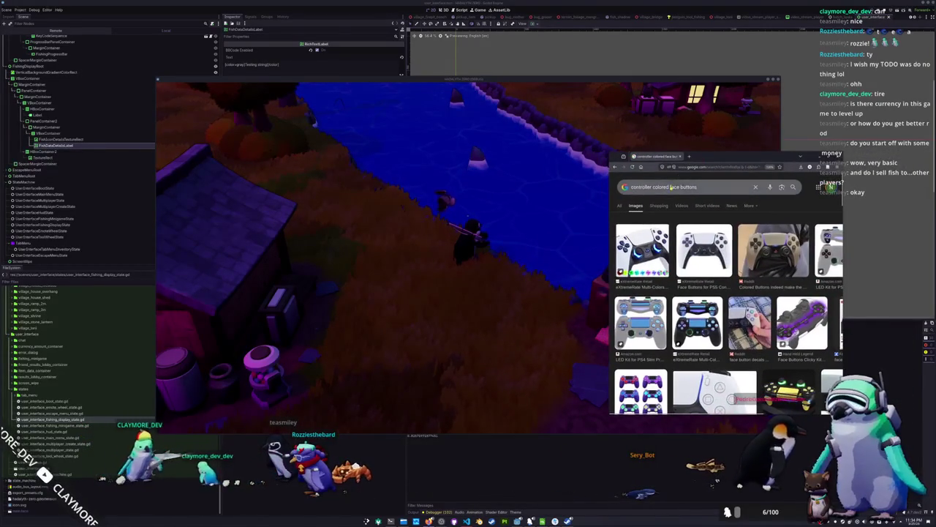
- Widen the browser window and scroll through the 'controller colored face buttons' image results
left_click_drag(607, 209, 414, 209)
scroll(618, 307, "down", 5)
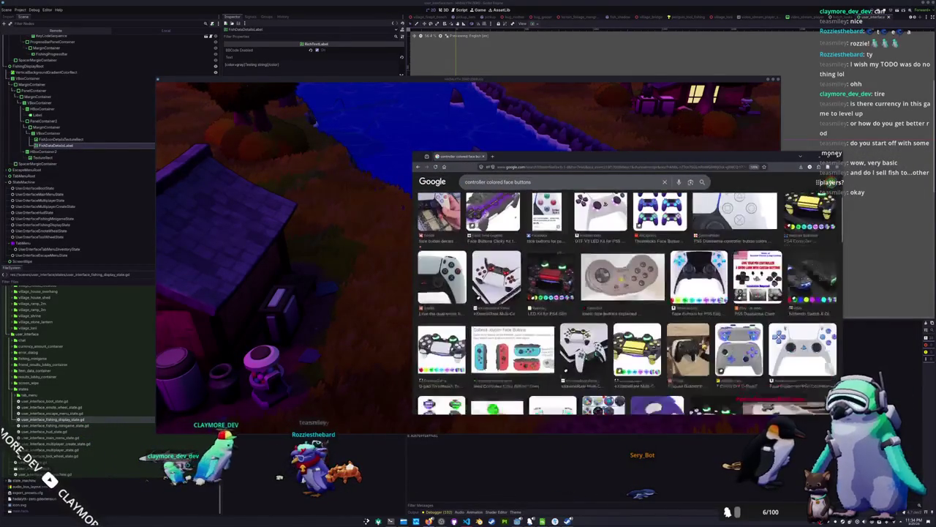
scroll(627, 304, "down", 3)
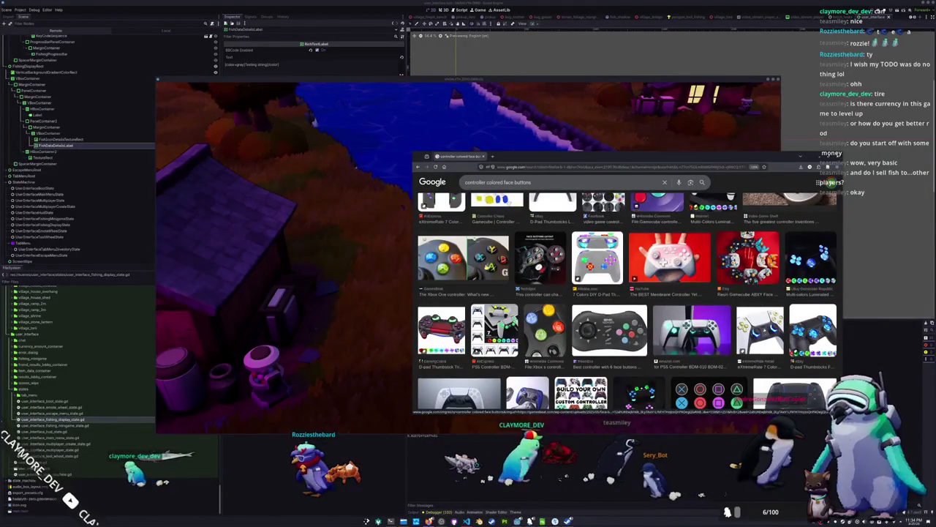
scroll(627, 300, "down", 2)
scroll(627, 304, "down", 10)
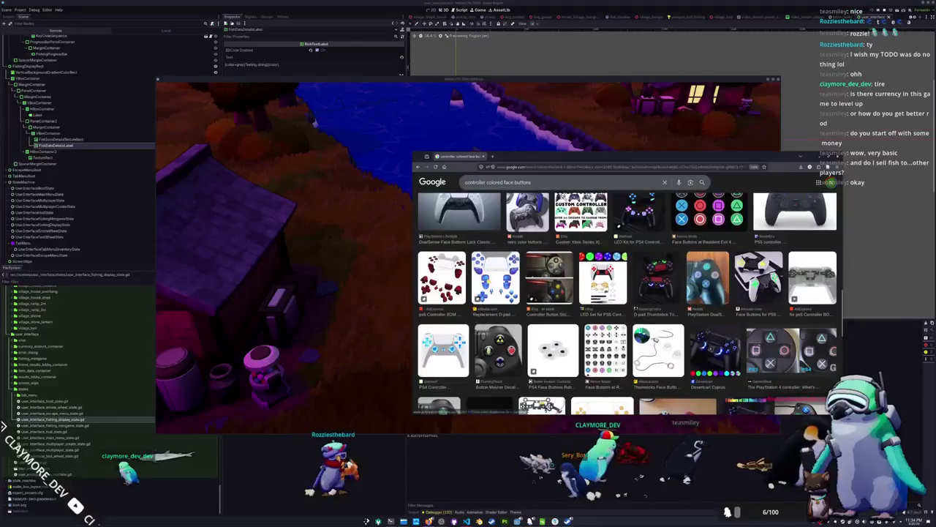
scroll(619, 344, "up", 5)
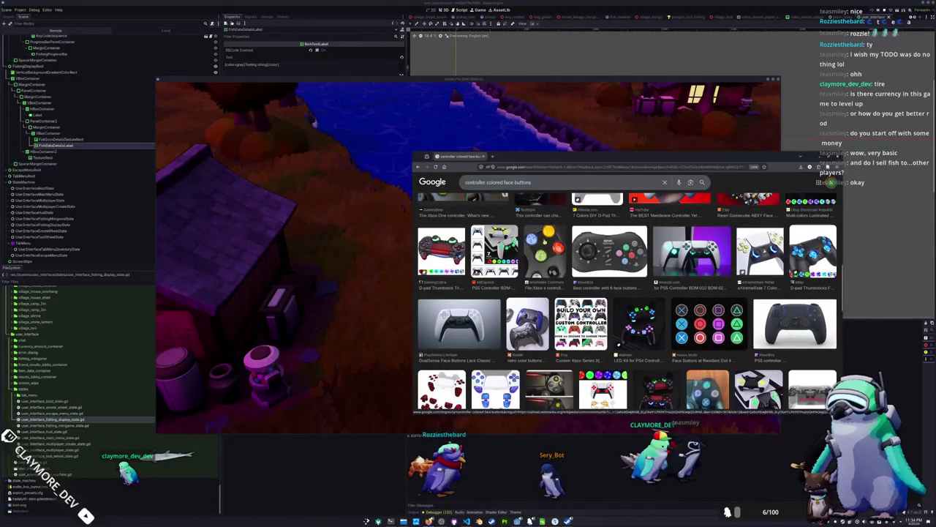
scroll(627, 304, "up", 2)
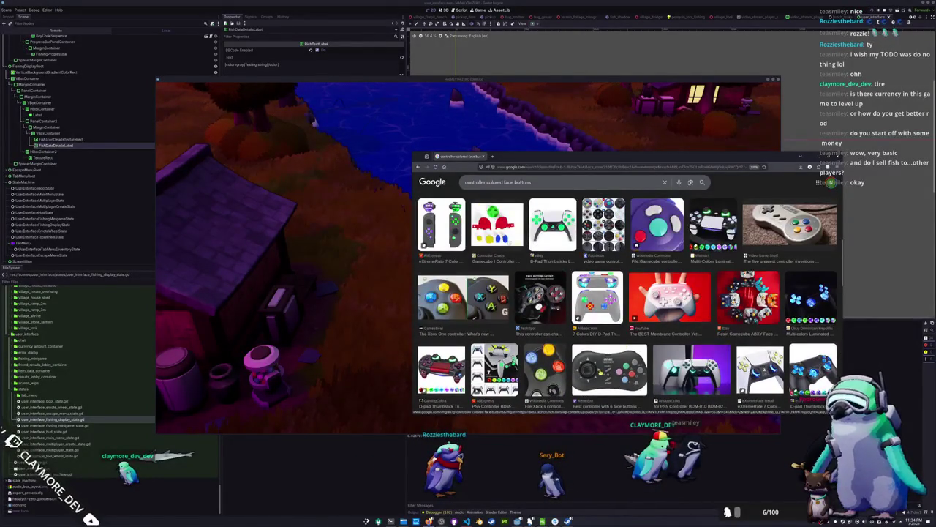
scroll(598, 361, "up", 10)
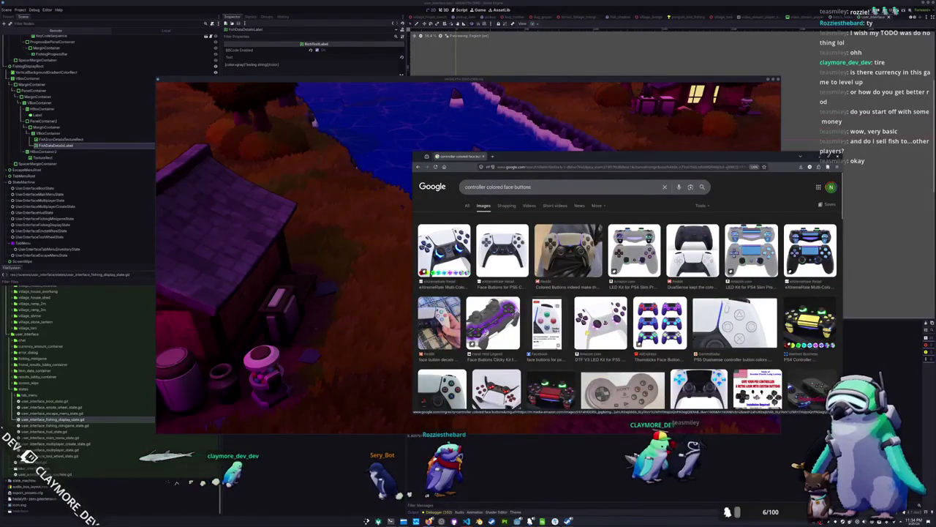
- Preview the close-up of the white PS5 controller with coloured face buttons
left_click(735, 322)
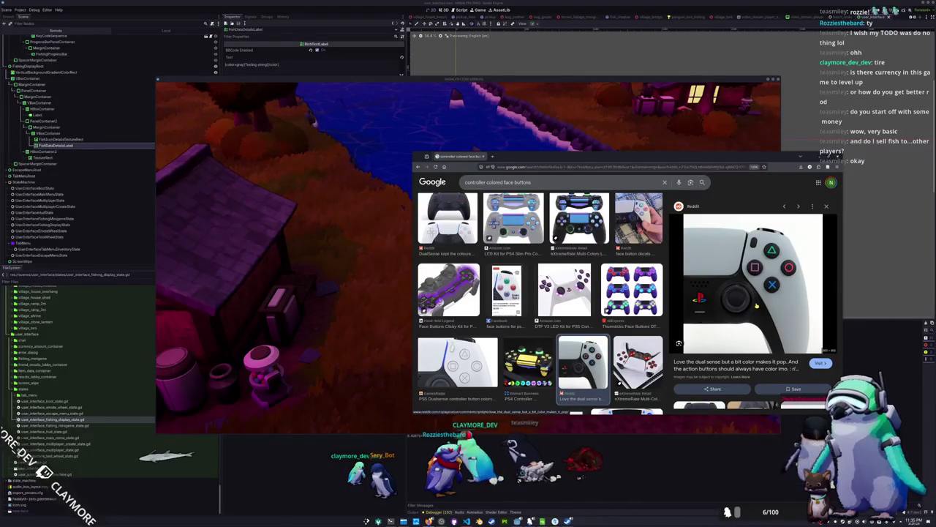
scroll(544, 326, "up", 5)
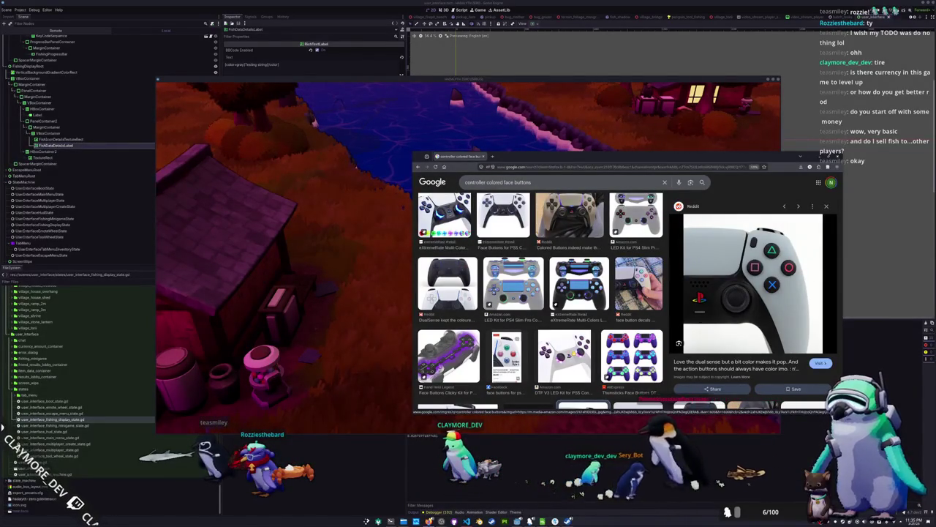
scroll(514, 354, "up", 2)
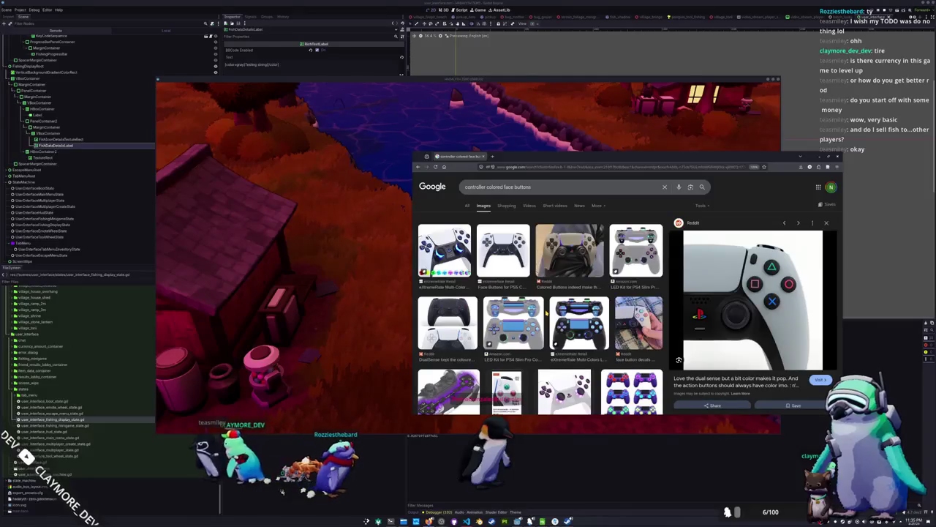
- Preview the Facebook face-buttons image and the Reddit coloured-buttons controller photo
scroll(547, 313, "down", 3)
scroll(542, 300, "down", 1)
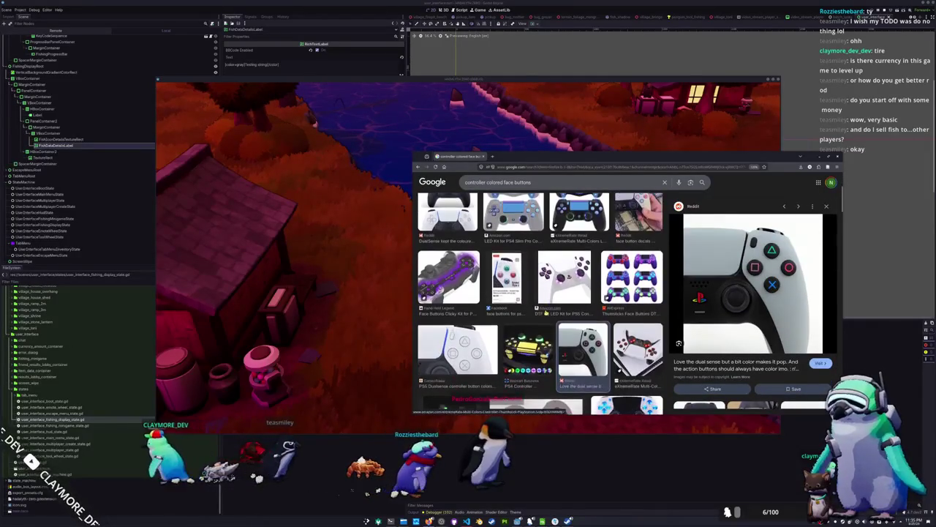
left_click(506, 276)
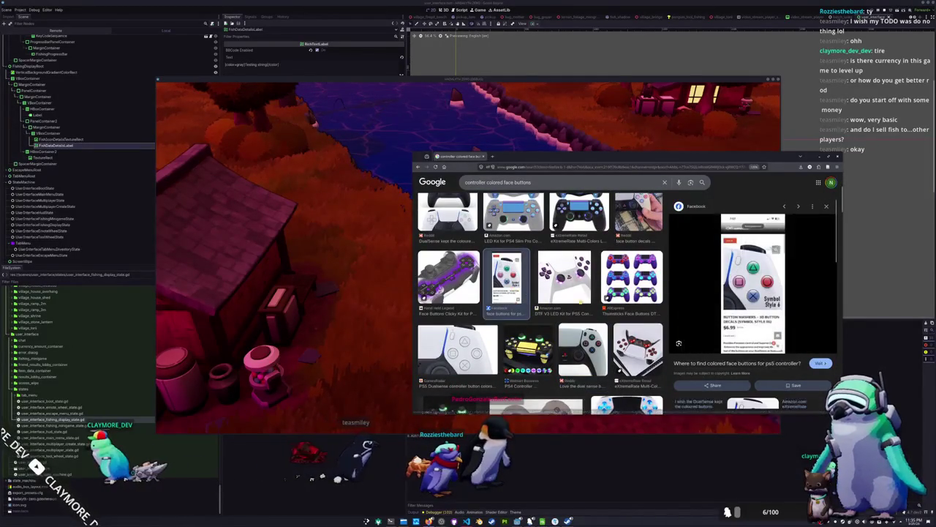
scroll(506, 278, "up", 2)
scroll(506, 278, "up", 1)
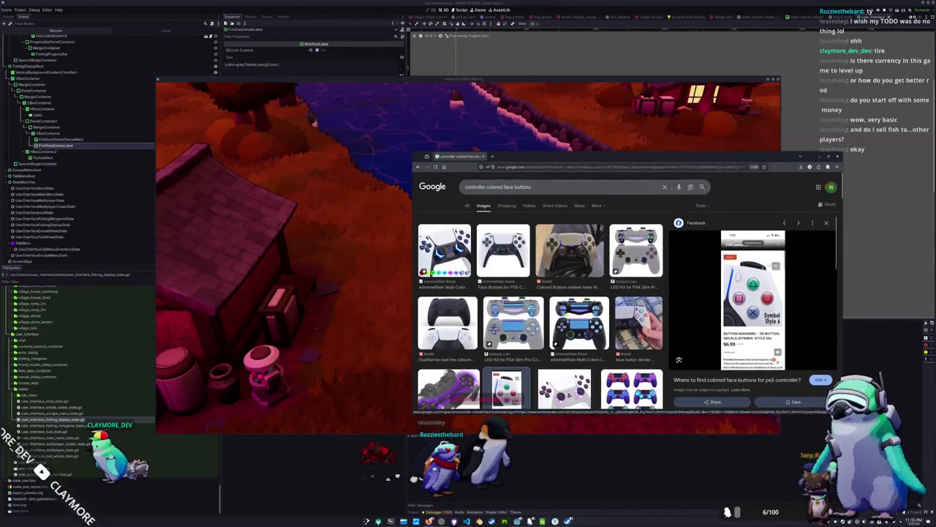
left_click(570, 250)
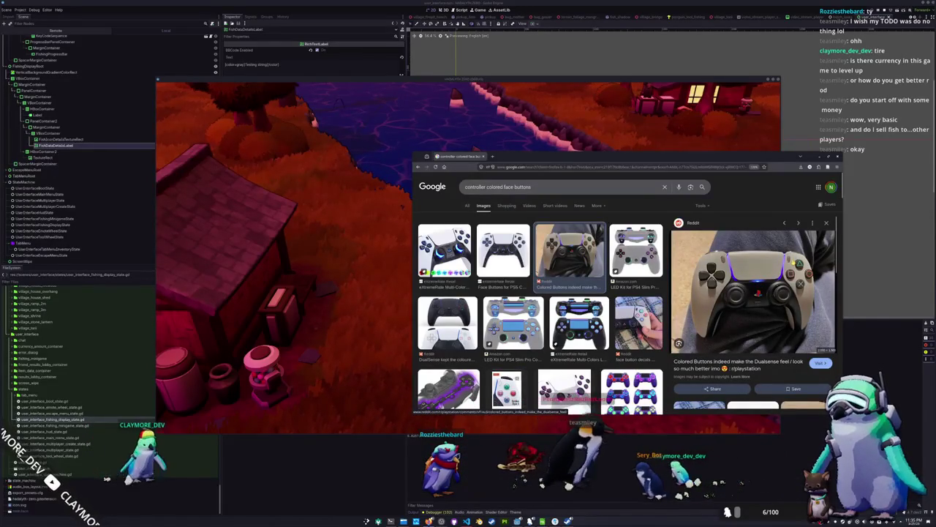
- Scroll further and preview the evolution of video game controller buttons chart
scroll(661, 285, "down", 10)
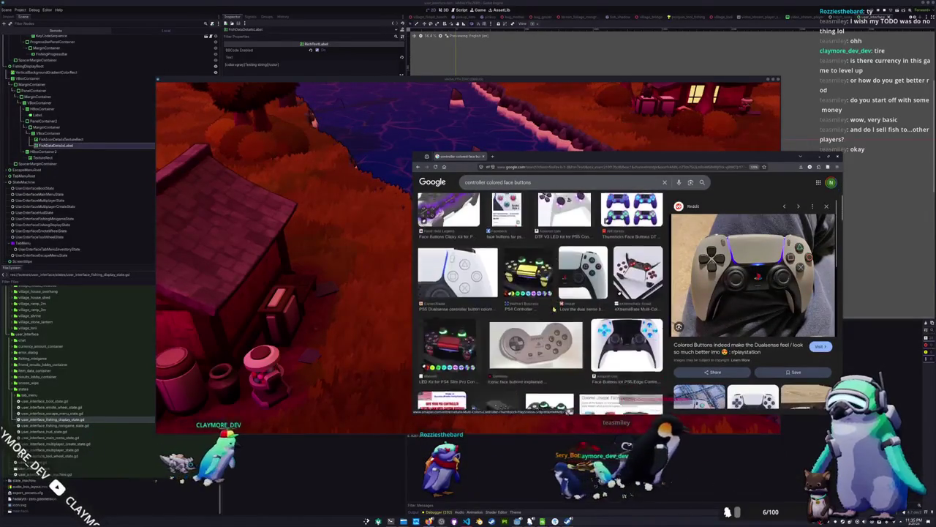
scroll(553, 309, "down", 10)
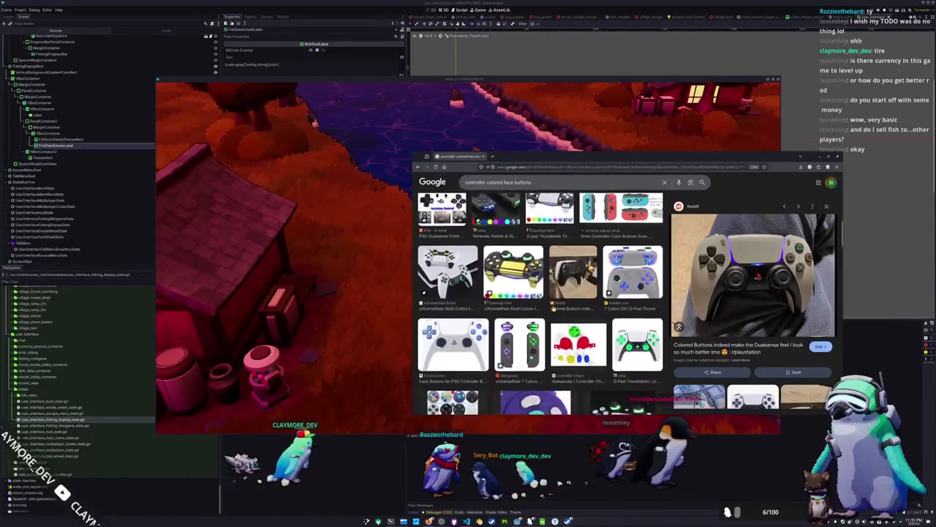
scroll(553, 309, "down", 1)
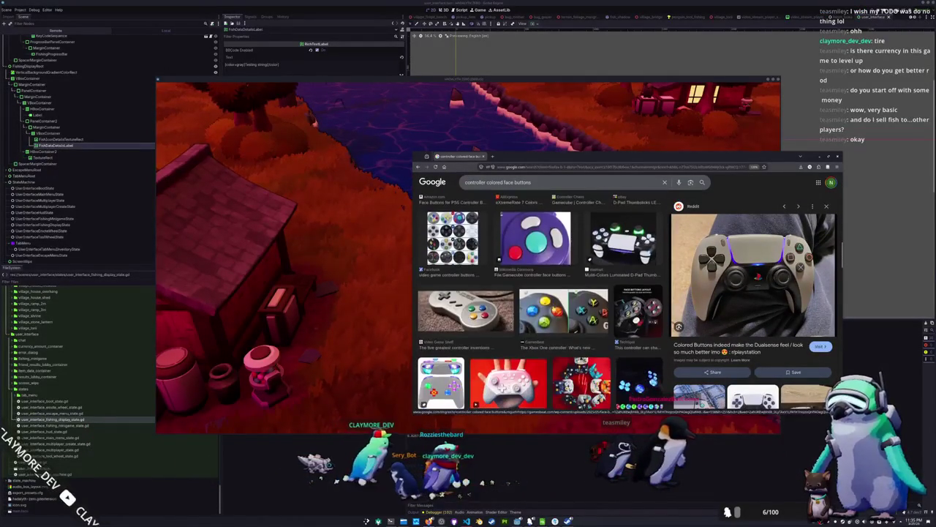
scroll(453, 278, "up", 1)
left_click(453, 278)
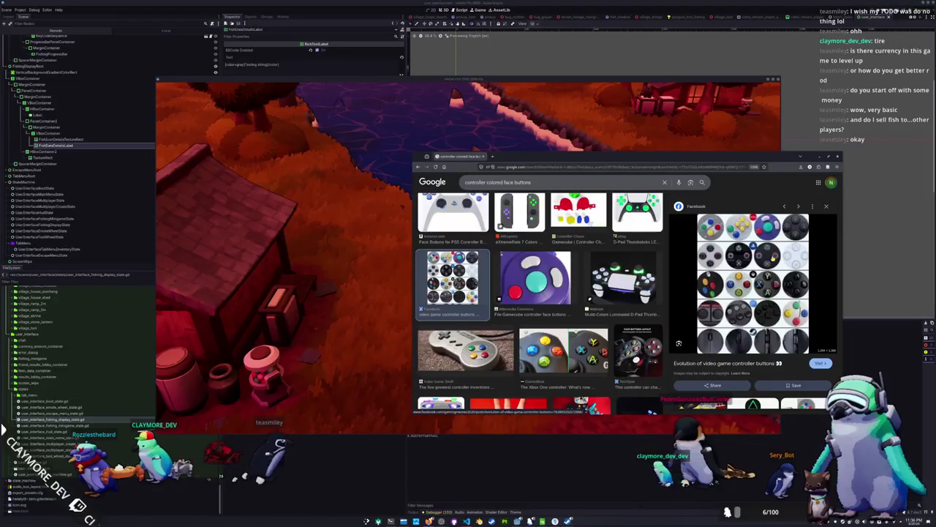
key("alt+Tab")
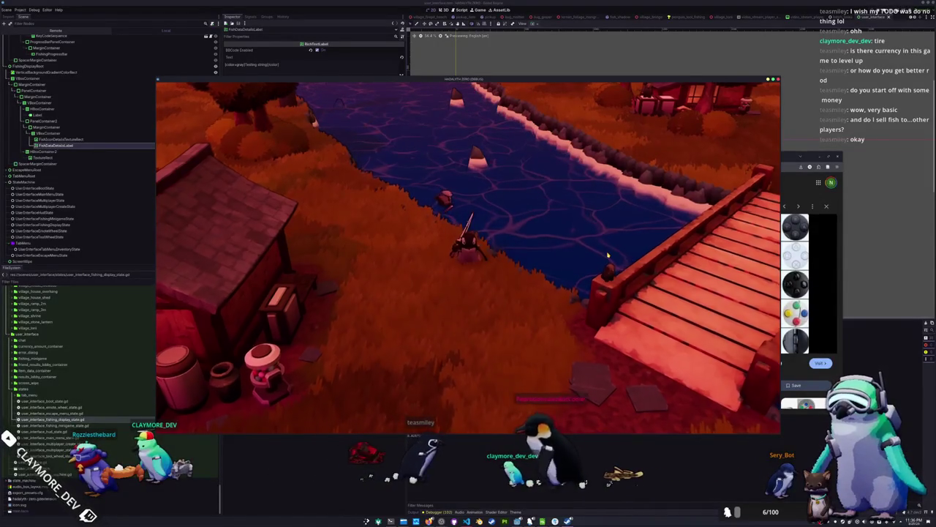
- Walk the penguin right (d) toward the bridge
key("d")
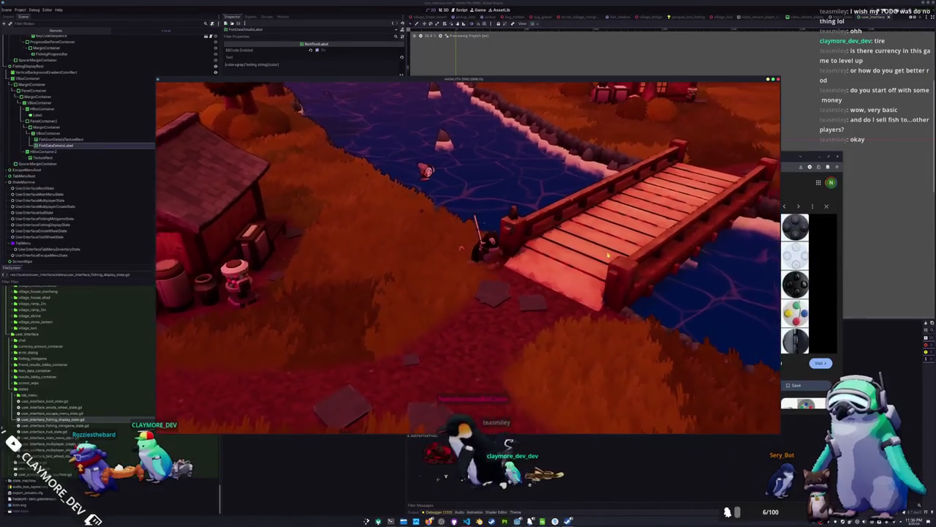
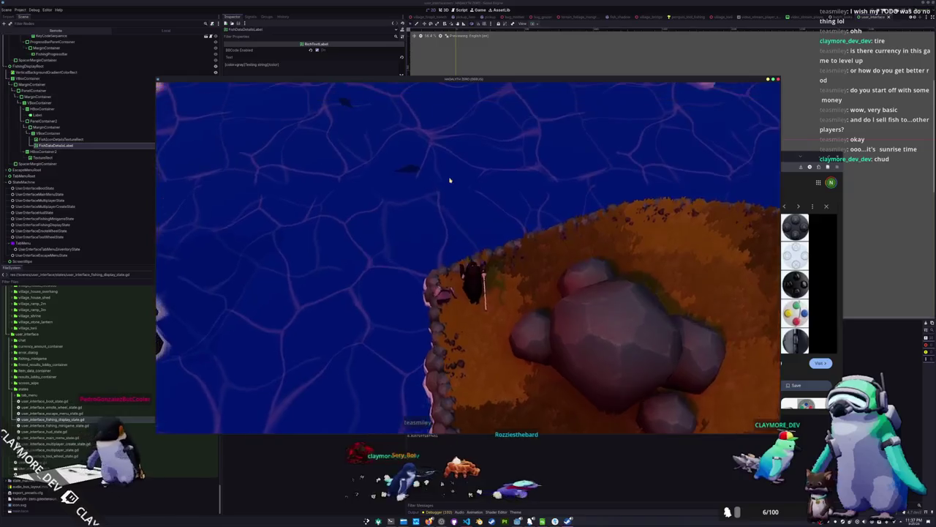
- Cast the fishing line into the river from the bank to start the fishing minigame
left_click(446, 182)
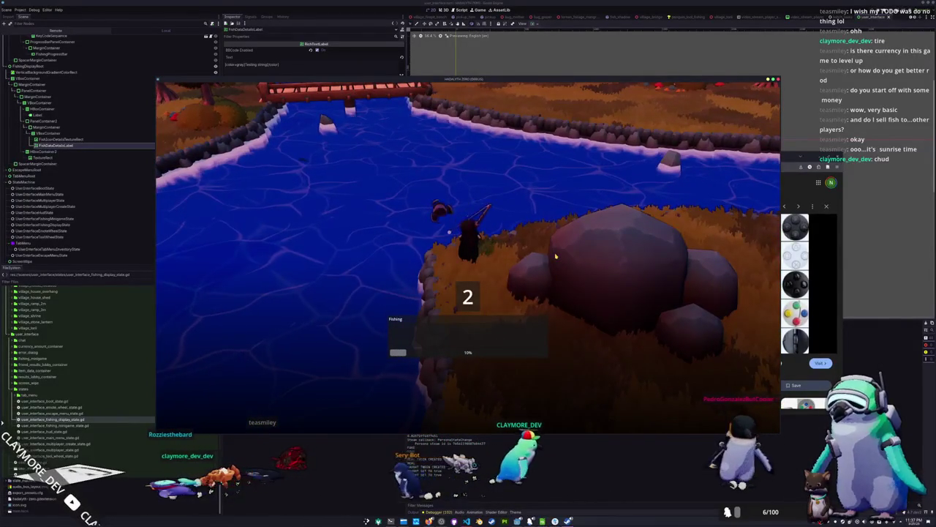
- Enter the first two arrow prompts, Left-Up-Up-Right and Down-Left-Down, to start reeling in
key("Left")
key("Up")
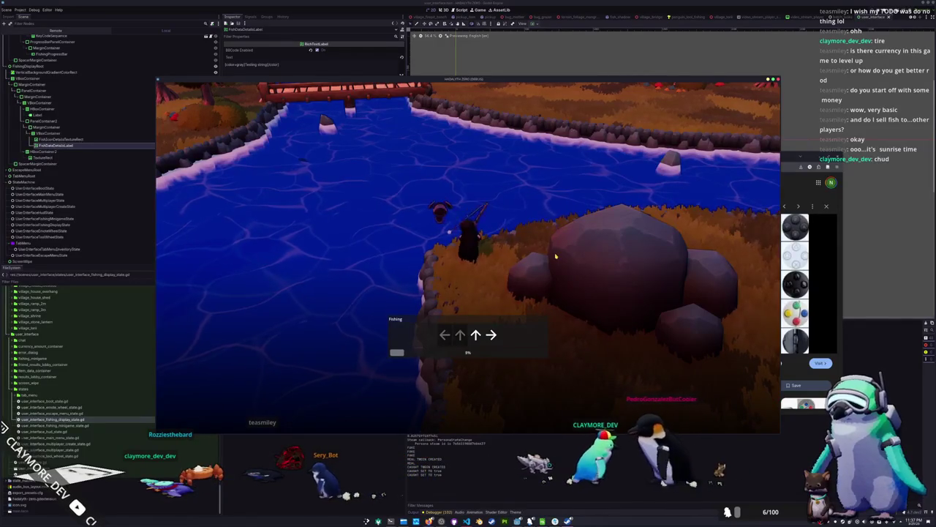
key("Up")
key("Right")
key("Down")
key("Left")
key("Down")
key("Left")
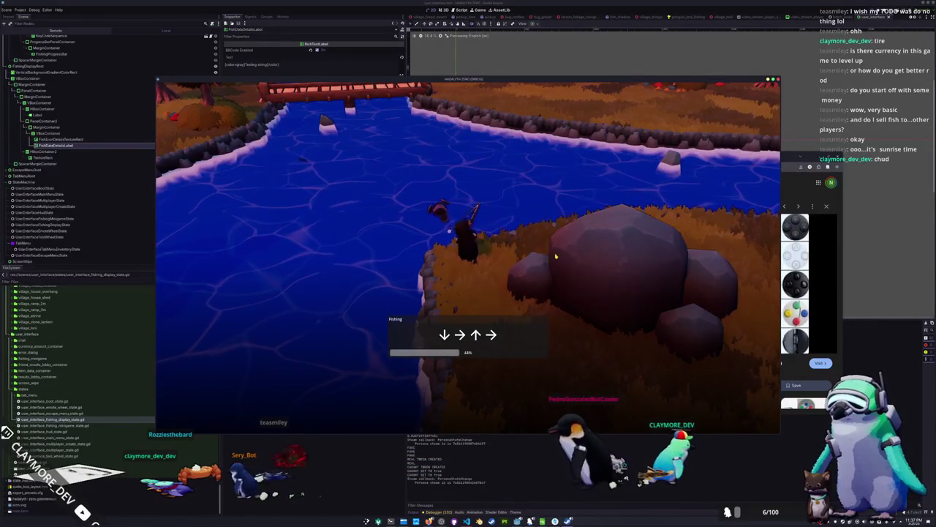
- Complete the remaining arrow prompts until the bar fills and the Man Of War Fish is landed
key("Down")
key("Right")
key("Up")
key("Right")
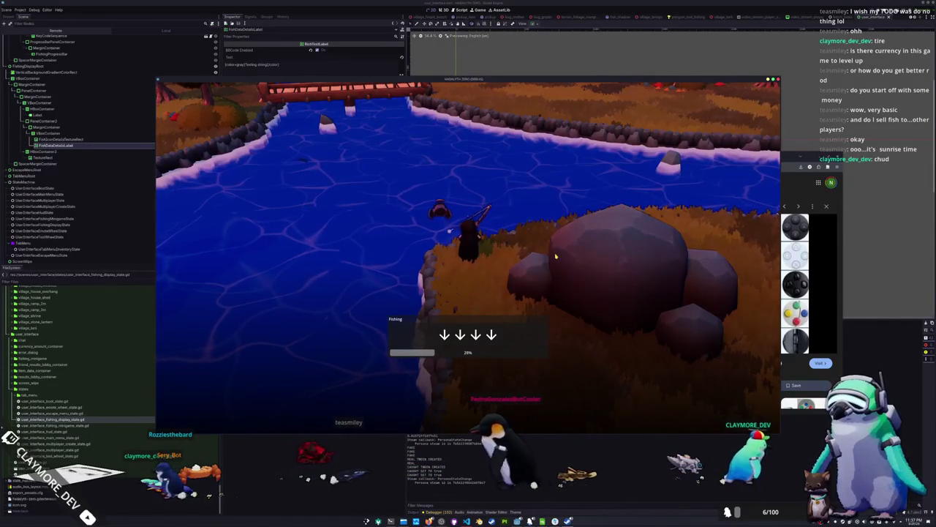
key("Down")
key("Down")
key("Down")
key("Up")
key("Right")
key("Up")
key("Up")
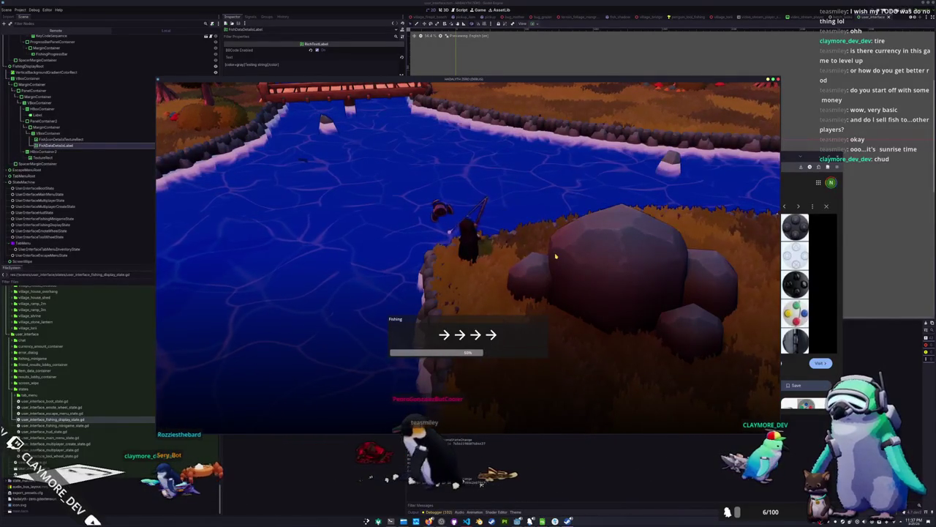
key("Right")
key("Right")
key("Right")
key("Right")
key("Up")
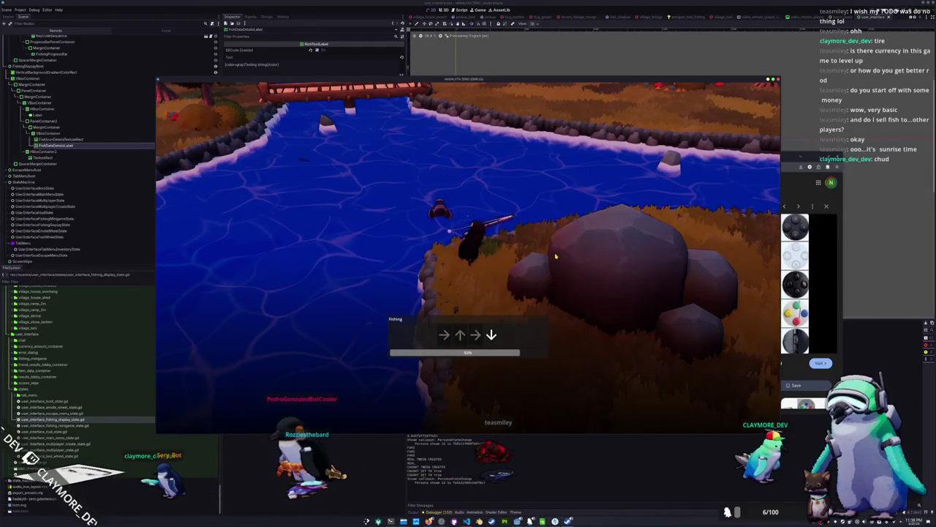
key("Down")
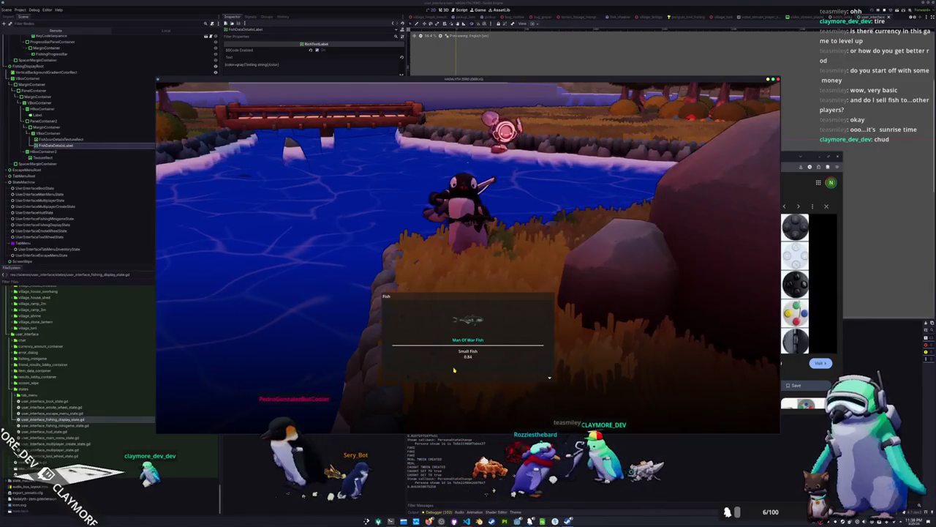
- Open the inventory and drop the Man Of War Fish from its slot
key("Tab")
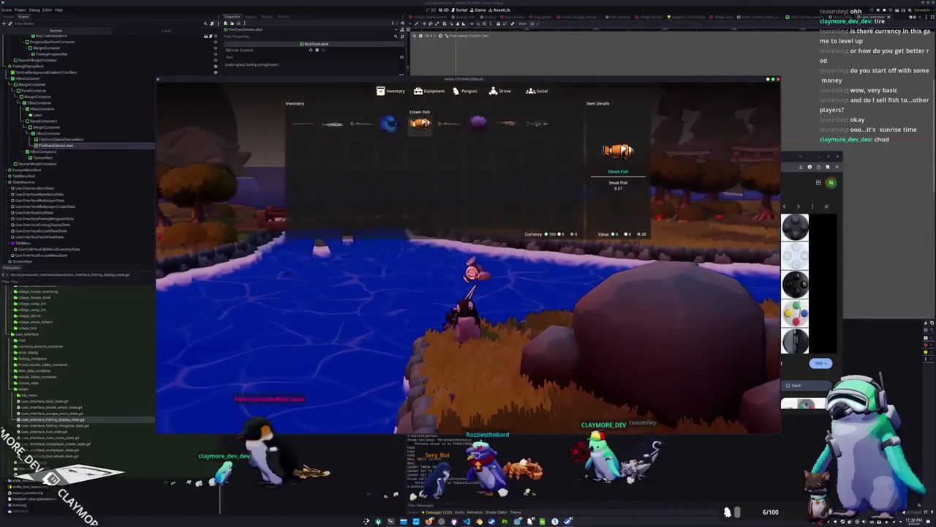
left_click(537, 123)
left_click(550, 137)
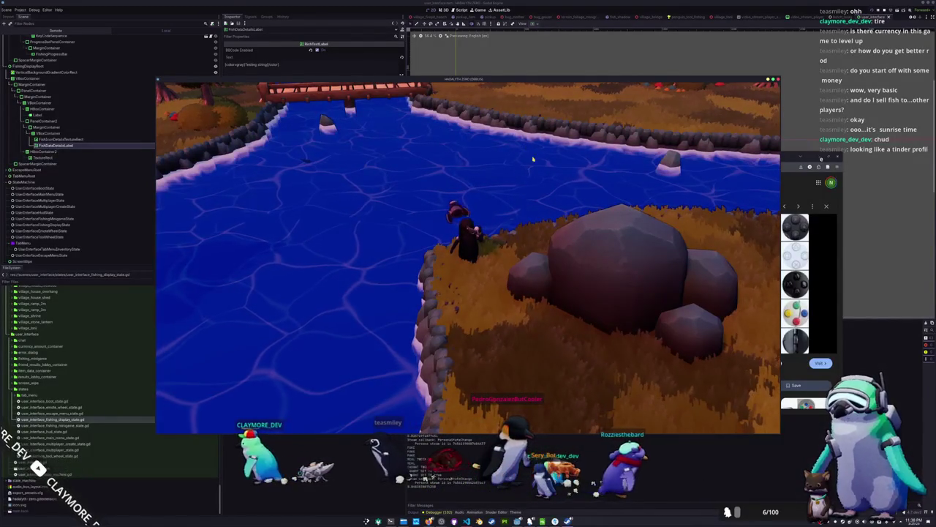
- Aim and cast the fishing rod into the river twice, then stop the game with F8
left_click(427, 220)
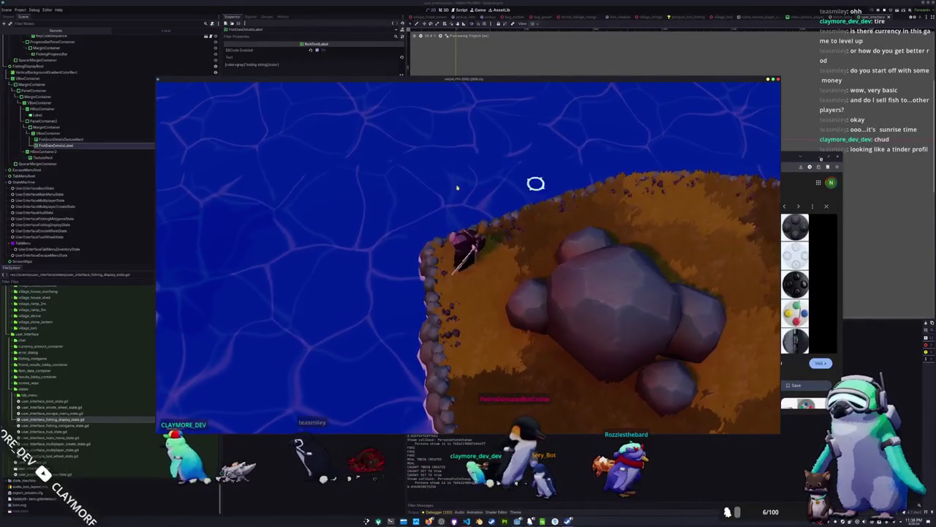
left_click(374, 216)
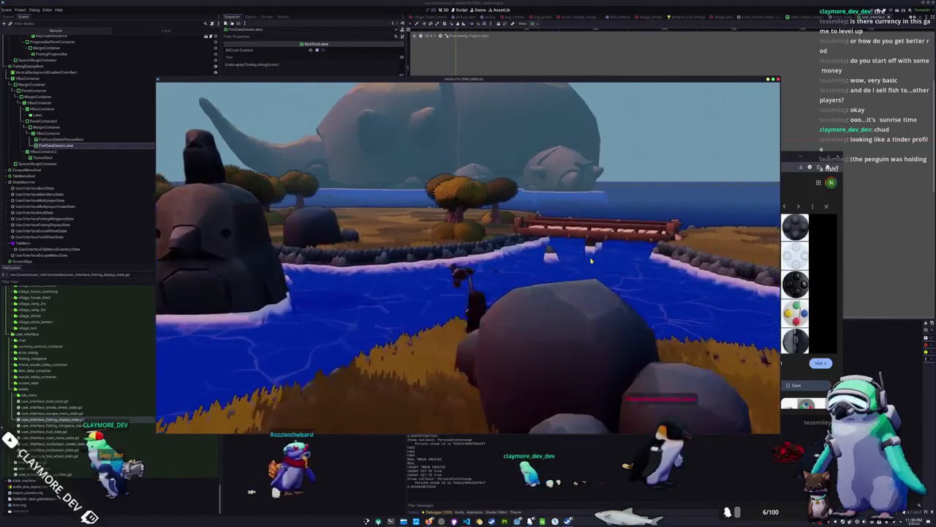
left_click(591, 260)
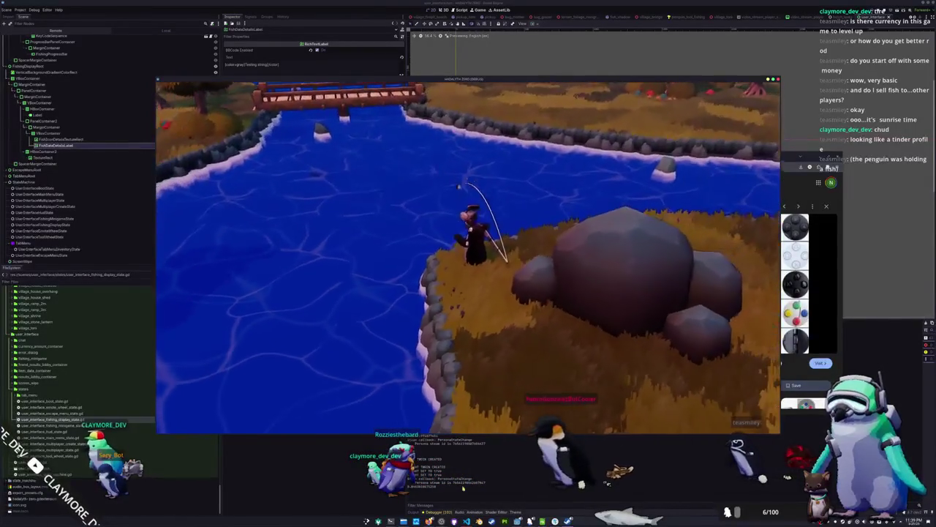
key("F8")
- Hide the FishingDisplayRoot node in the user interface scene
scroll(516, 100, "down", 3)
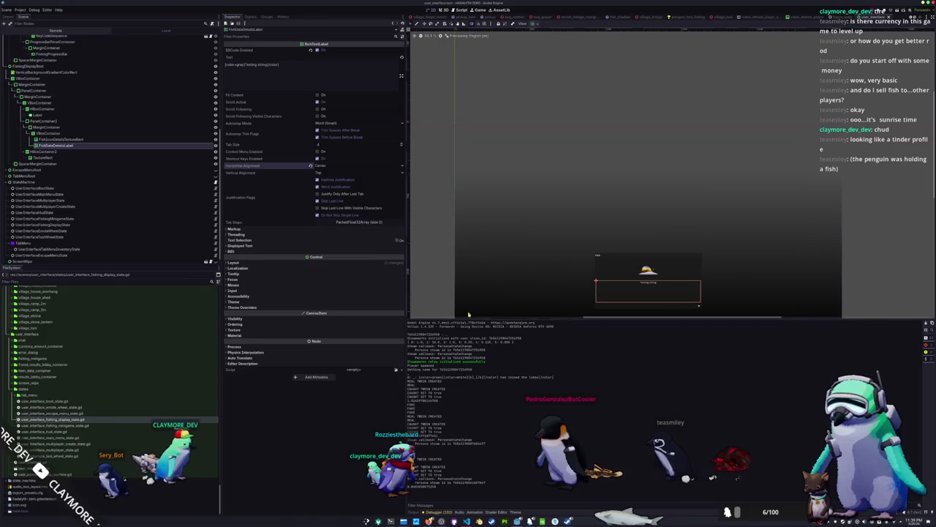
left_click(125, 66)
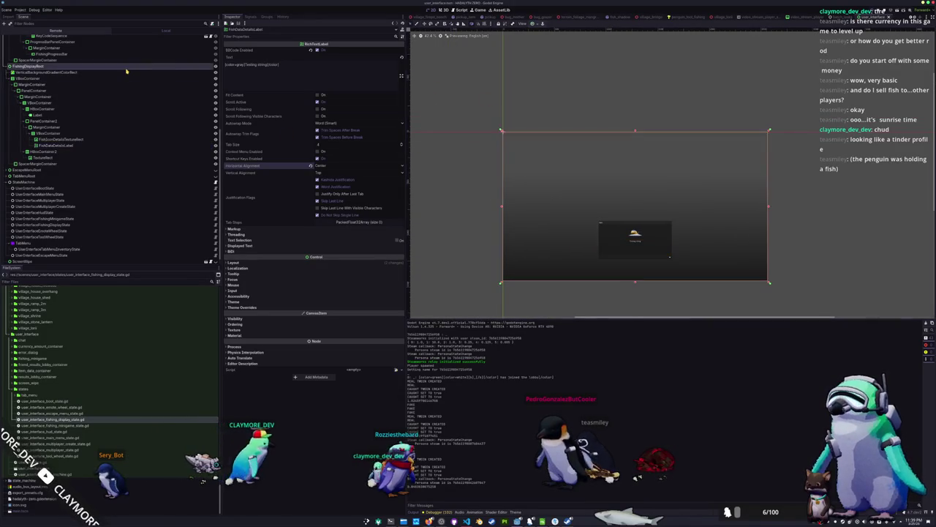
left_click(214, 66)
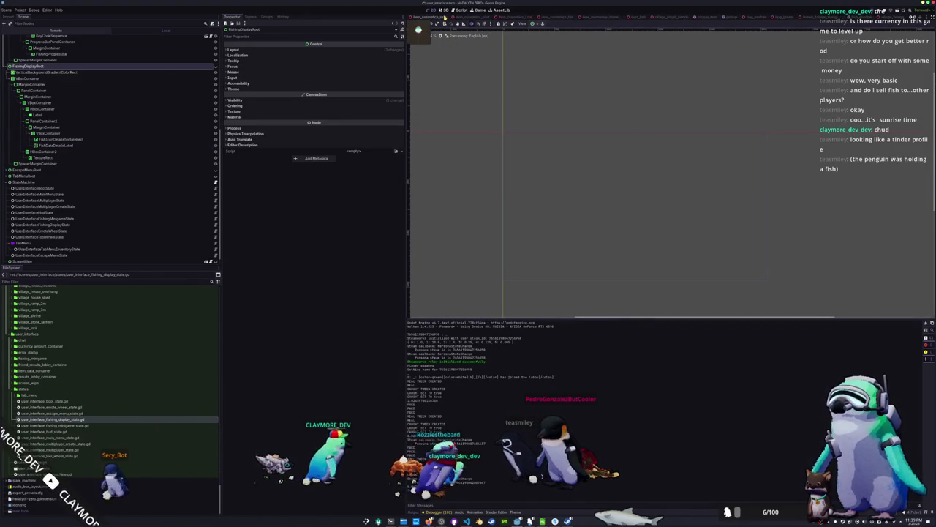
- Close the user_interface and village_firepit_bench scenes and show the island in the 3D view
middle_click(439, 16)
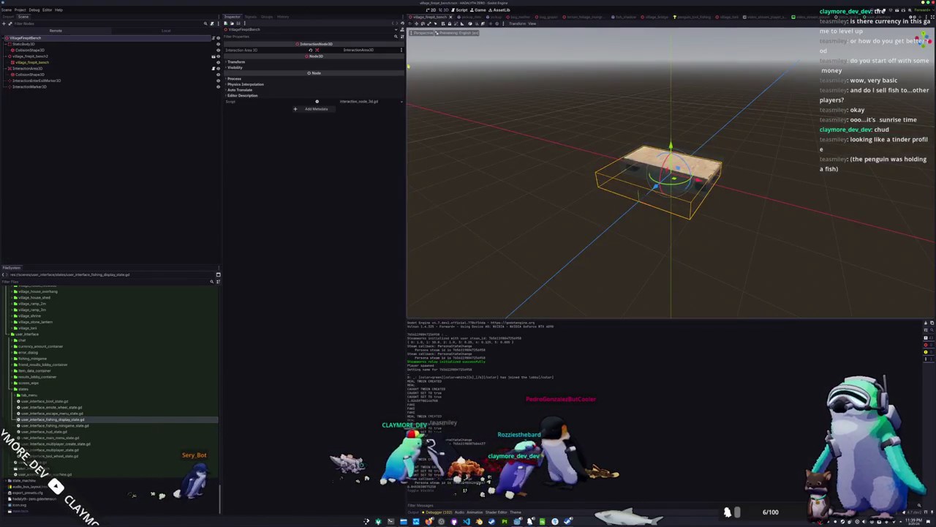
middle_click(420, 16)
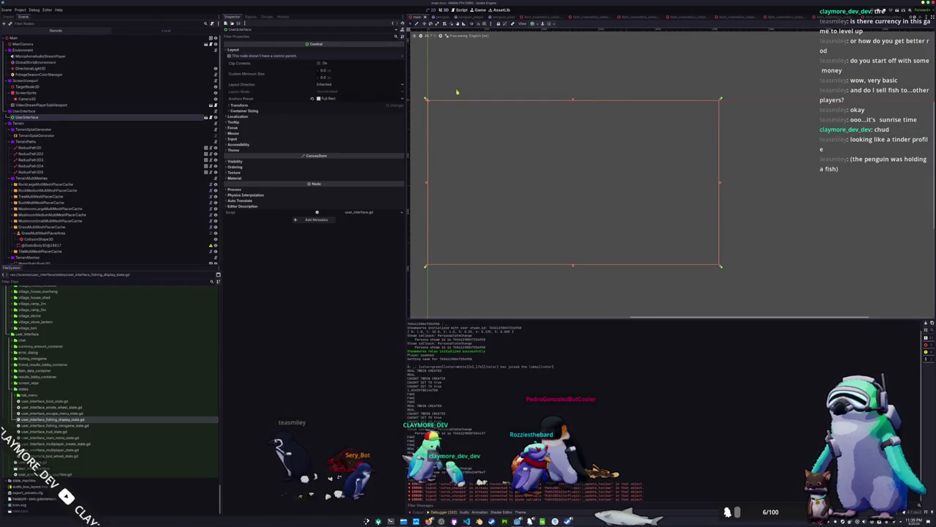
left_click(445, 11)
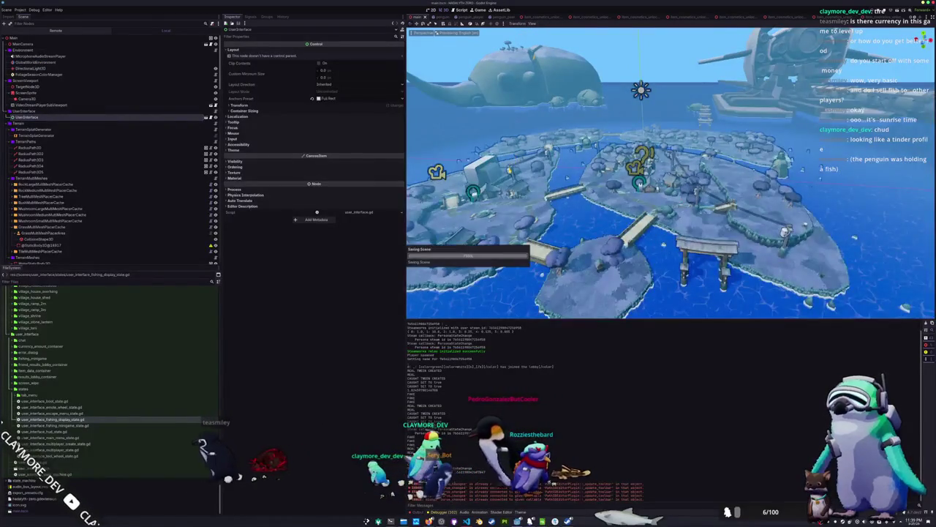
- Inspect the existing rock, bush and tree multimesh placer cache nodes
left_click(47, 184)
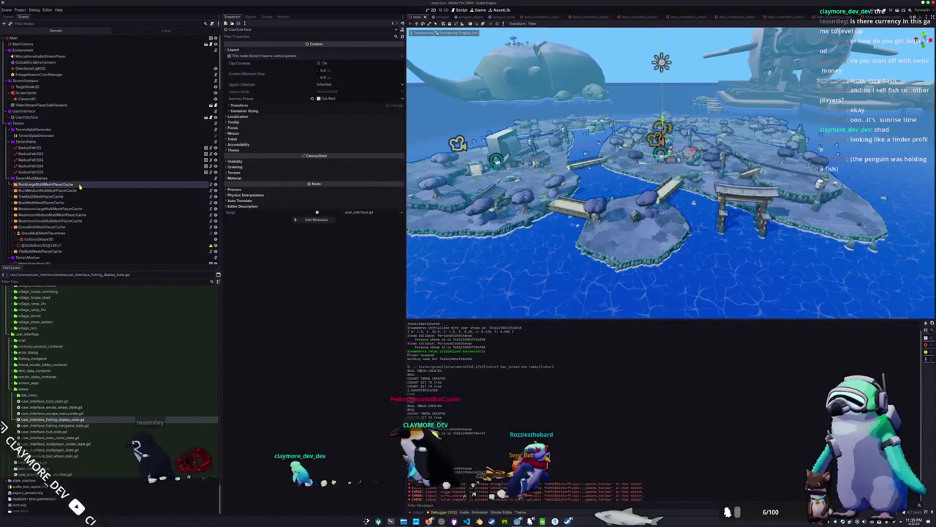
left_click(42, 228)
key("Down")
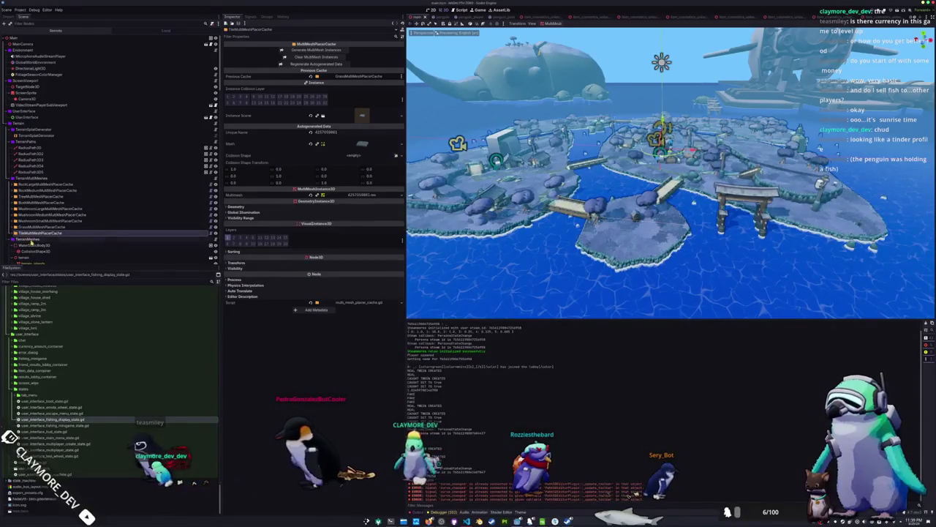
left_click(36, 196)
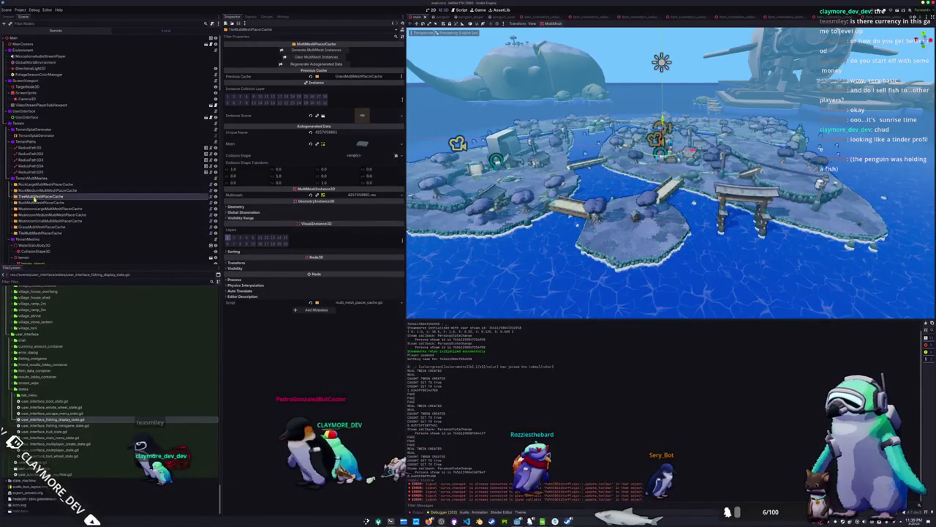
- Add a new MultiMeshPlacerCache under TerrainMultiMeshes and move it beside BushMultiMeshPlacerCache
right_click(30, 179)
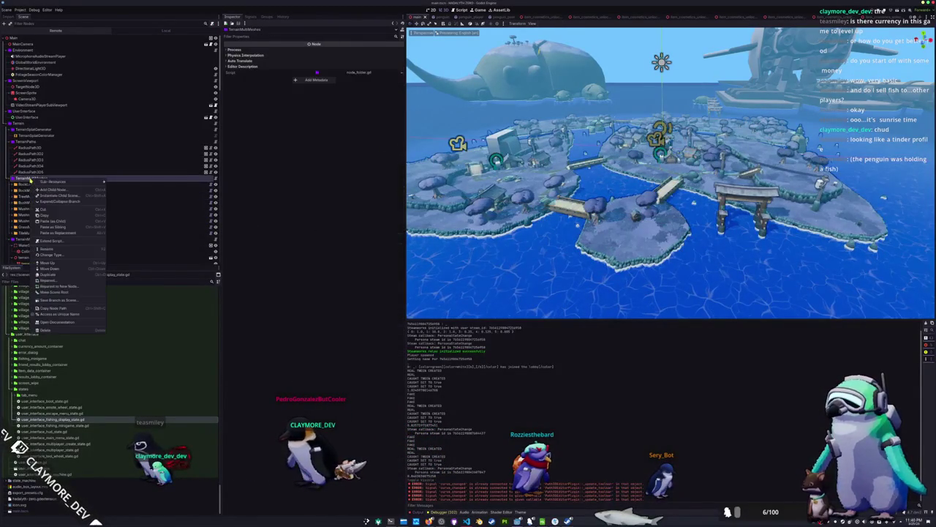
left_click(52, 191)
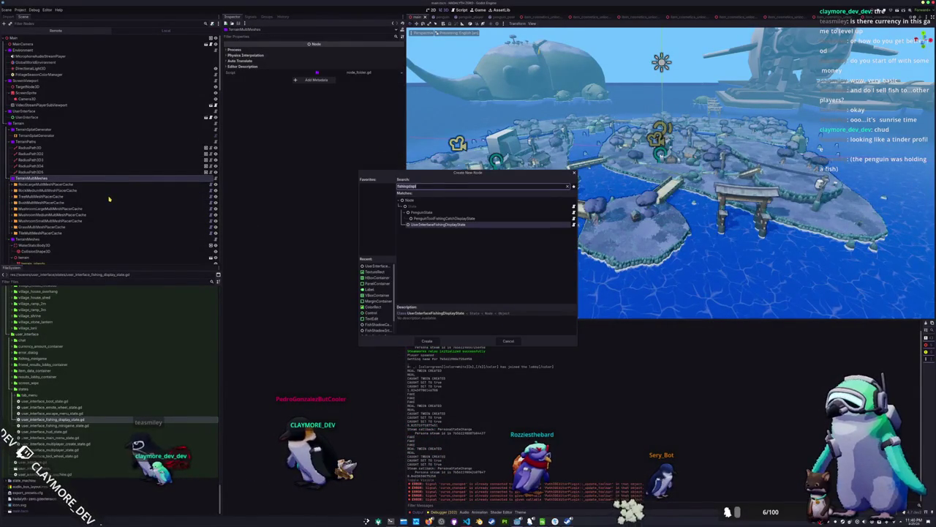
type("Mesh")
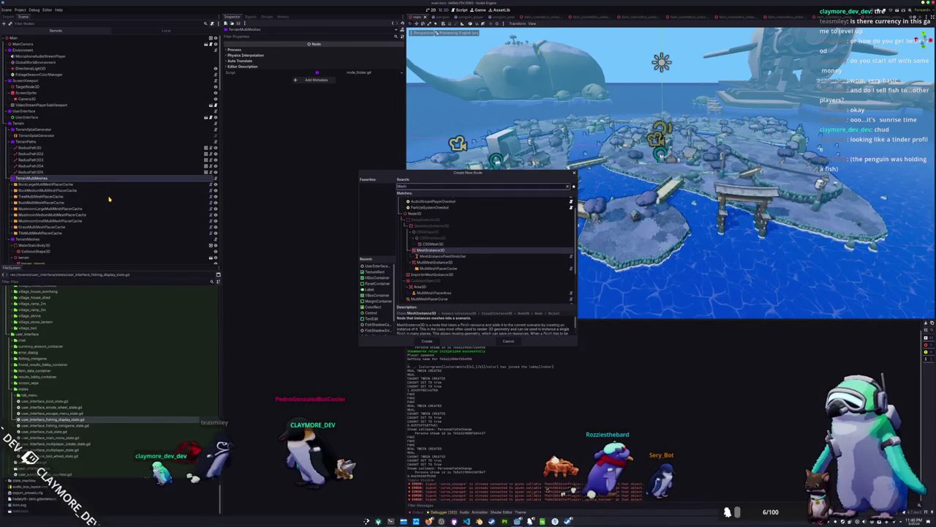
key("Down")
key("Down")
key("Down")
key("Return")
left_click_drag(61, 241, 66, 201)
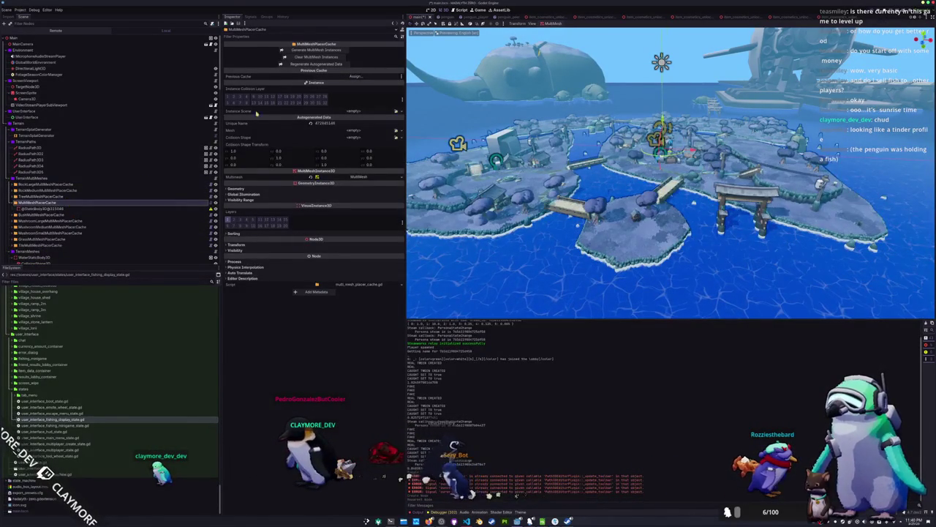
- Link the new cache to TreeMultiMeshPlacerCache, move that tree cache below GrassBody and relink it
left_click(358, 76)
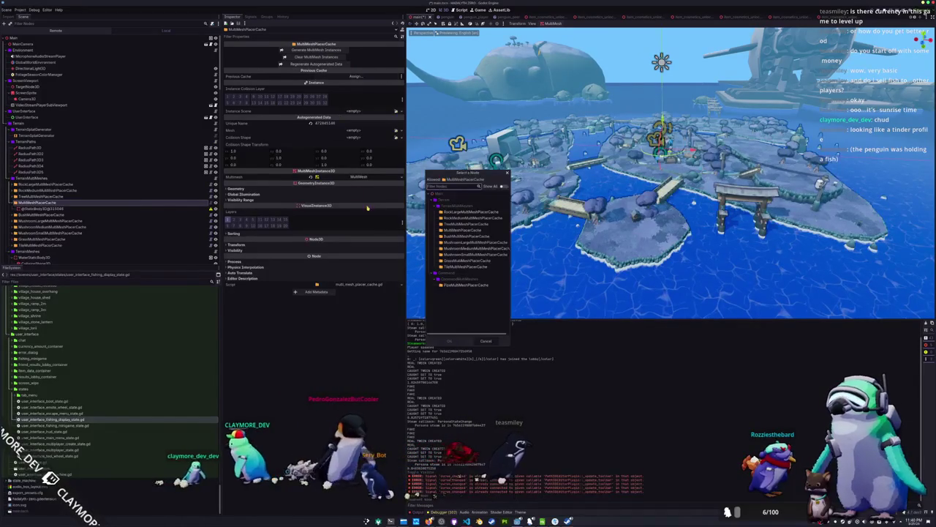
double_click(461, 223)
left_click(44, 214)
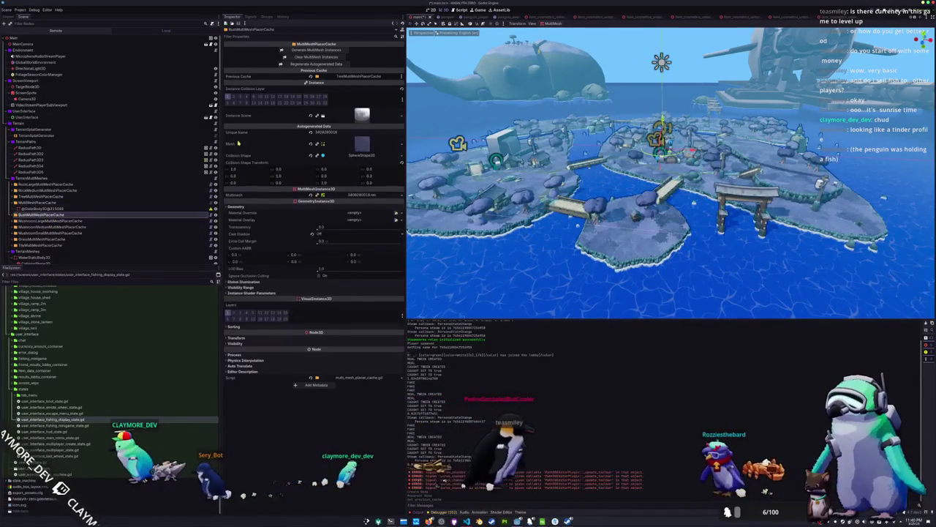
left_click(37, 203)
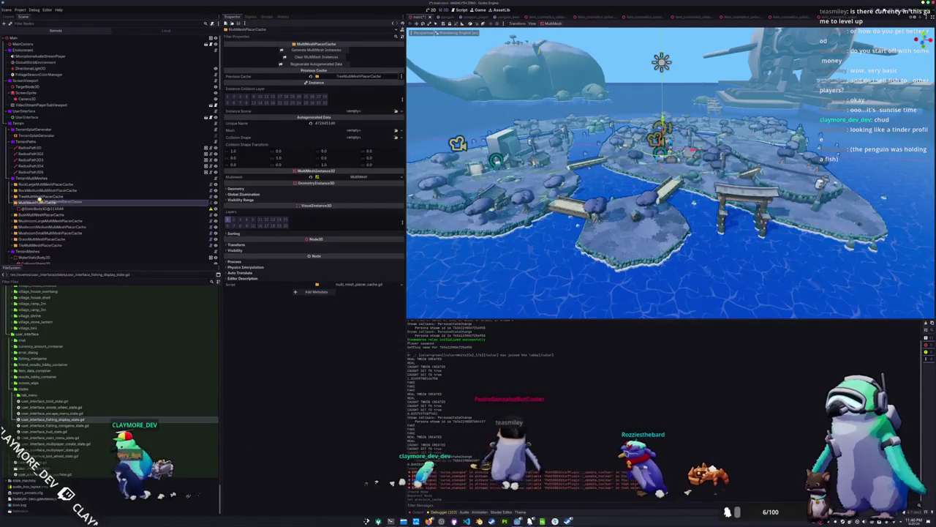
left_click_drag(44, 196, 41, 211)
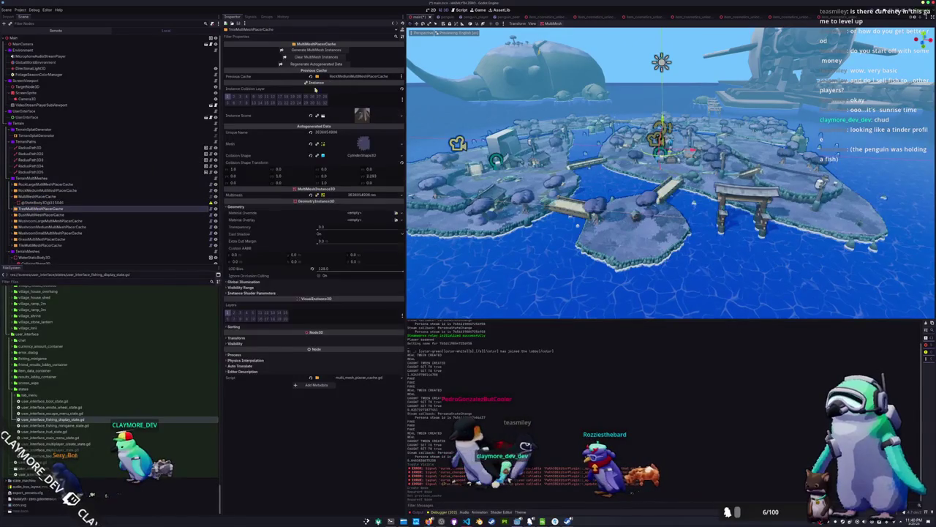
left_click(358, 76)
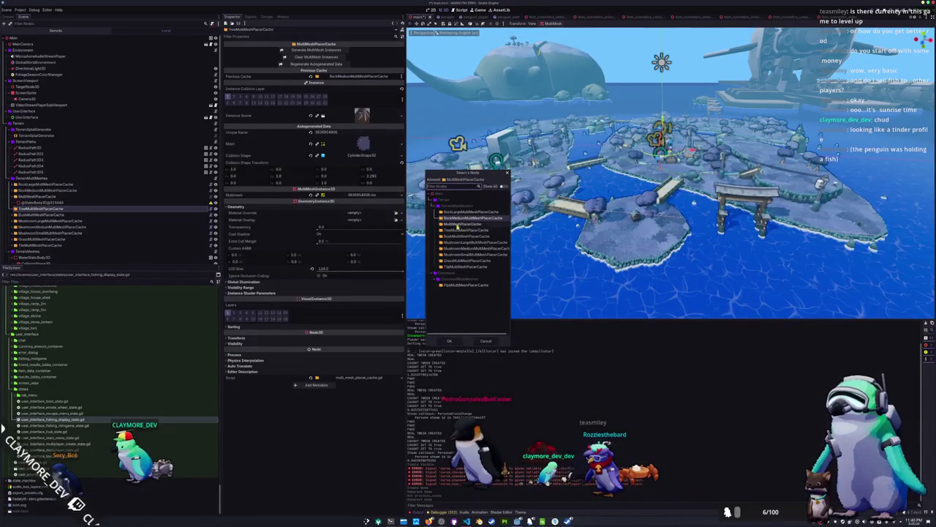
double_click(455, 224)
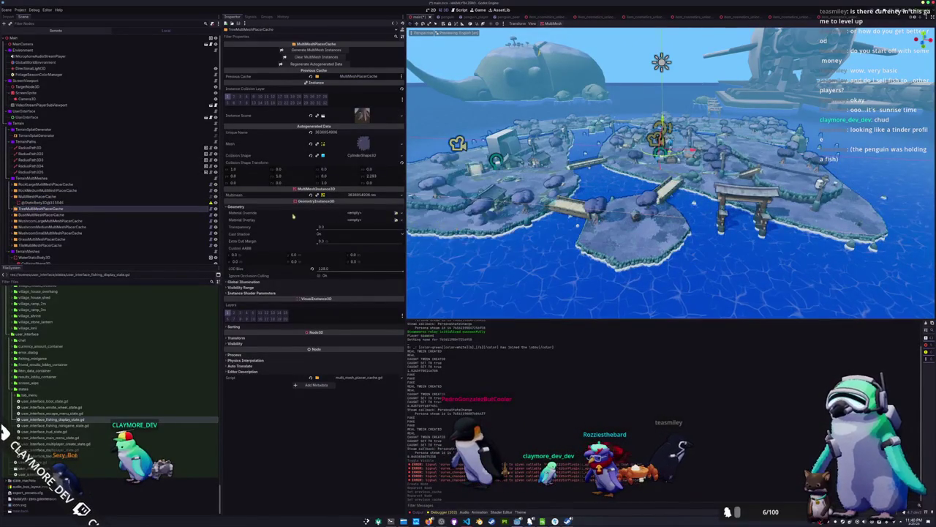
- Set the new cache's Previous Cache to RockMediumMultiMeshPlacerCache
left_click(74, 196)
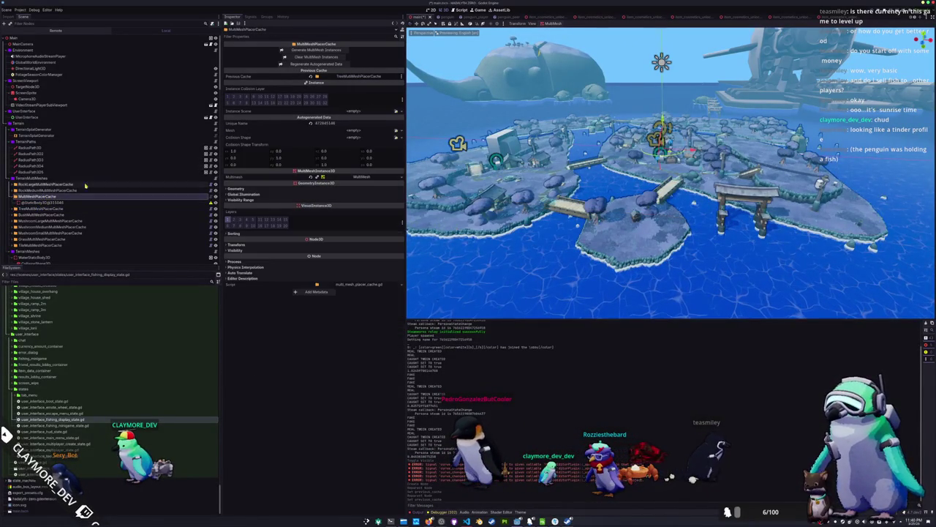
left_click(356, 76)
double_click(463, 219)
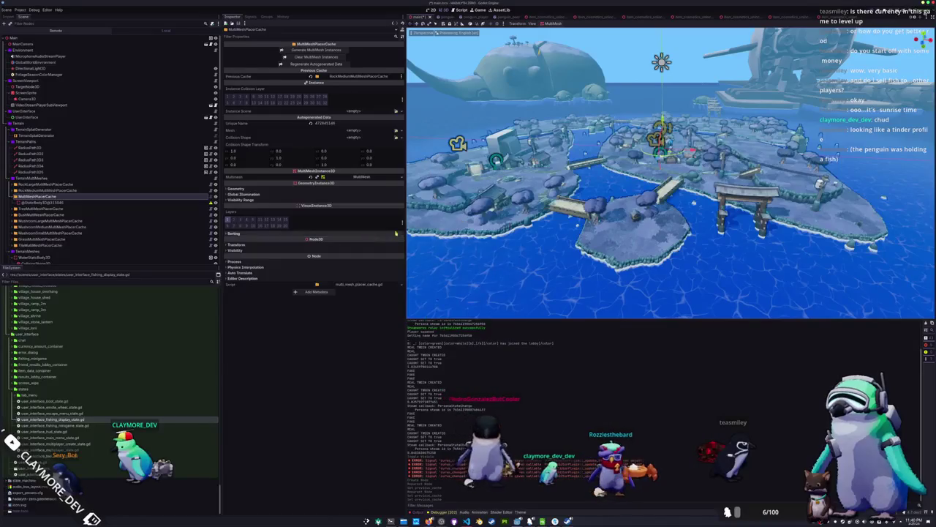
scroll(66, 413, "up", 10)
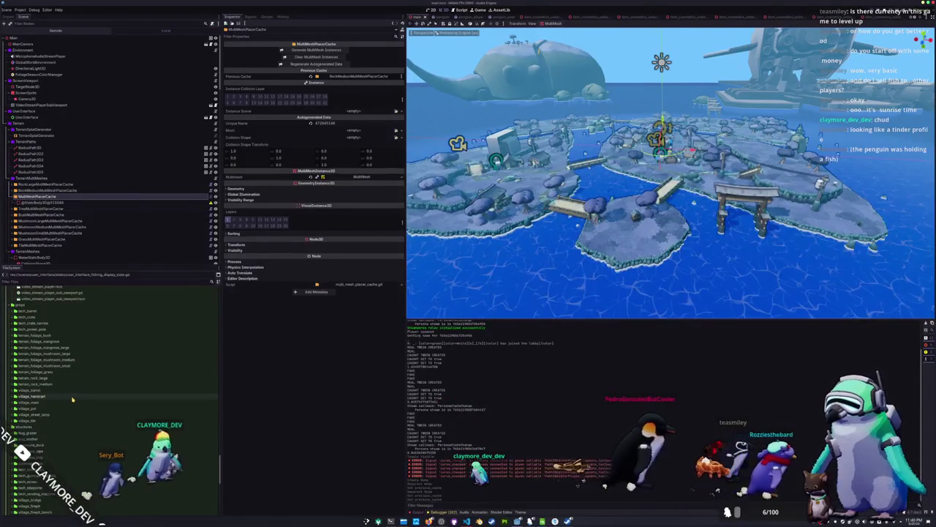
- Open the mangrove tree scenes and examine terrain_foliage_mangrove_0's existing collision shape
double_click(66, 348)
double_click(51, 353)
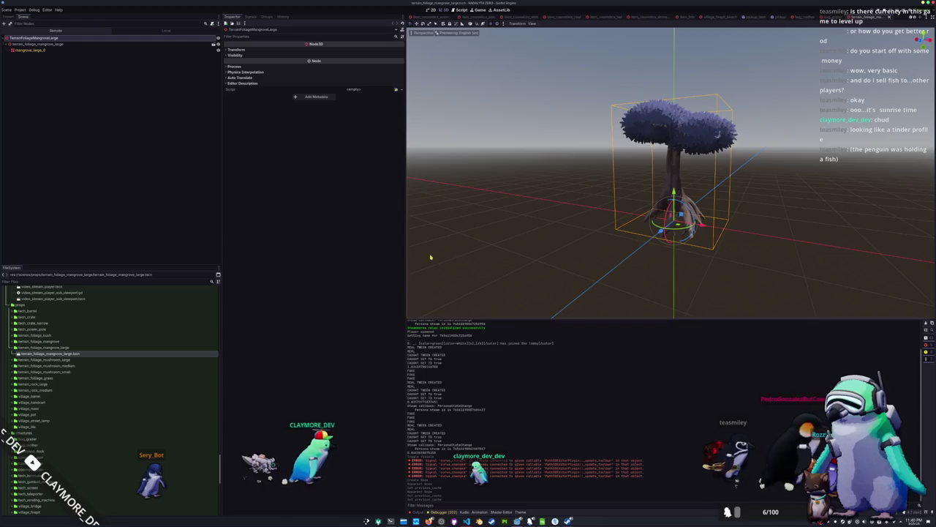
double_click(40, 342)
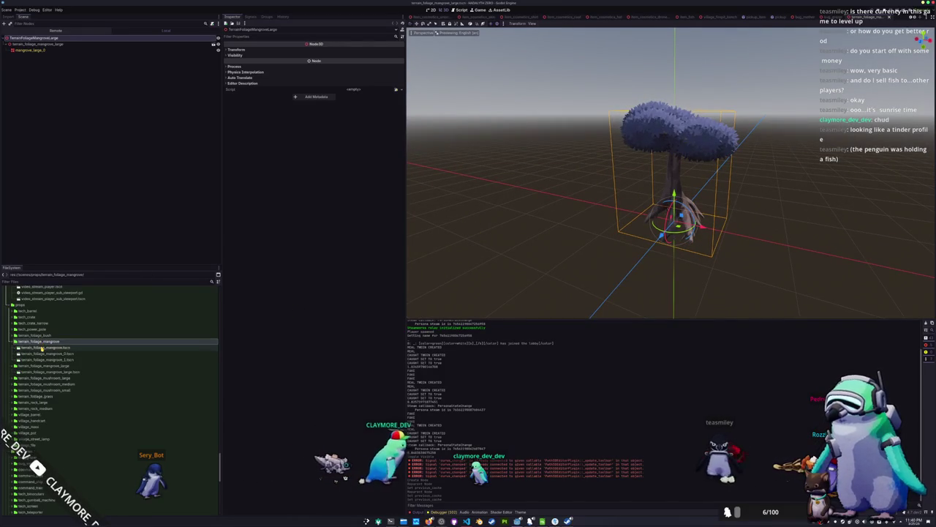
double_click(42, 348)
scroll(499, 154, "down", 5)
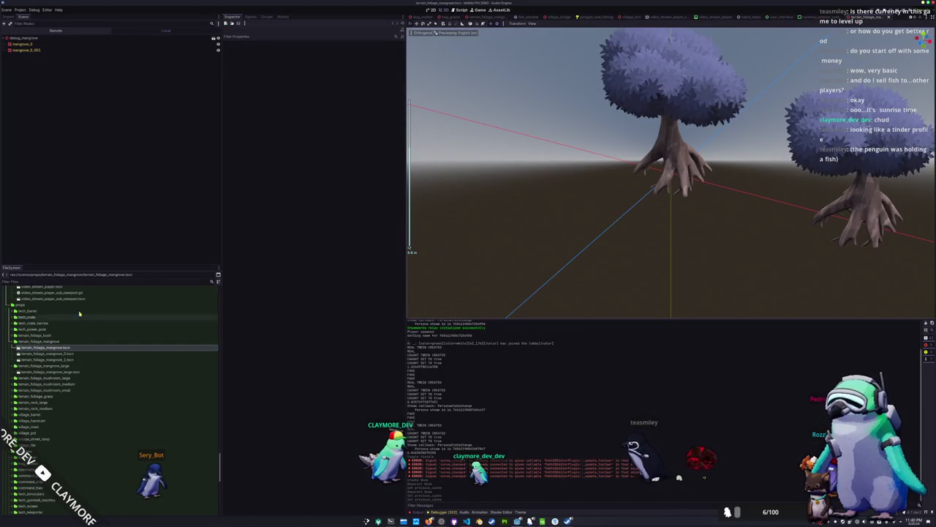
double_click(46, 354)
left_click(27, 57)
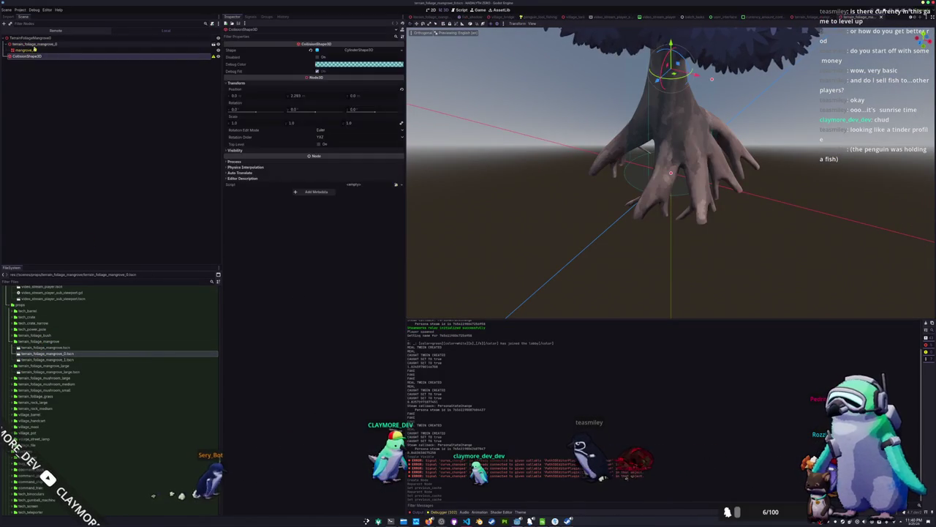
scroll(565, 187, "down", 4)
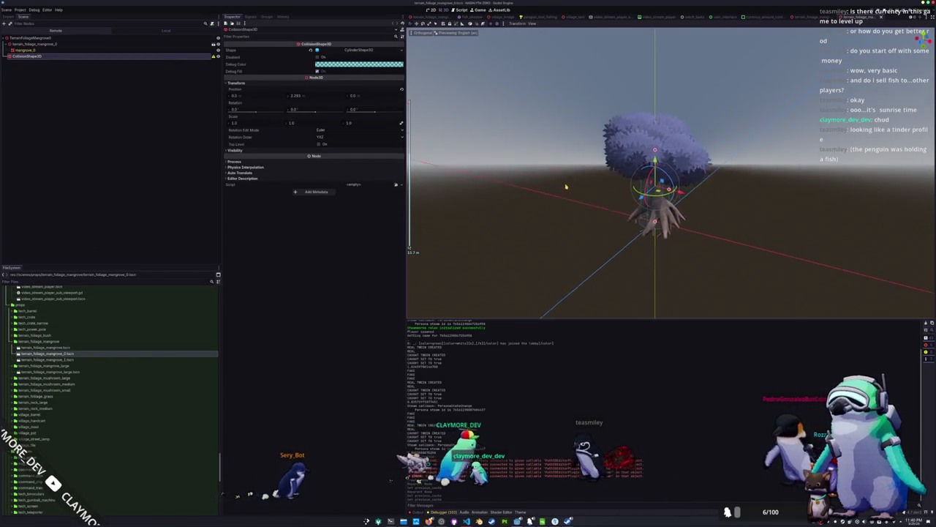
key("KP_5")
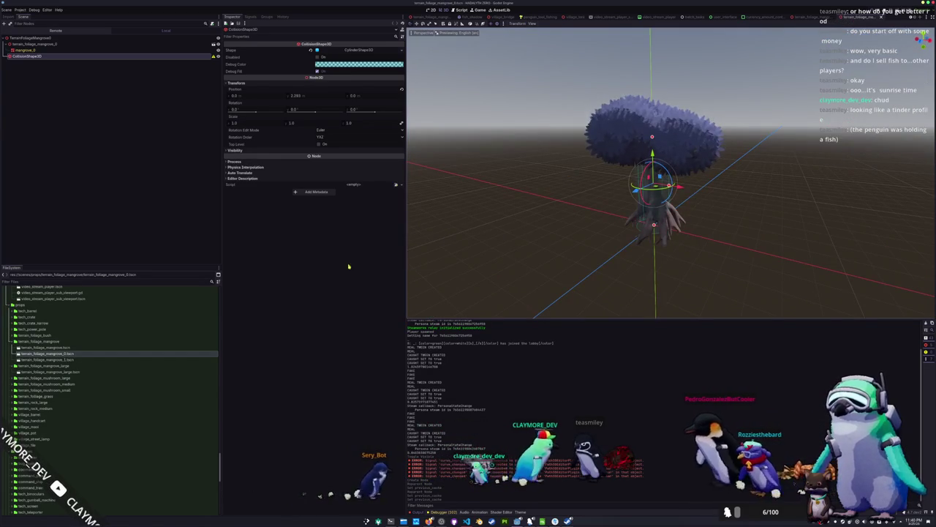
- Add a CollisionShape3D with a CylinderShape3D under the large mangrove scene's root
double_click(46, 371)
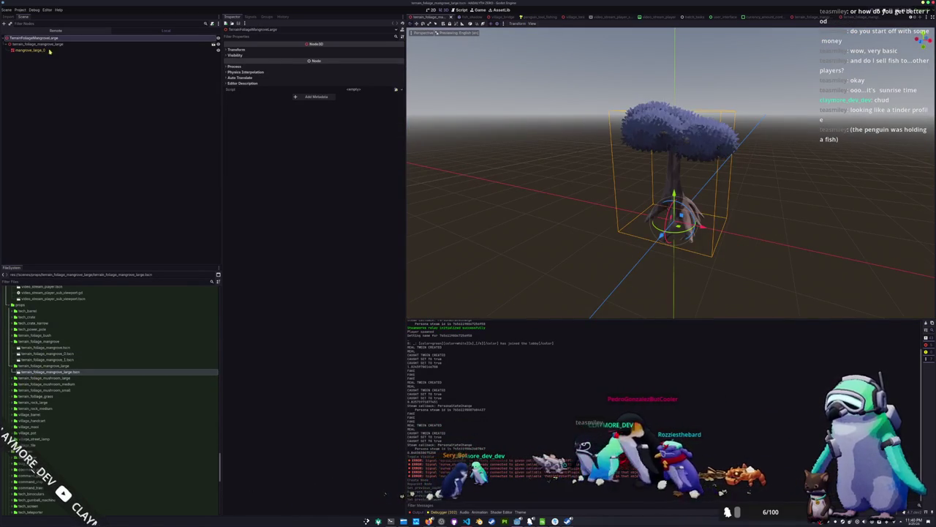
right_click(42, 38)
left_click(60, 41)
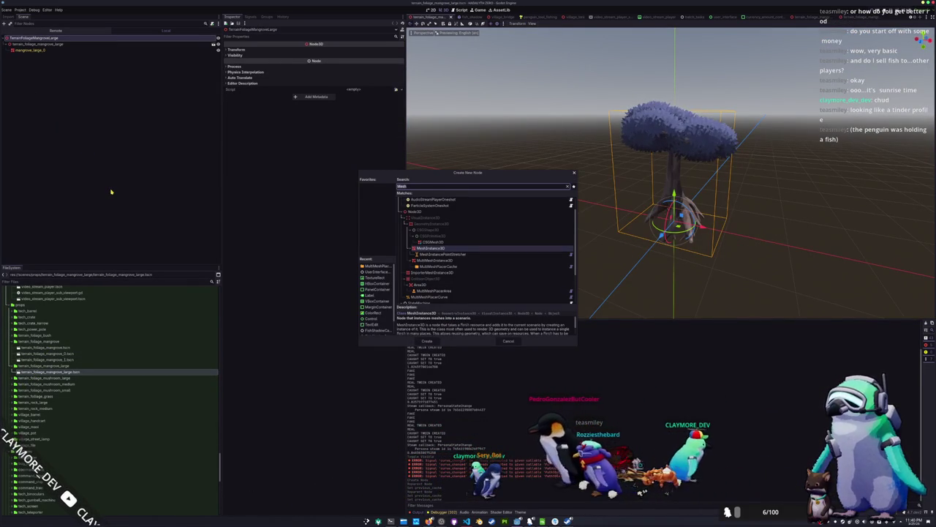
type("collision")
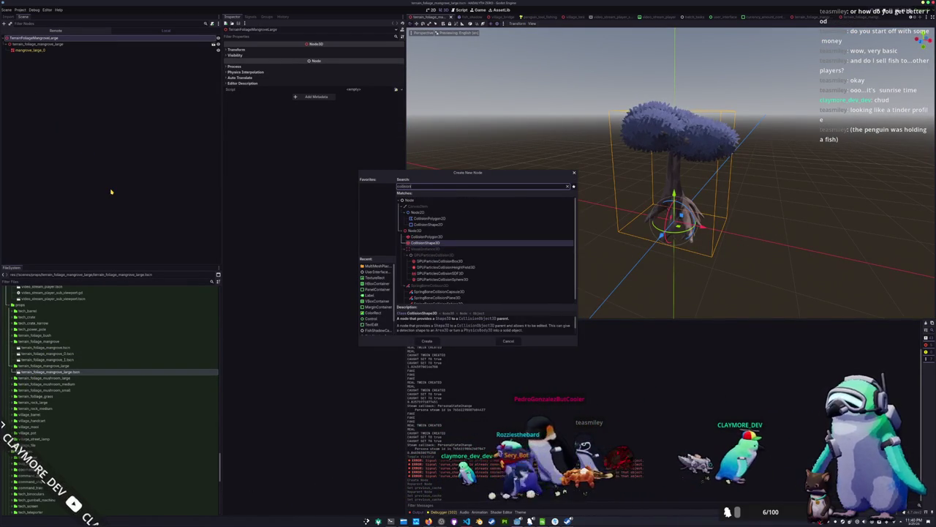
key("Return")
left_click(354, 50)
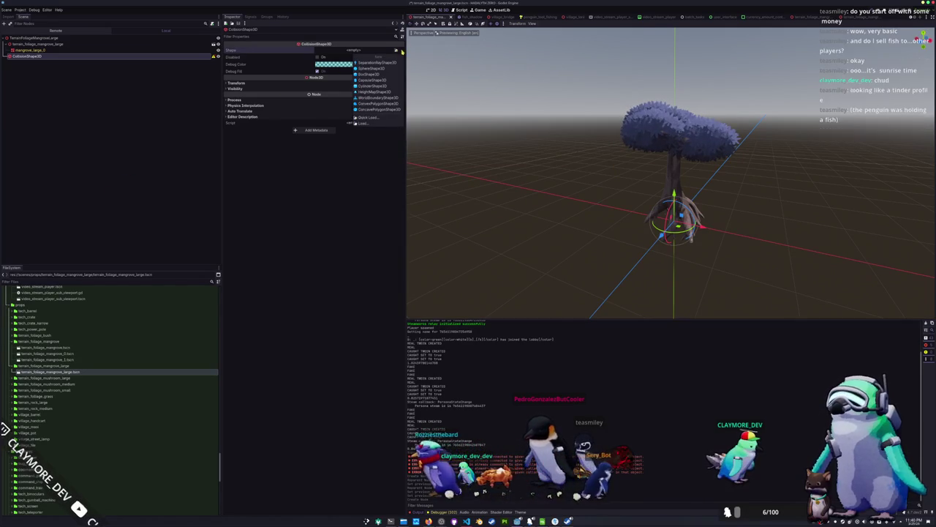
left_click(372, 86)
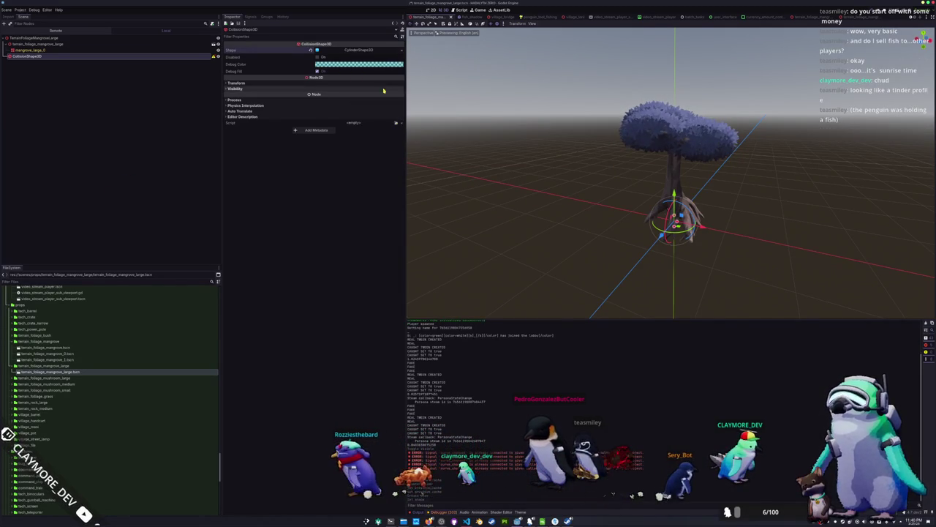
- In front view, stretch the collision cylinder up the trunk and adjust its radius to fit
scroll(667, 269, "up", 5)
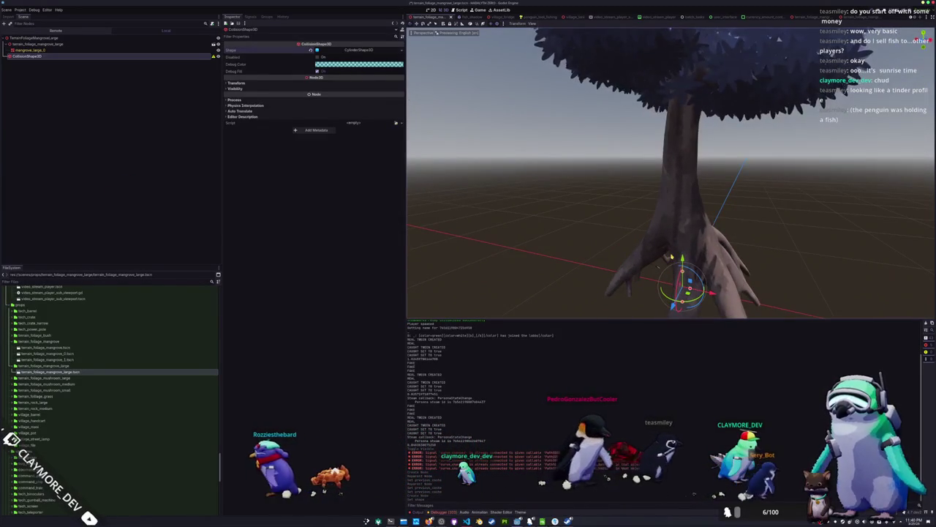
key("KP_1")
mouse_move(699, 249)
left_mouse_down()
mouse_move(696, 144)
mouse_move(696, 161)
left_mouse_up()
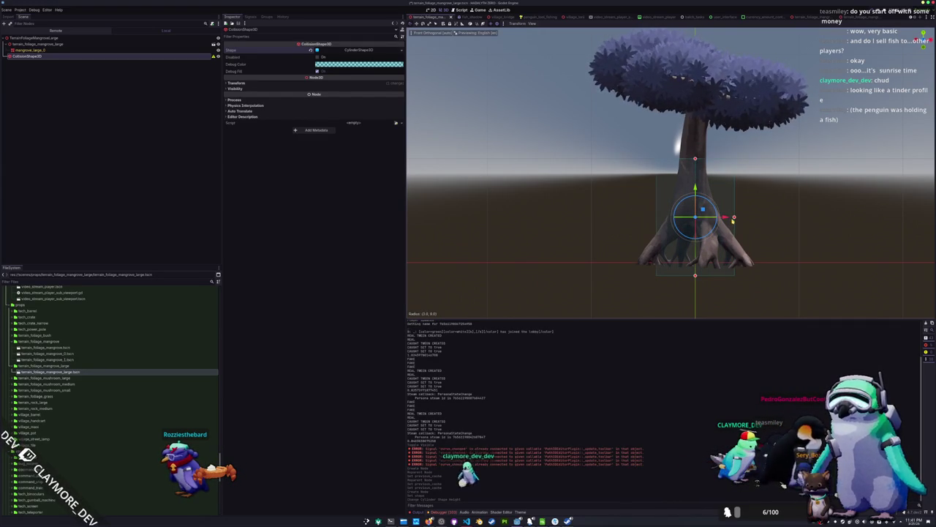
left_click(733, 218)
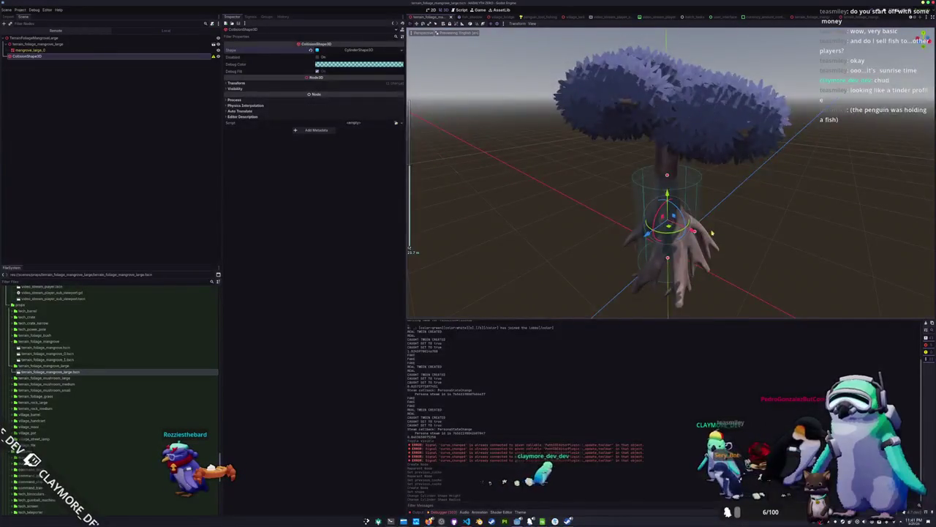
scroll(712, 233, "up", 5)
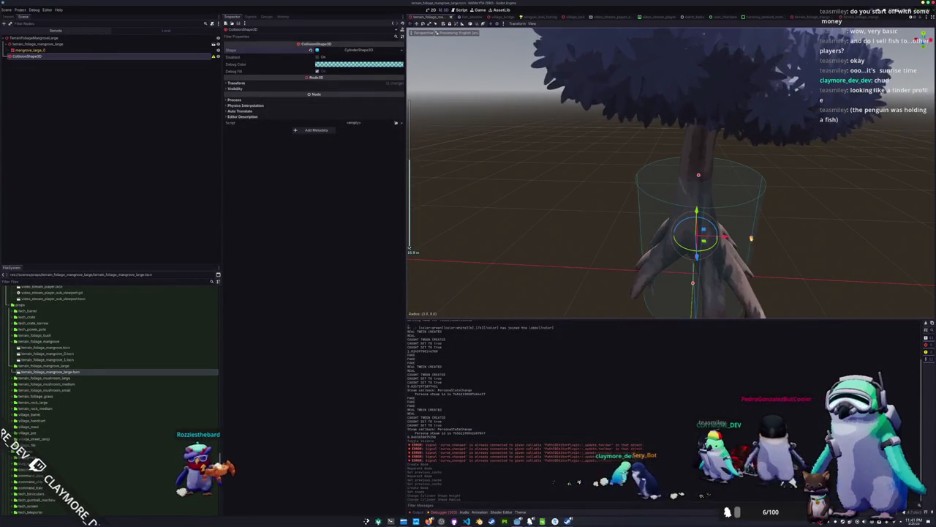
left_click_drag(751, 238, 738, 247)
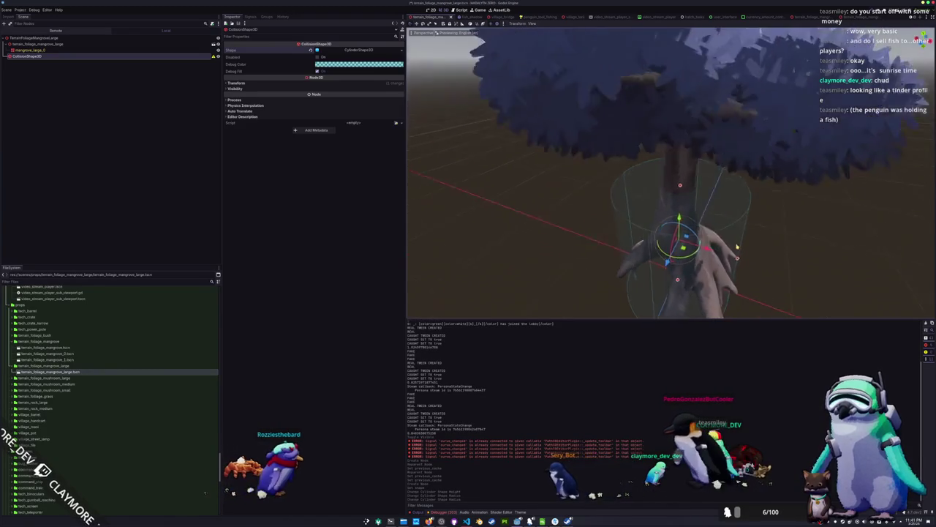
scroll(592, 250, "down", 5)
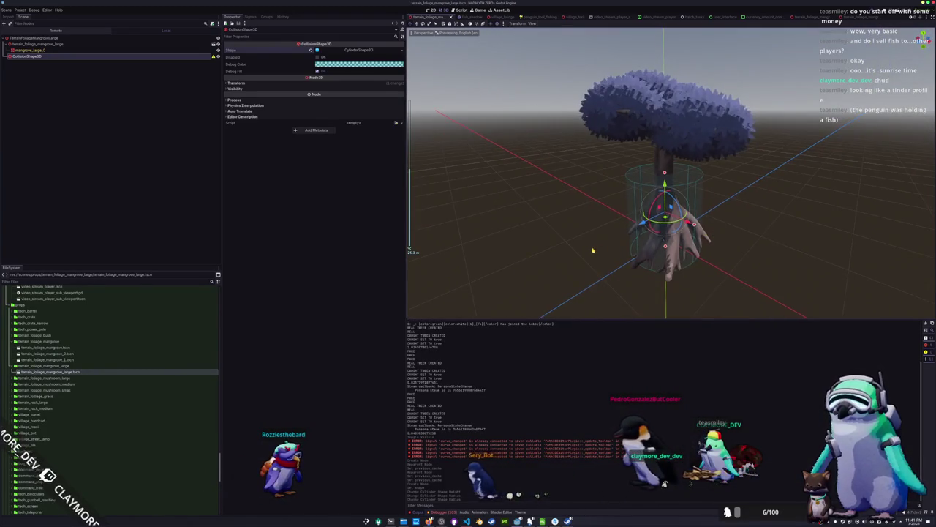
left_click(593, 250)
scroll(586, 248, "down", 3)
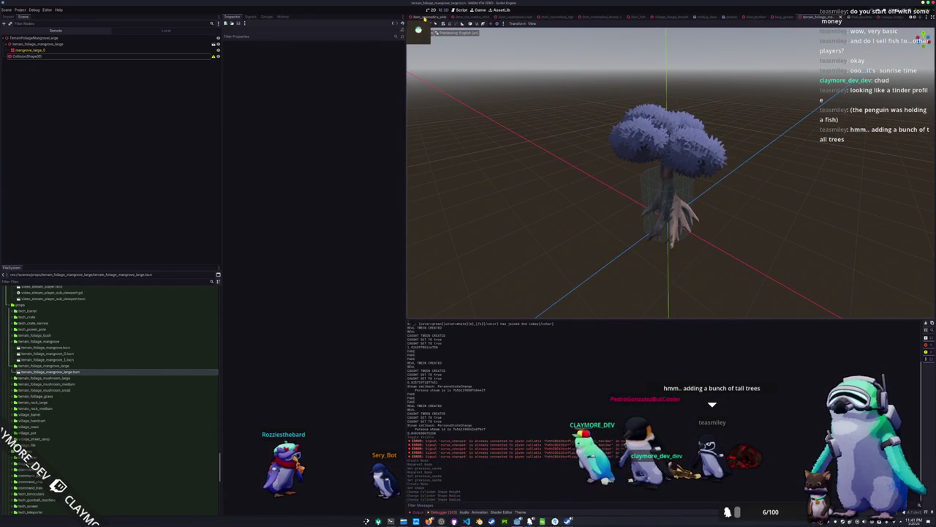
- In the main scene, give TreeLargeMultiMeshPlacerCache the large mangrove scene as its instance
left_click(423, 17)
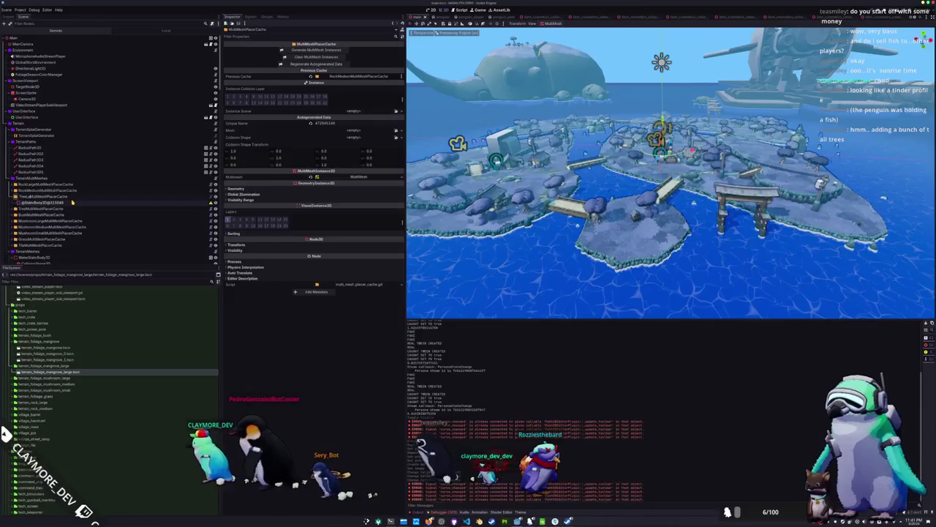
left_click(71, 198)
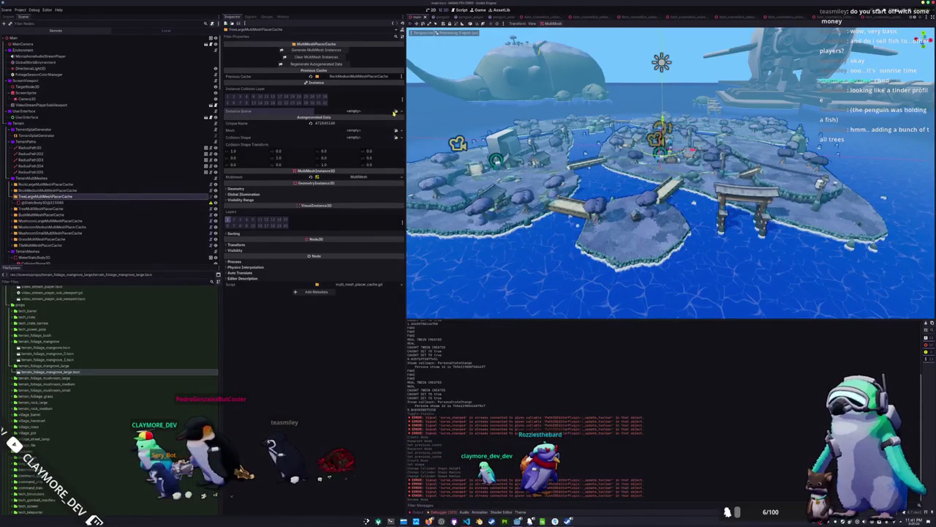
left_click(396, 112)
type("ngrove_large")
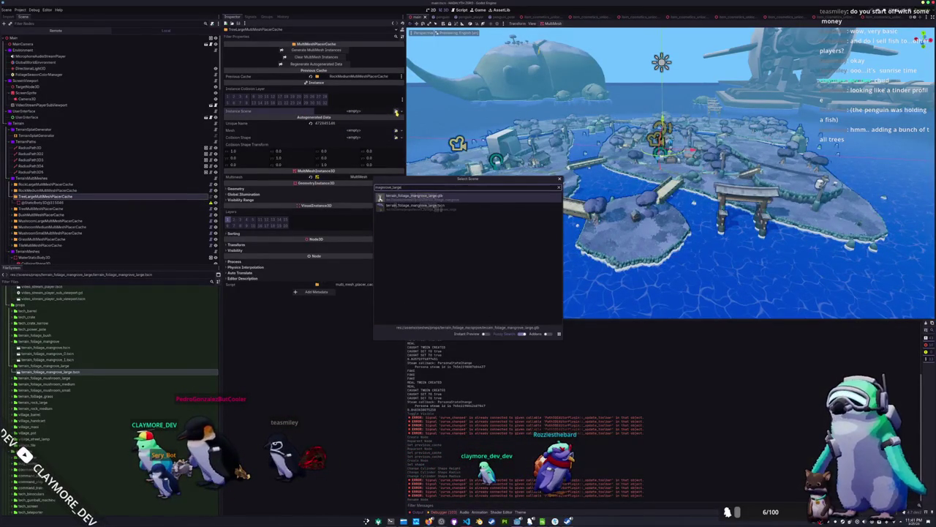
key("Return")
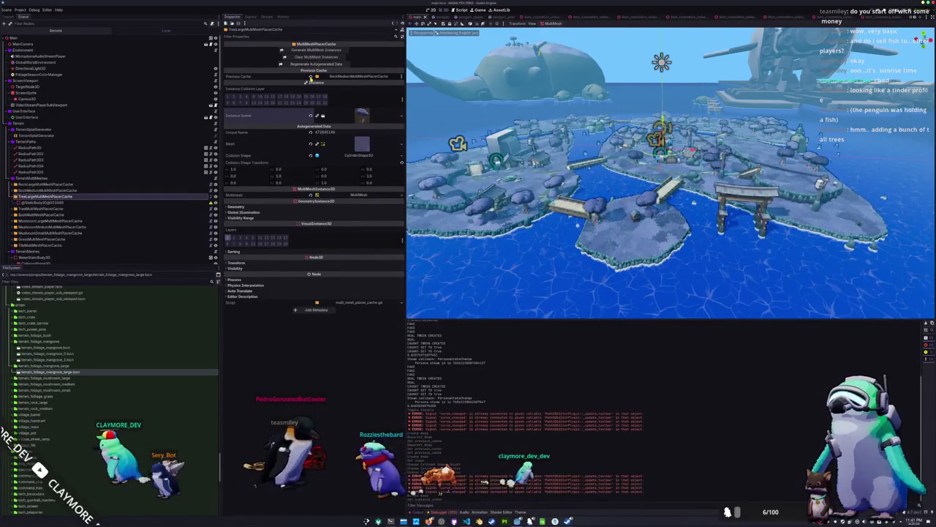
- Review the cache's mesh surfaces, then collapse the Mesh and expand its MultiMesh resource
left_click(362, 143)
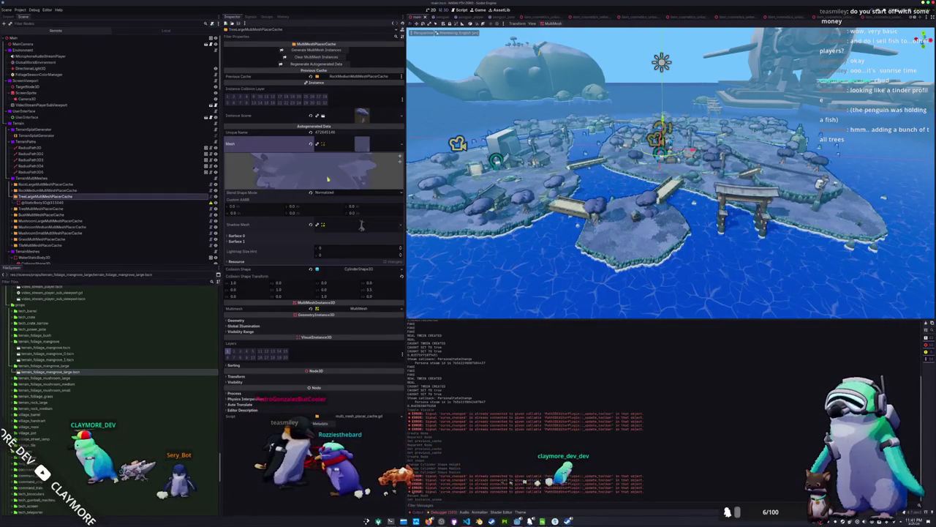
left_click(281, 235)
left_click(281, 263)
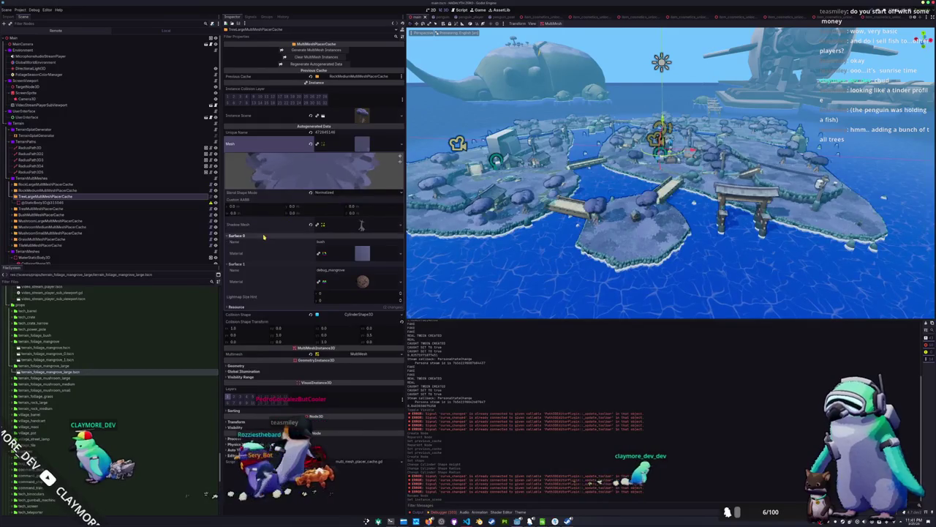
left_click(362, 144)
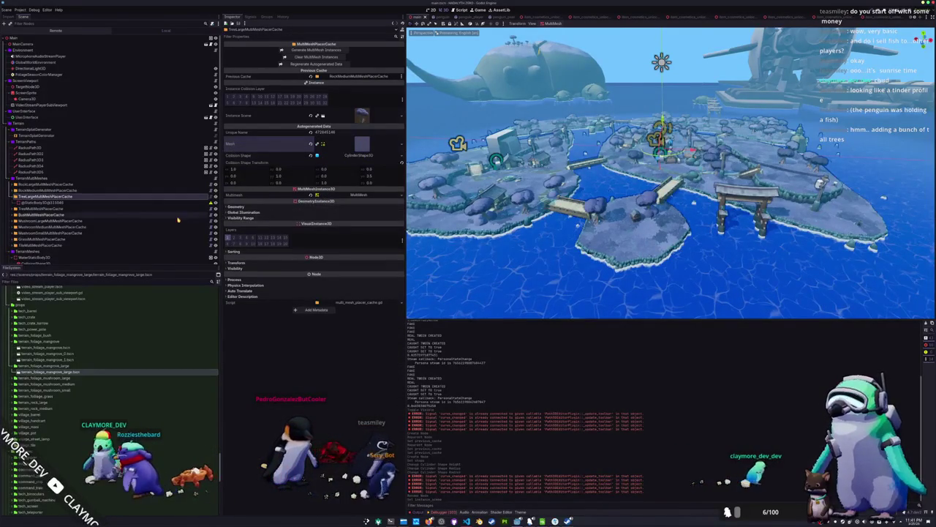
left_click(391, 196)
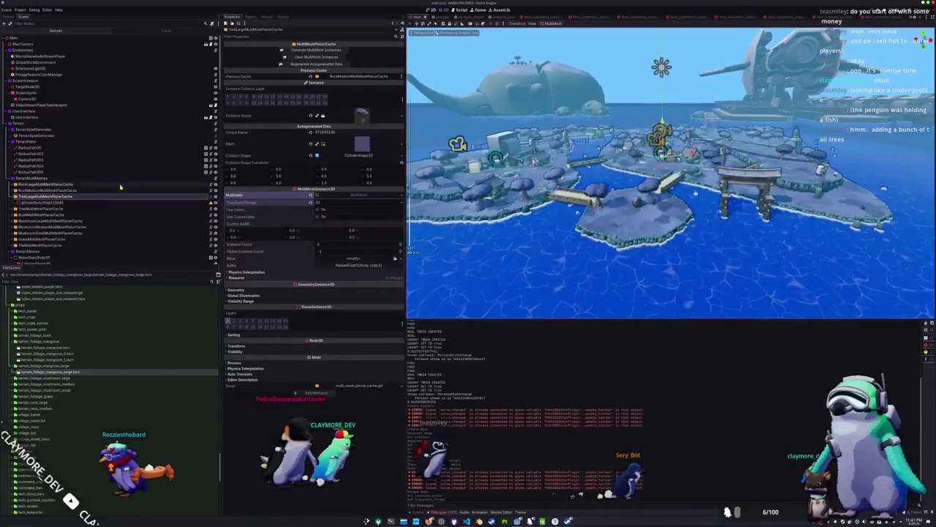
right_click(47, 201)
- Add a MultiMeshPlacerArea above the static body and set its Cache to TreeLargeMultiMeshPlacerCache
left_click(48, 209)
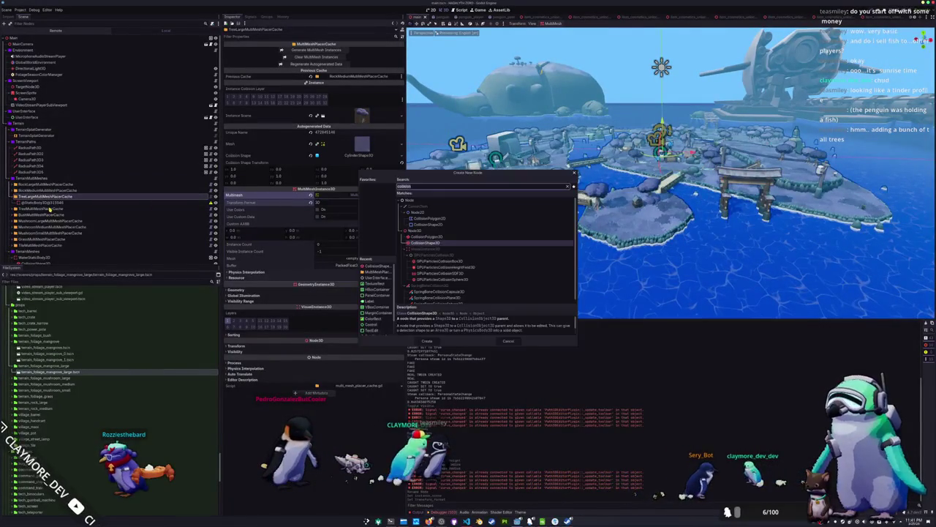
type("multimesh")
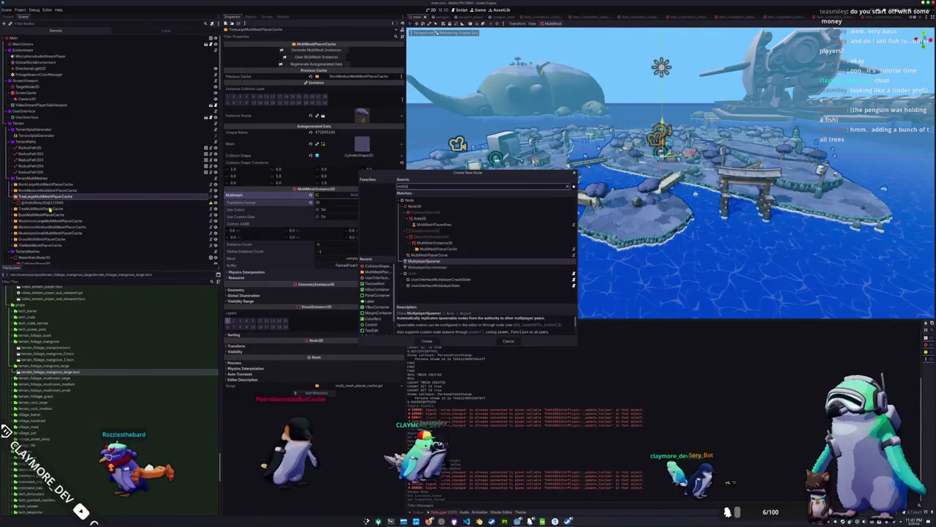
key("ctrl+a")
type("placera")
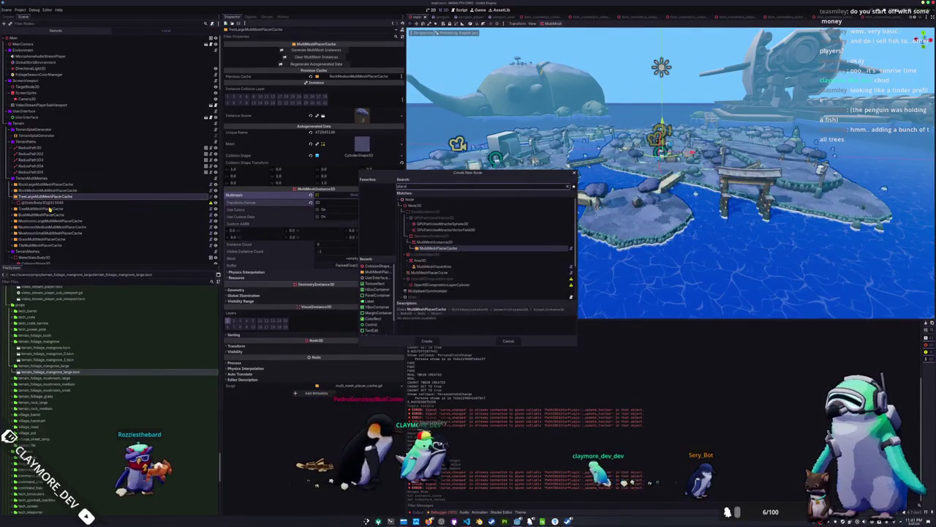
key("Return")
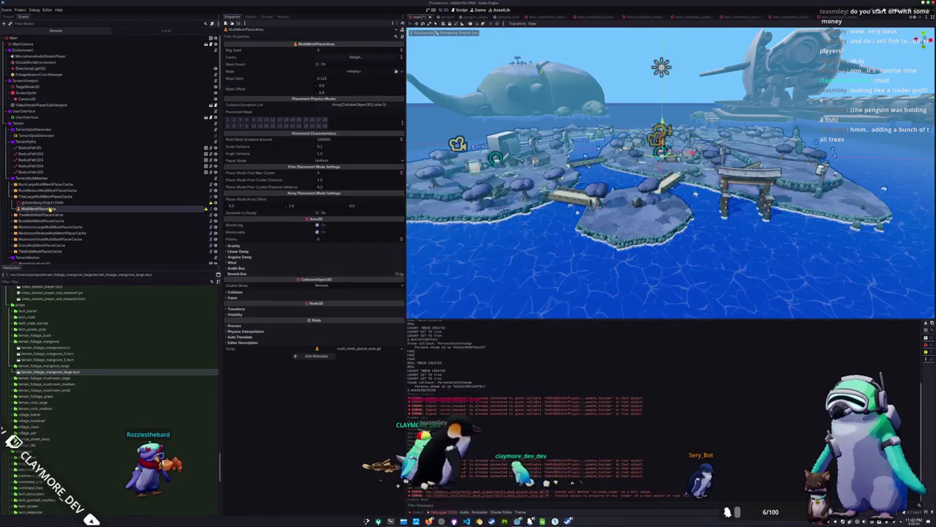
left_click_drag(38, 209, 38, 200)
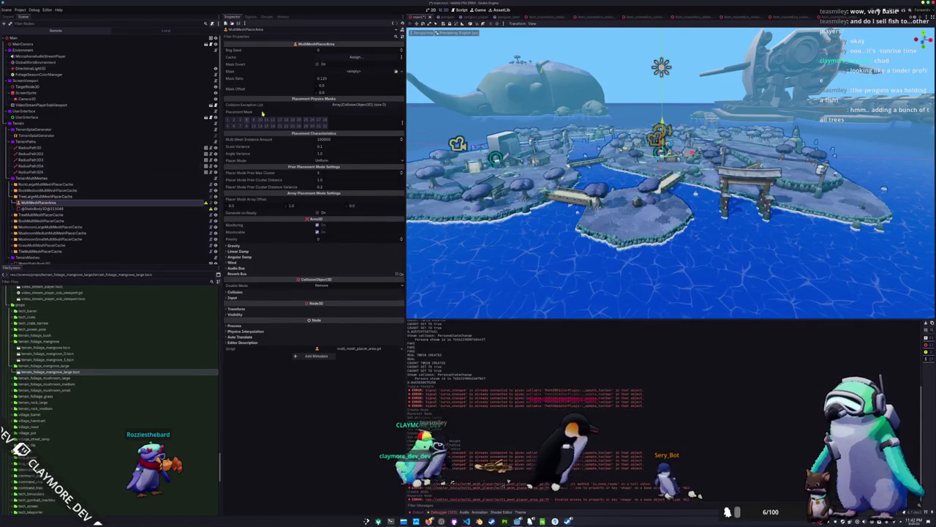
left_click(344, 56)
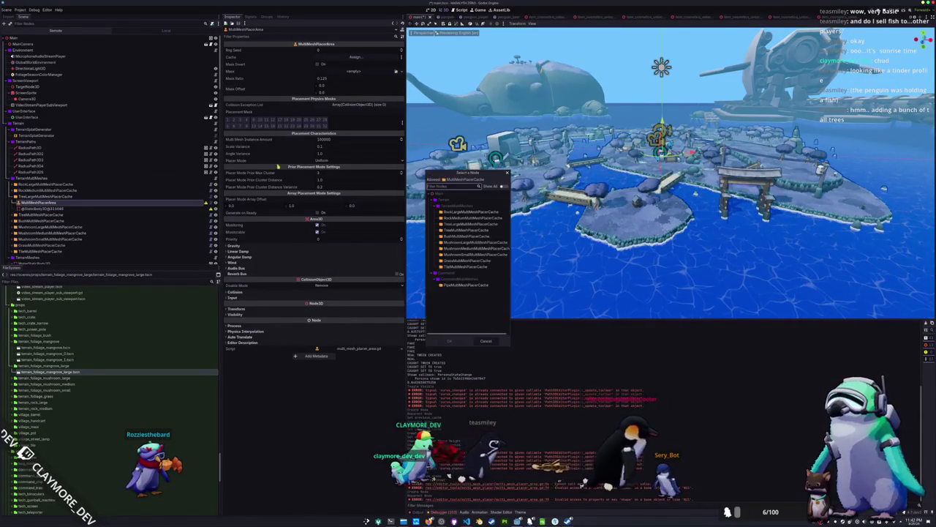
double_click(456, 225)
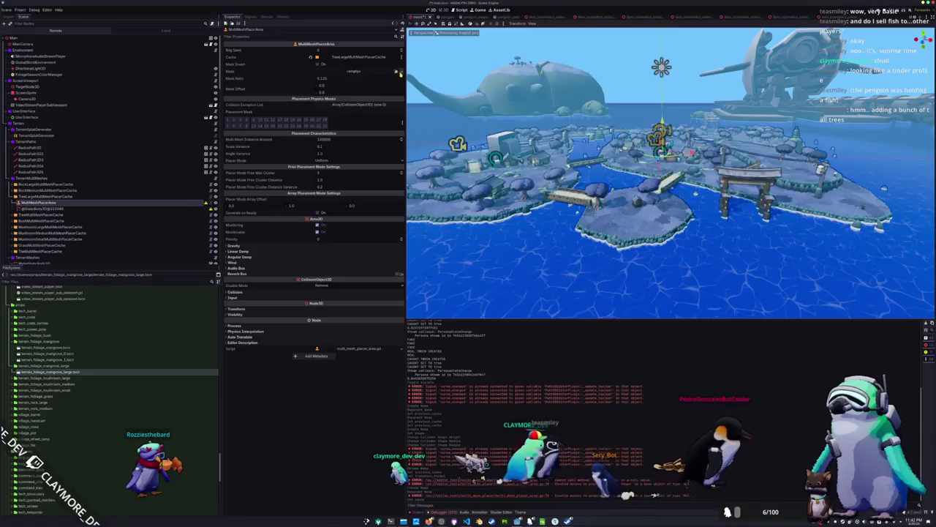
- Compare with the large rock cache's placer area settings, then reselect the new tree area
left_click(52, 190)
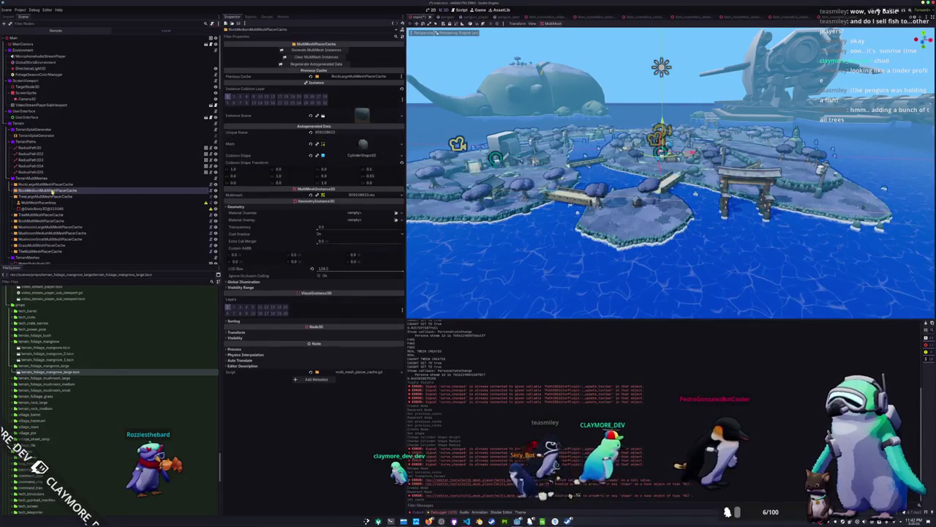
left_click(13, 187)
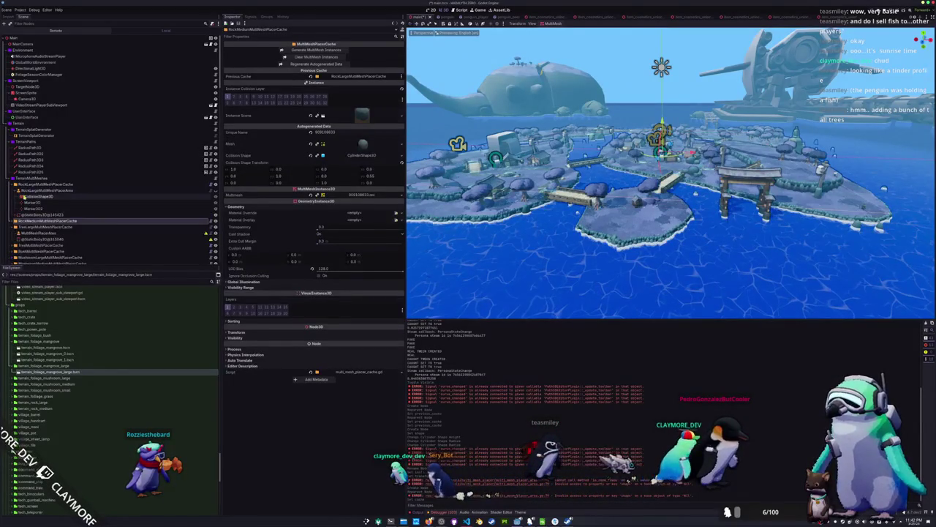
left_click(38, 190)
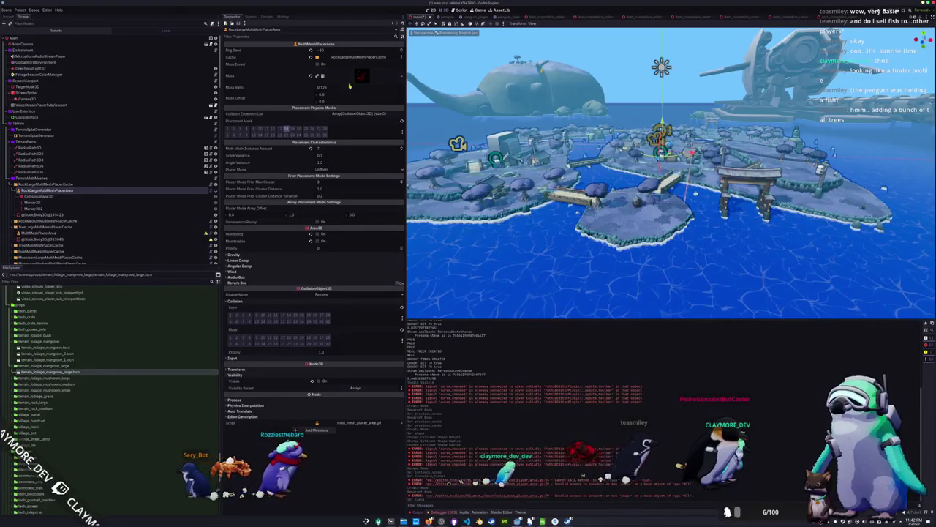
left_click(117, 233)
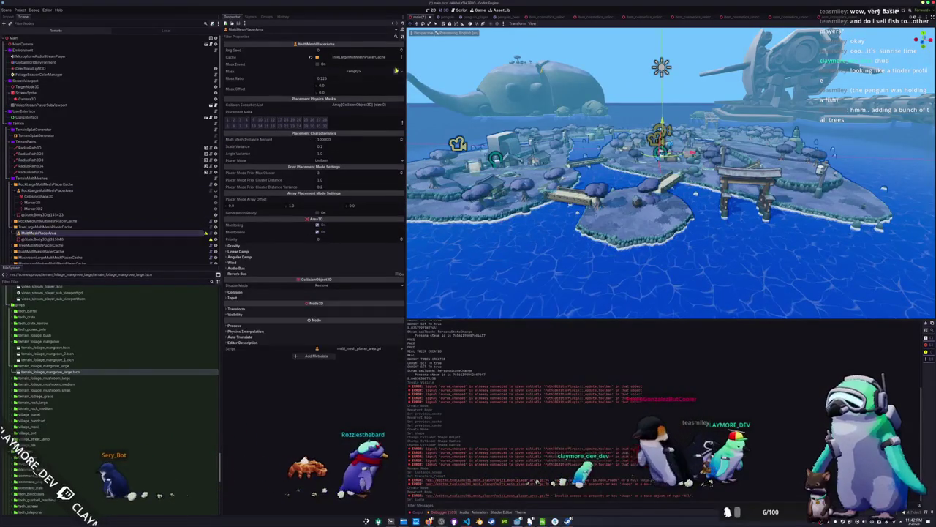
- Load the 2048×2048 red-splotch texture as the tree area's Mask and briefly preview it
left_click(396, 73)
type("mask")
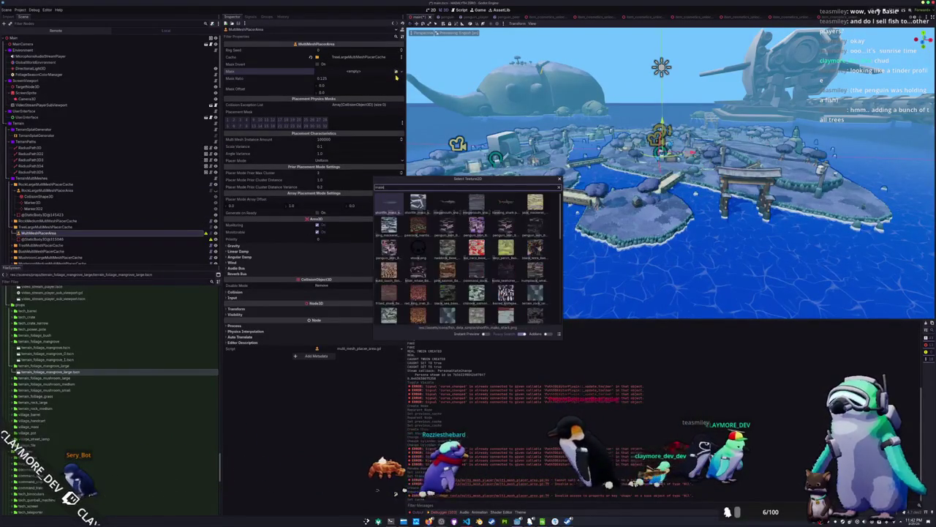
type("_textural")
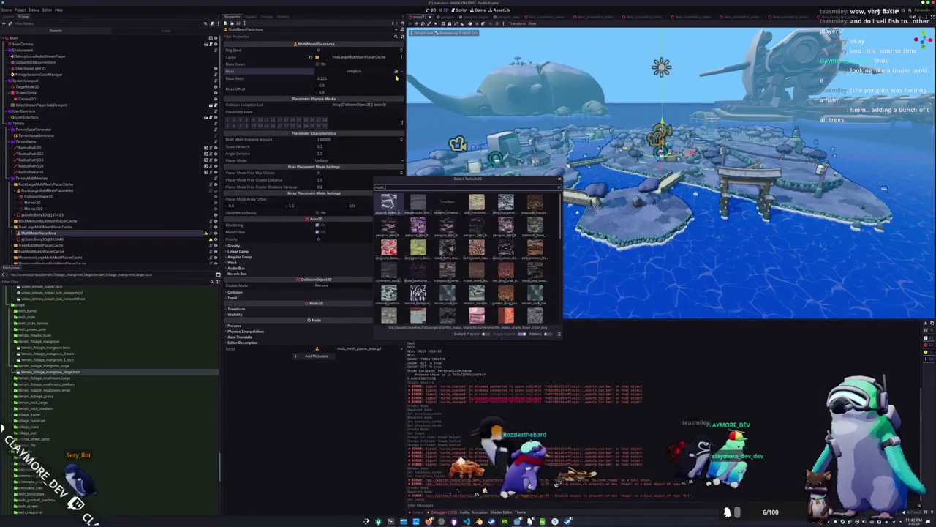
key("ctrl+a")
key("BackSpace")
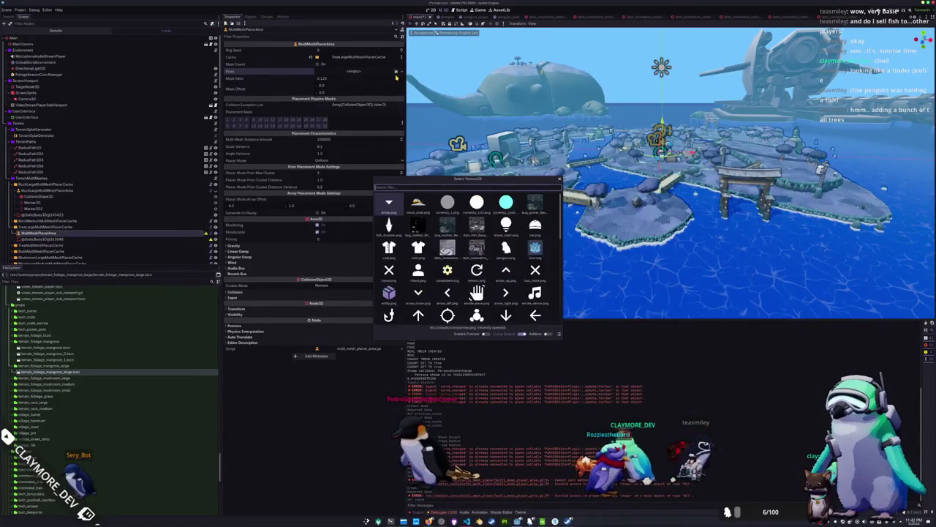
type("texture")
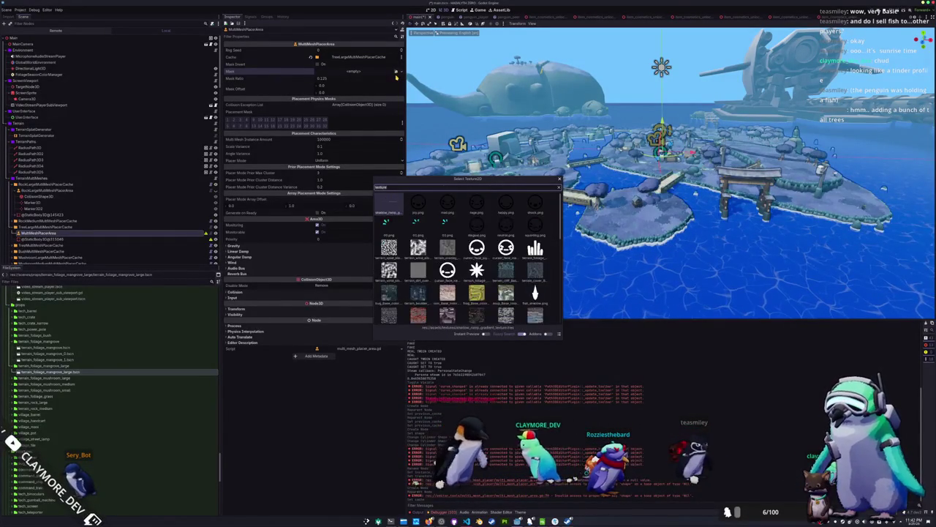
key("ctrl+a")
key("BackSpace")
scroll(438, 278, "down", 3)
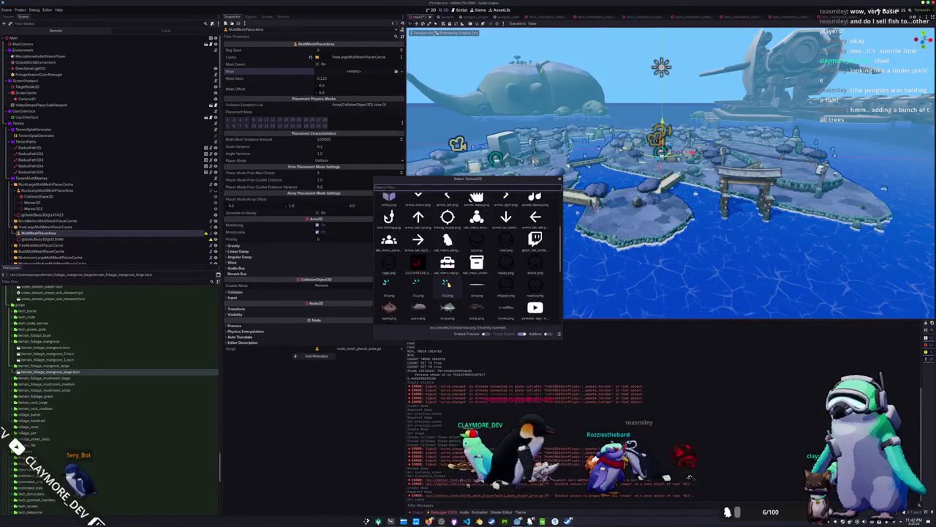
double_click(416, 252)
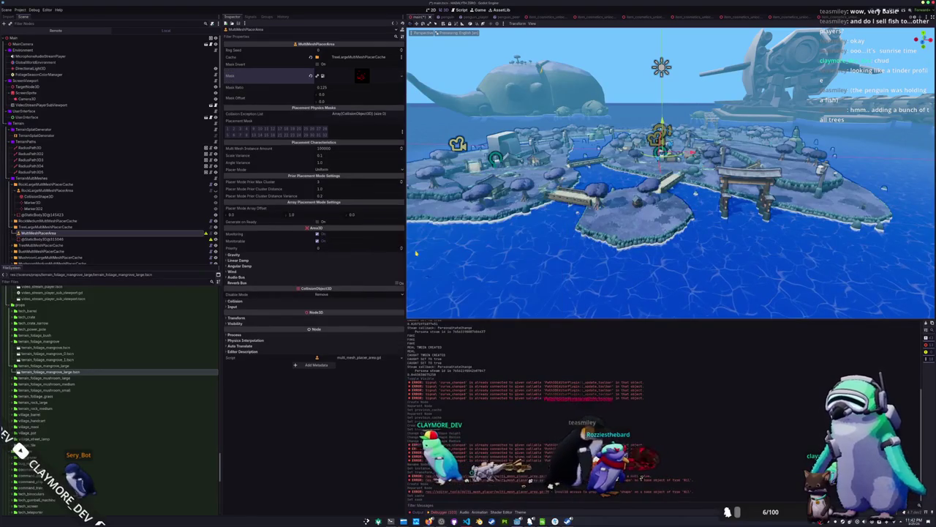
left_click(356, 79)
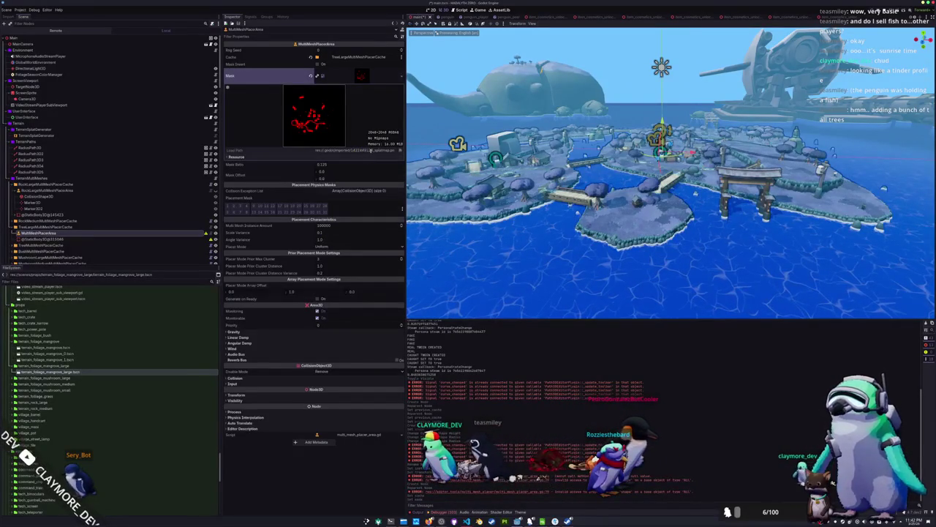
left_click(361, 77)
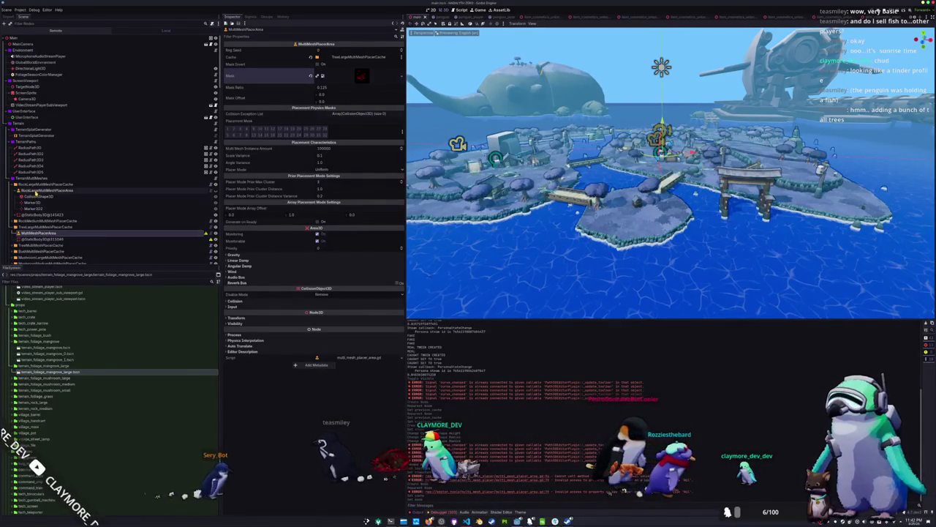
- Enable an extra layer in the tree placer area's placement mask, checking the rock placer area for comparison
left_click(402, 134)
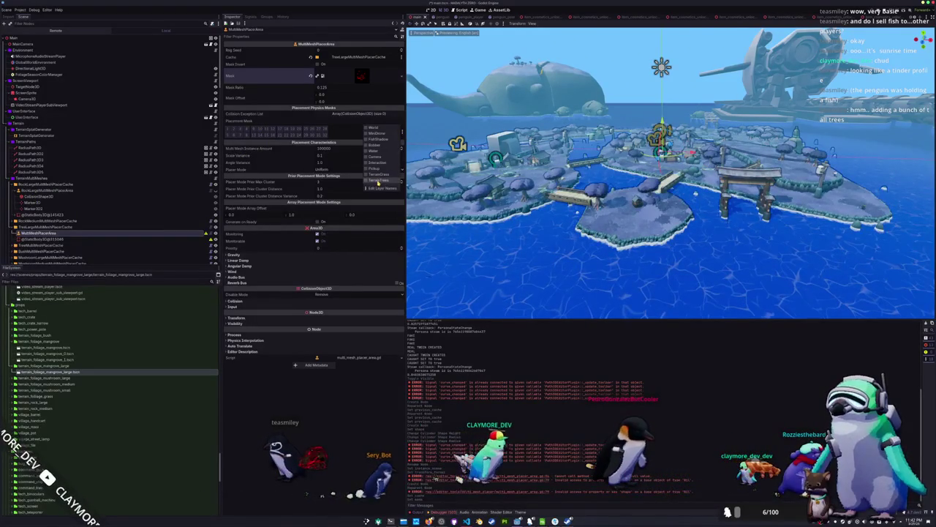
left_click(377, 180)
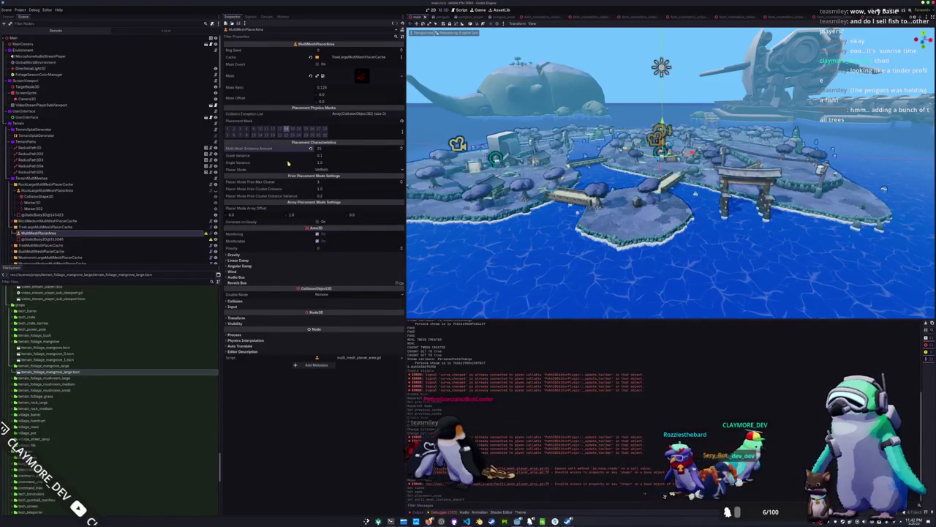
left_click(56, 190)
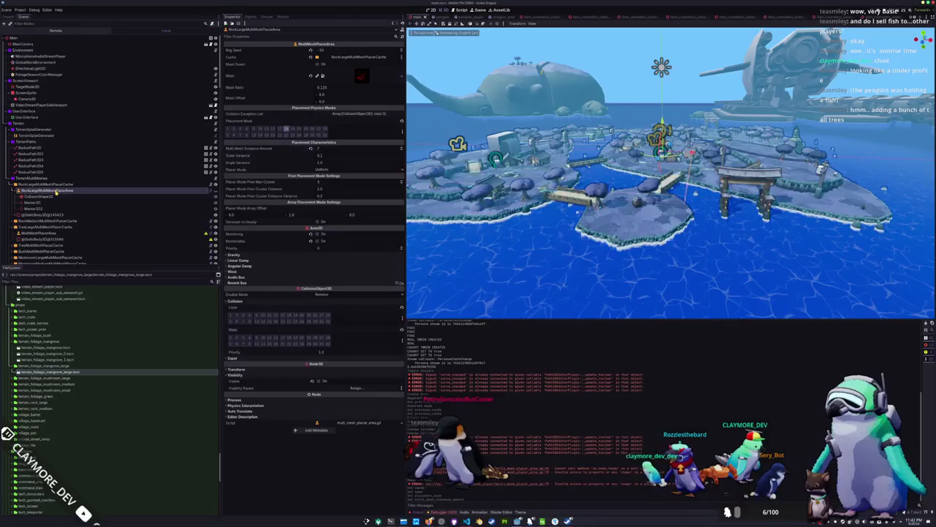
left_click(48, 232)
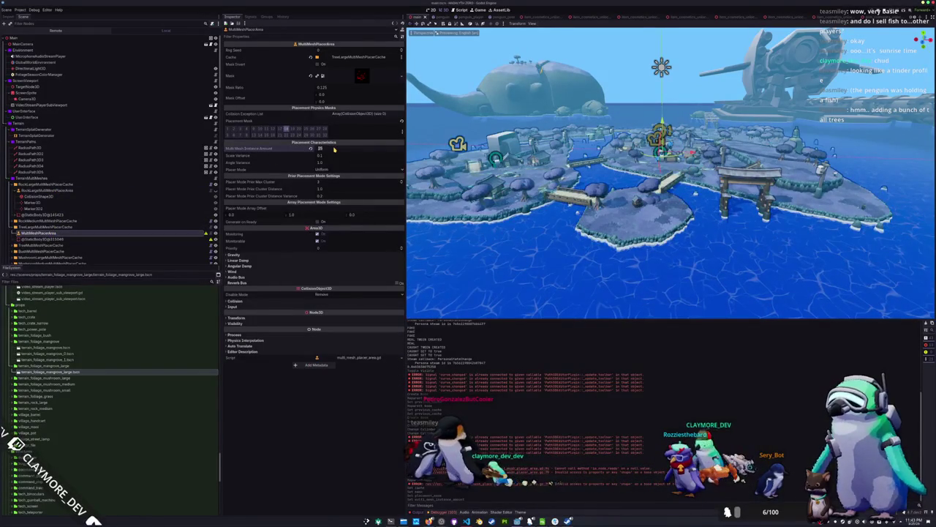
- Set the tree placer area's instance amount to 10 and save the scene
type("10")
key("Return")
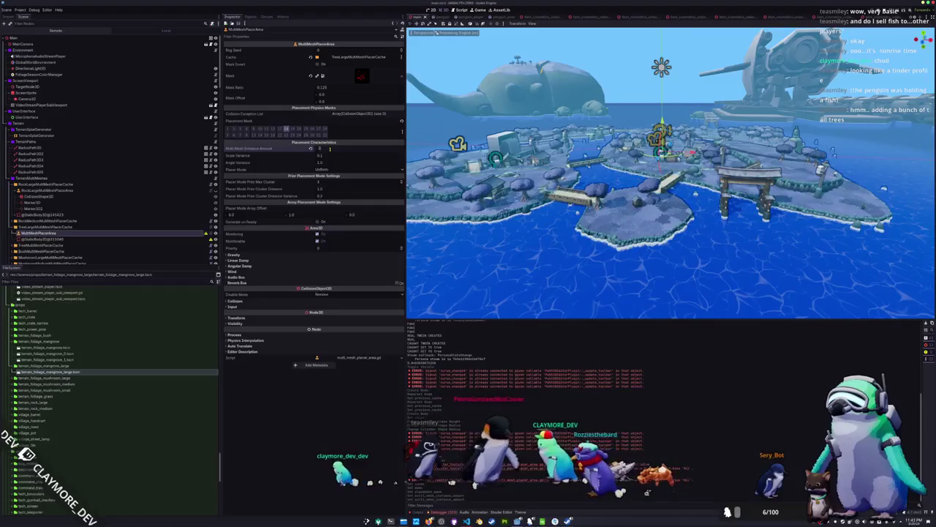
key("ctrl+s")
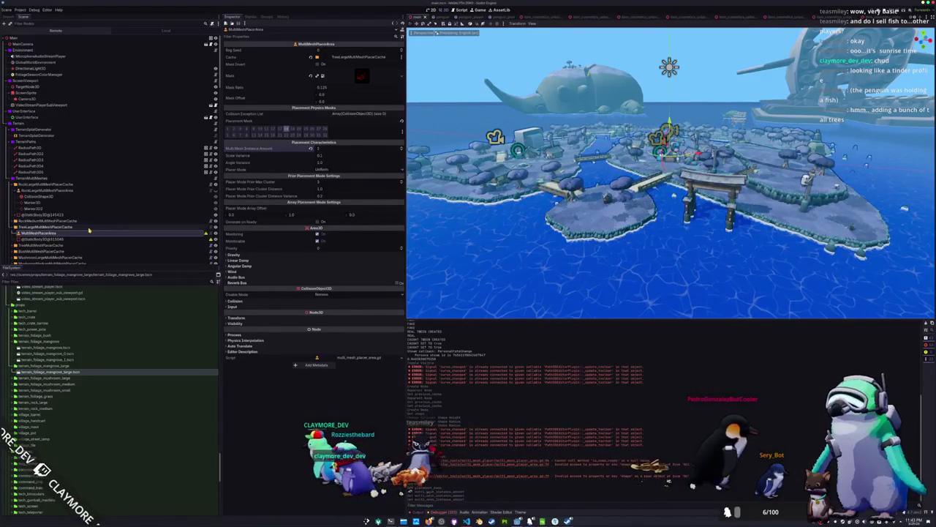
- Clear the large tree placer cache's existing instances and expand its Multimesh resource details
left_click(83, 228)
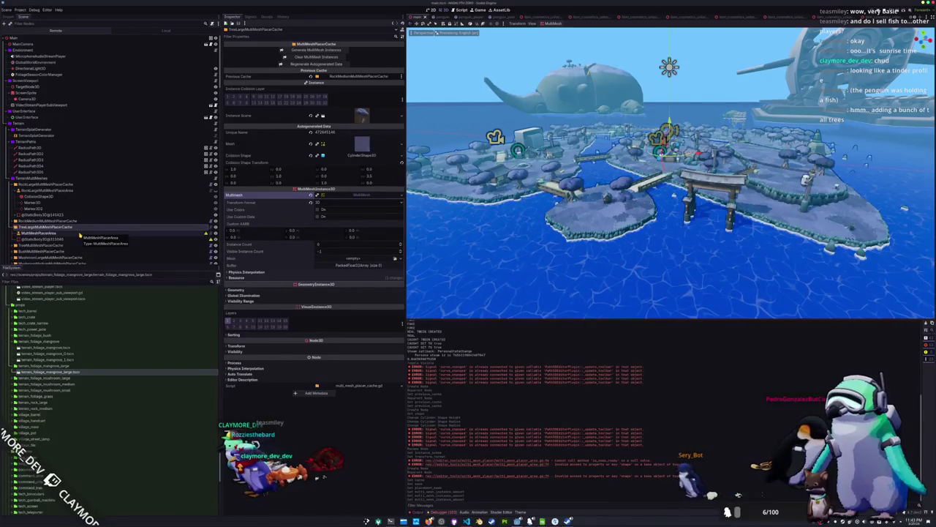
left_click(316, 50)
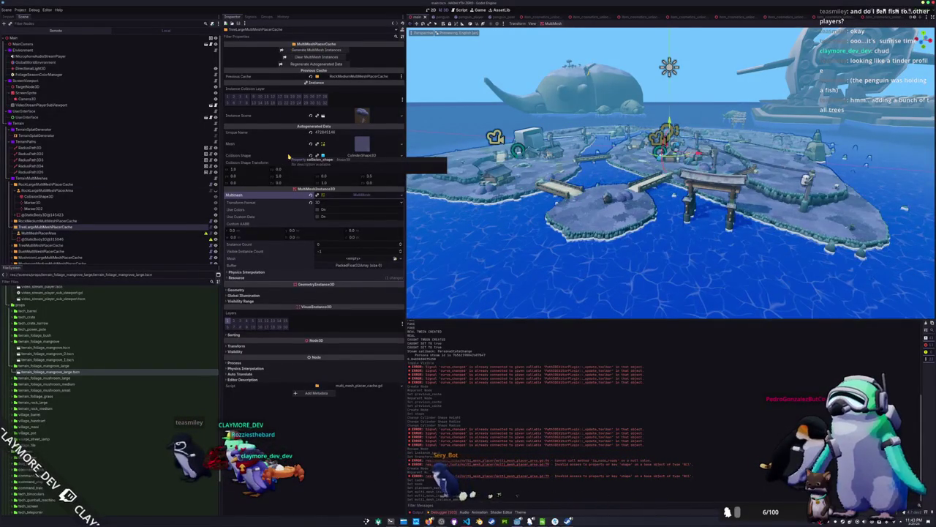
left_click(332, 279)
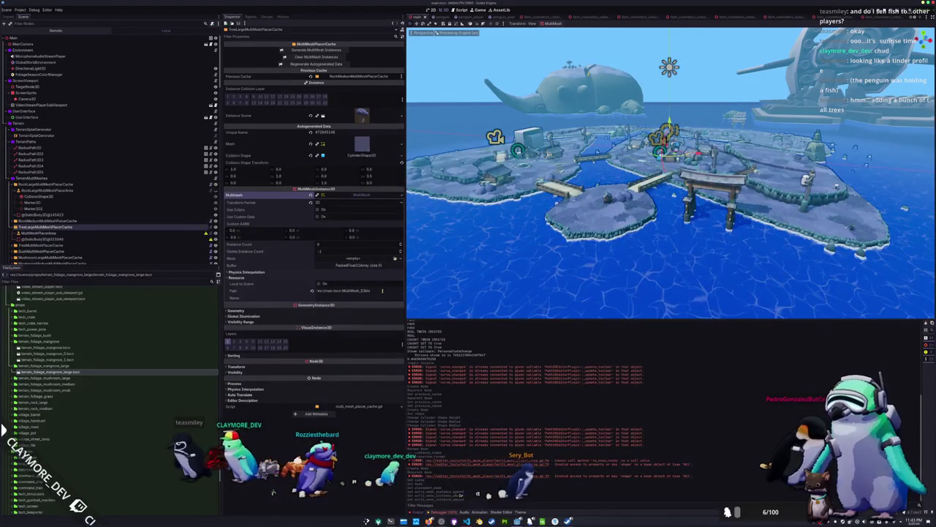
- Review the last debugger error's stack trace, then Quick Load a different scene as the cache's Instance Scene
left_click(450, 514)
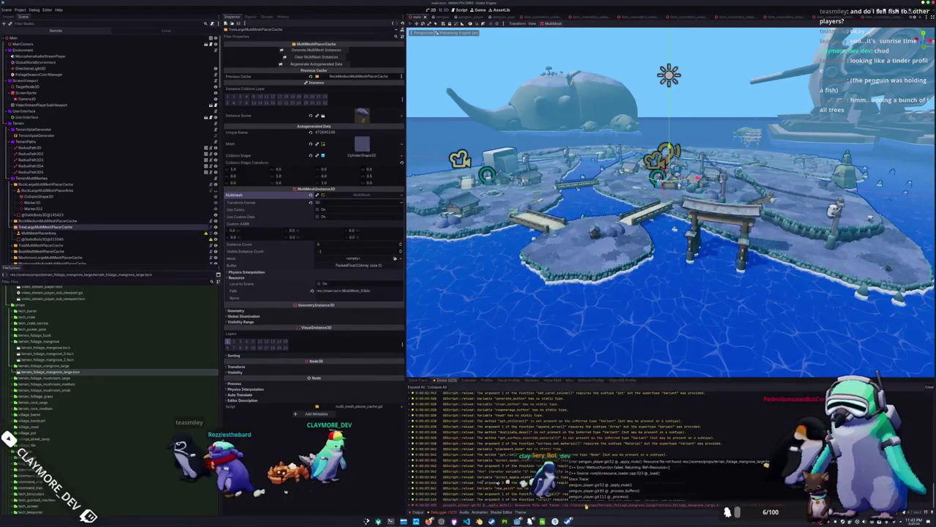
left_click(677, 504)
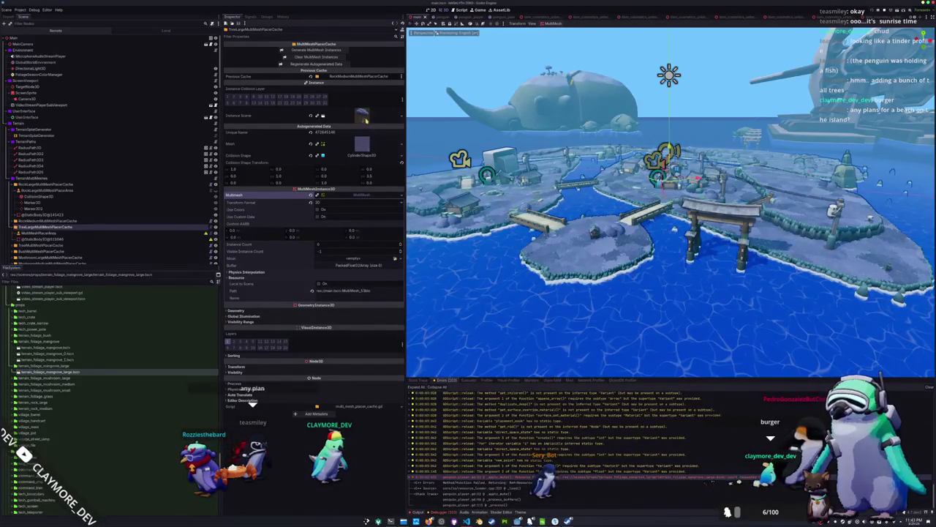
left_click(367, 118)
left_click(401, 115)
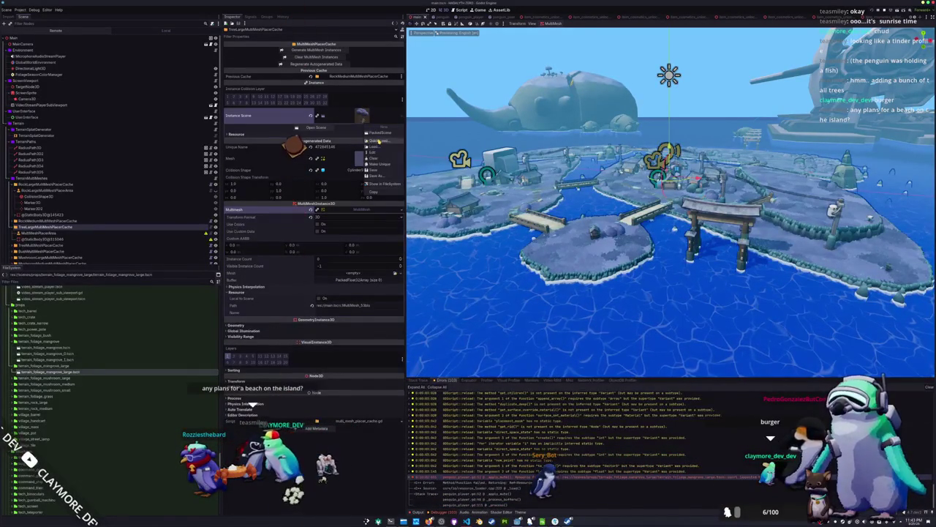
left_click(372, 141)
left_click(412, 198)
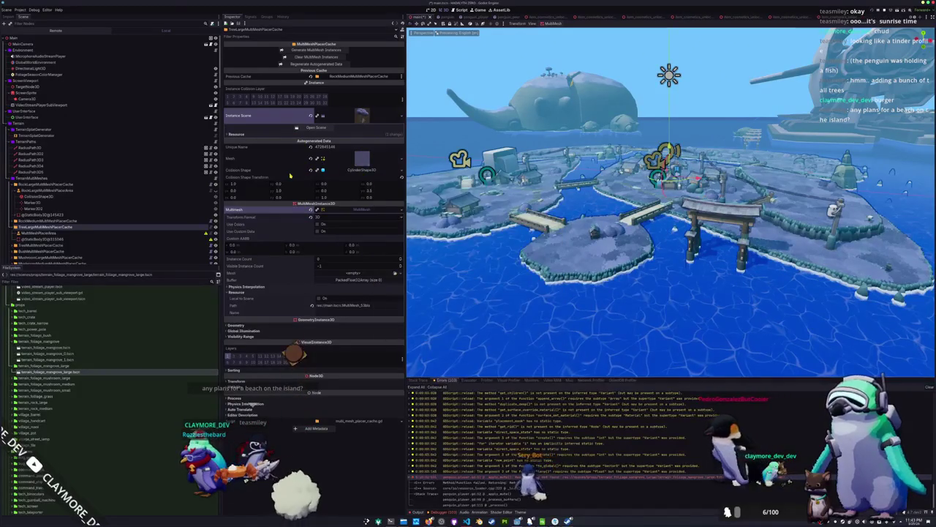
- Regenerate the cache's autogenerated data twice and return to a cleared output log
left_click(306, 64)
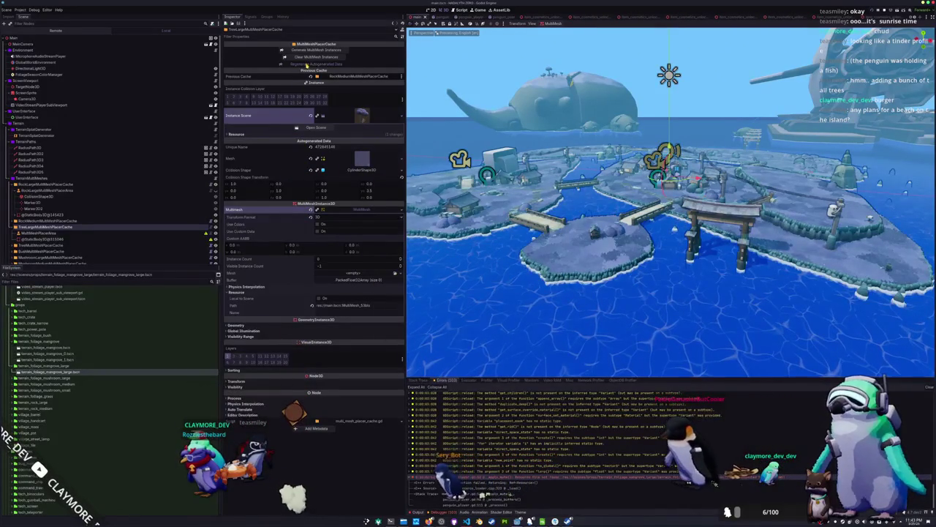
left_click(314, 63)
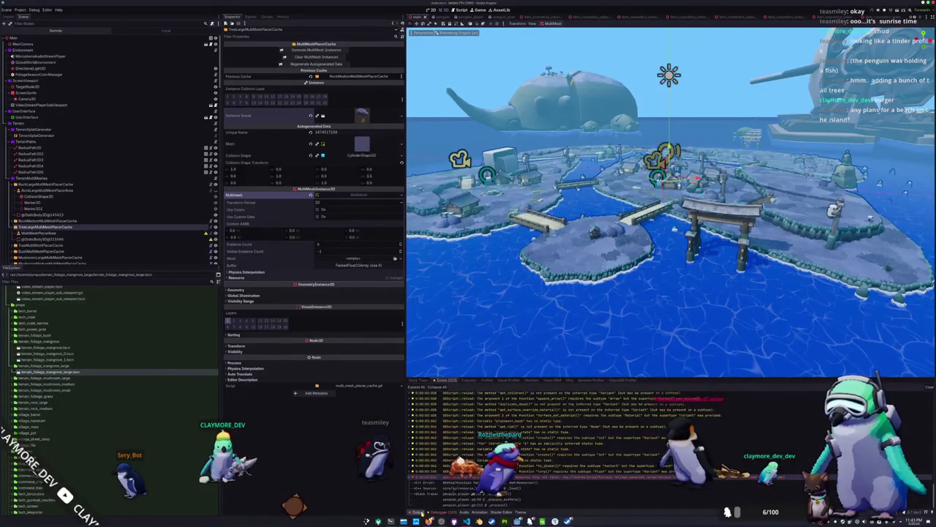
key("F5")
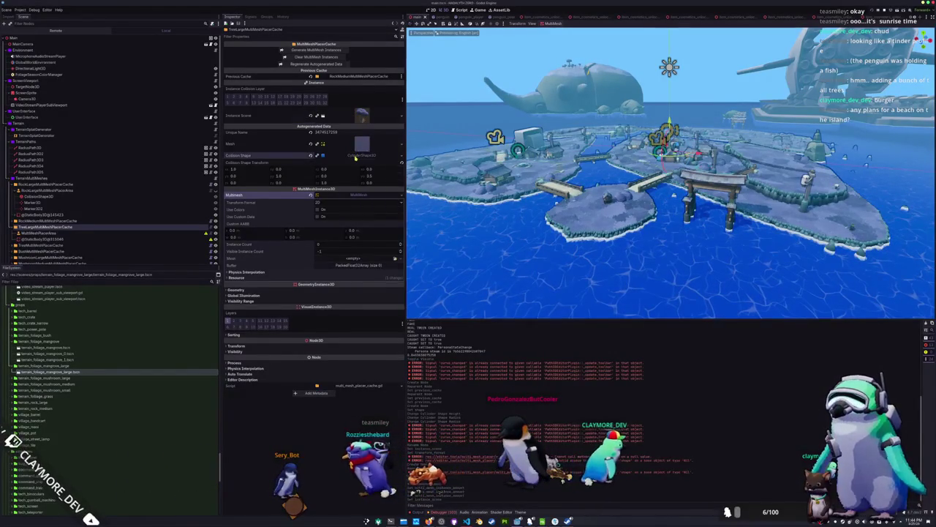
- Inspect the large tree cache's mesh preview and resource details, then collapse the mesh editor
left_click(362, 144)
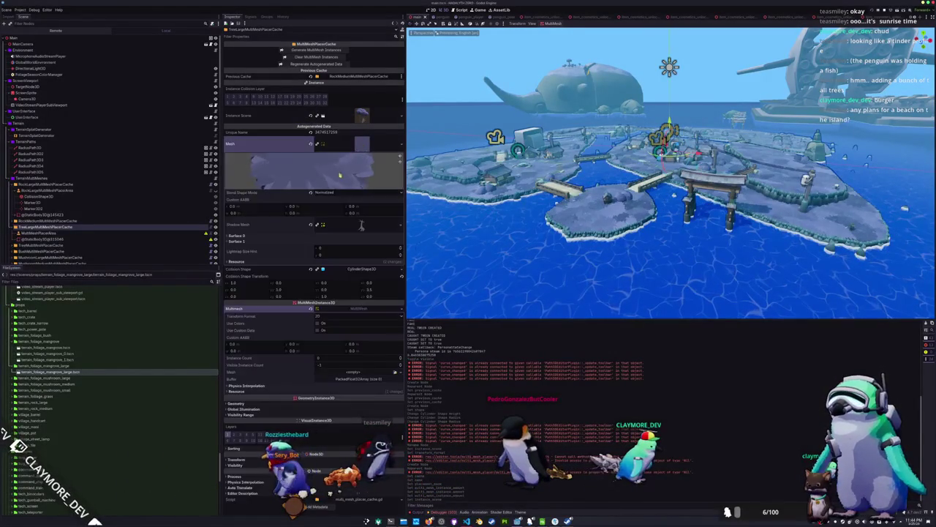
left_click(320, 261)
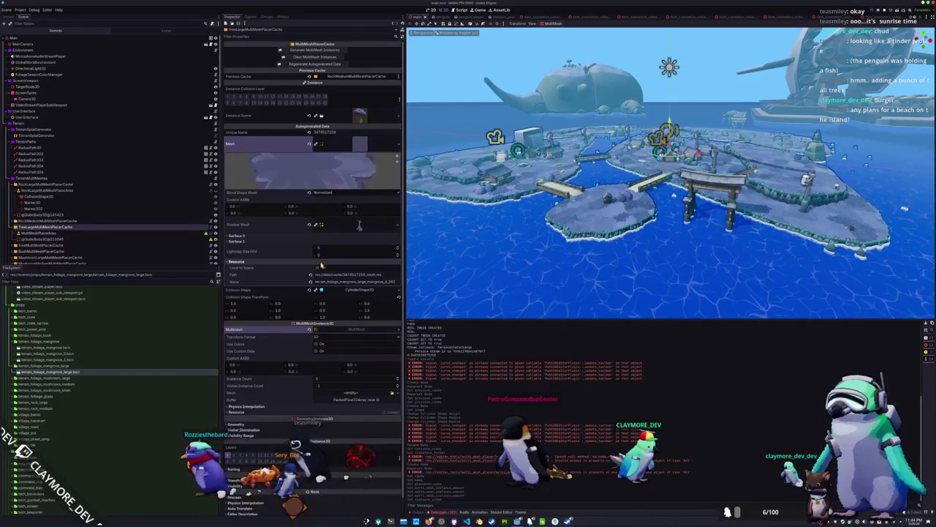
left_click(357, 143)
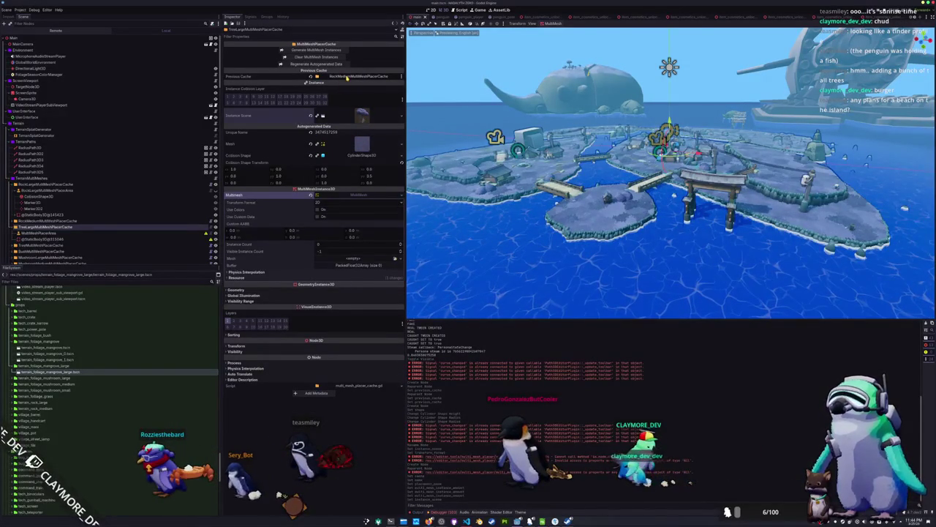
- Reselect TreeLargeMultiMeshPlacerCache and change its MultiMesh Transform Format from 2D to 3D
left_click(42, 221)
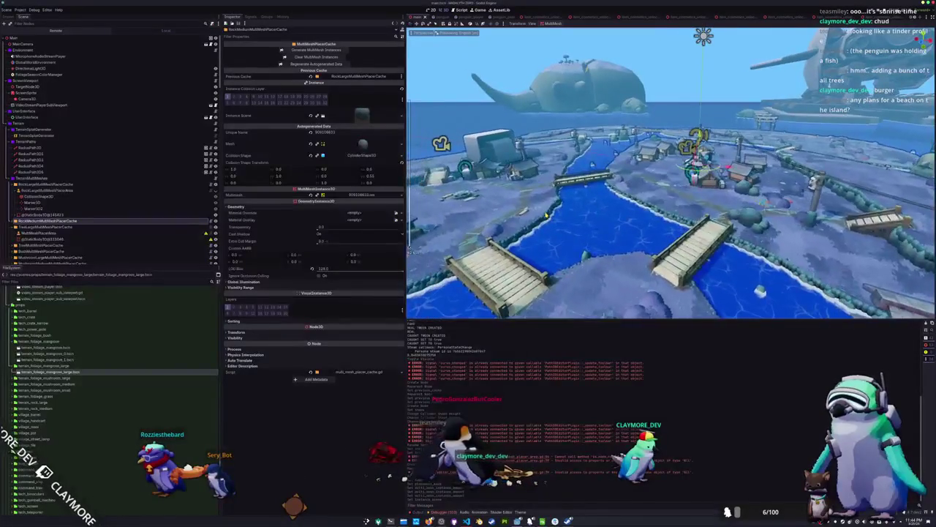
left_click(85, 227)
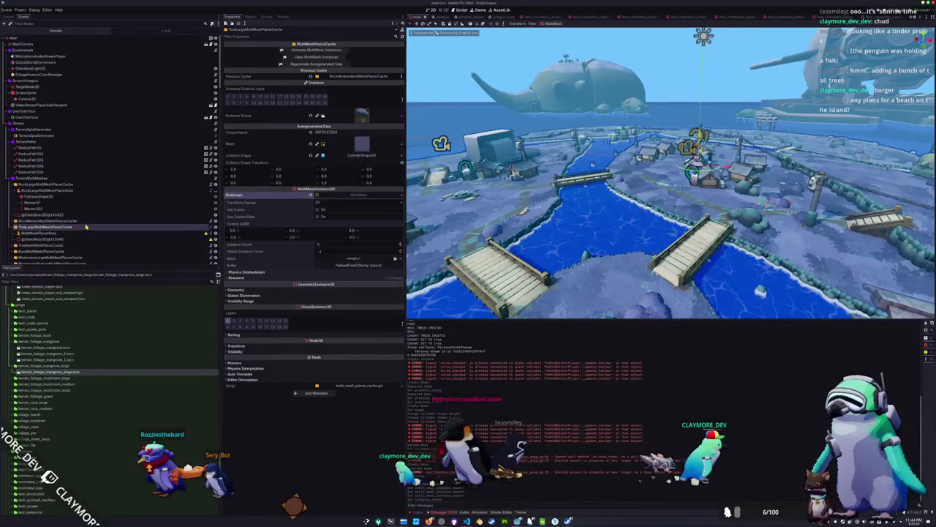
scroll(86, 227, "down", 2)
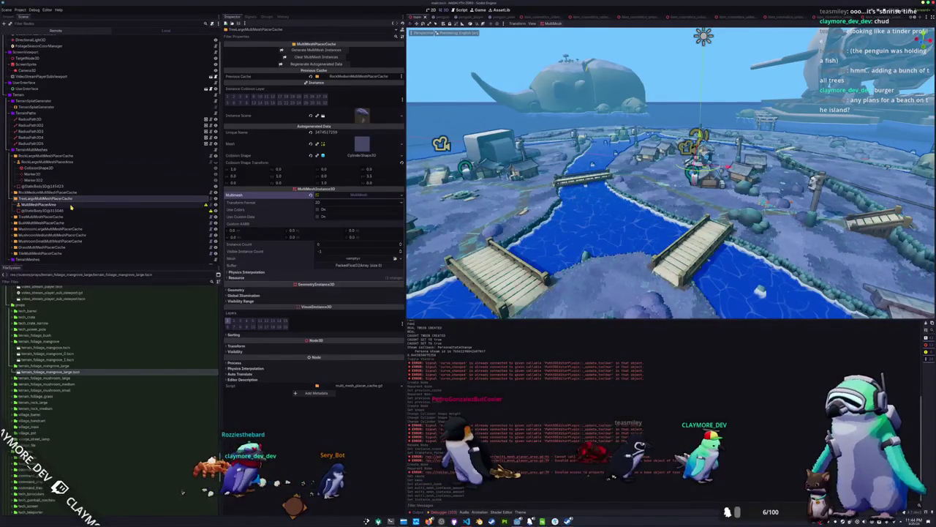
left_click(72, 205)
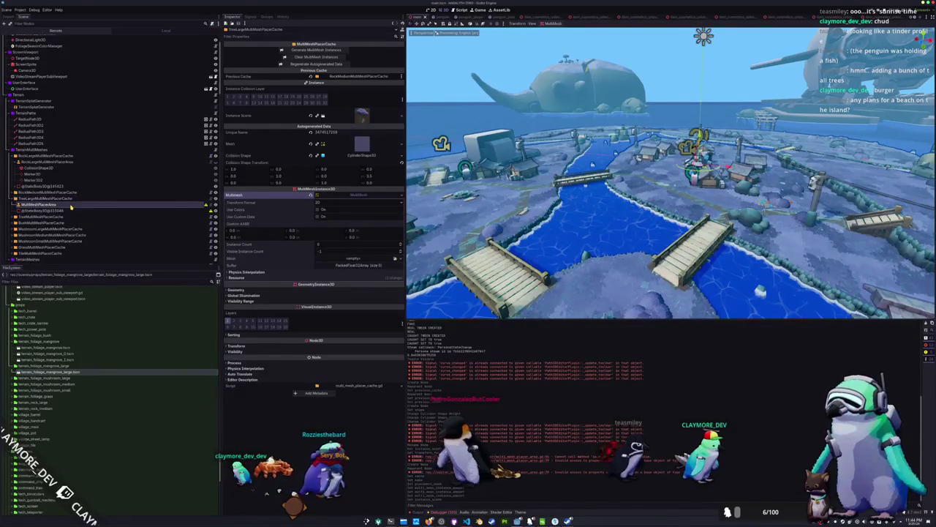
left_click(85, 200)
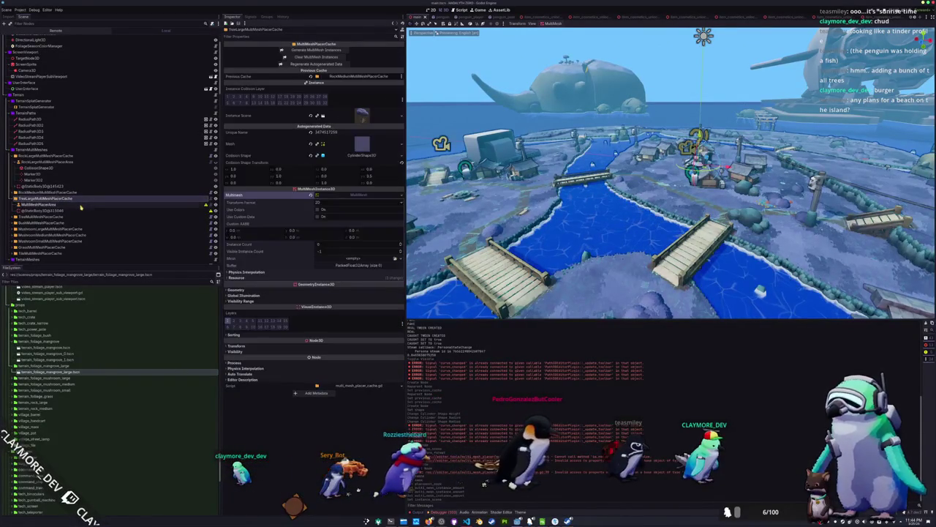
left_click(330, 203)
left_click(333, 214)
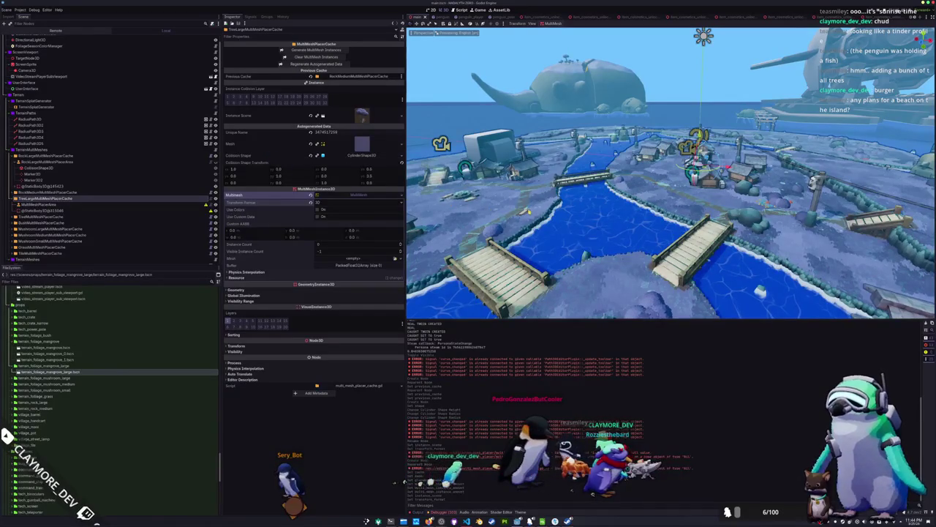
- Fly the viewport camera over the islands and select the large-tree placer area
key("w")
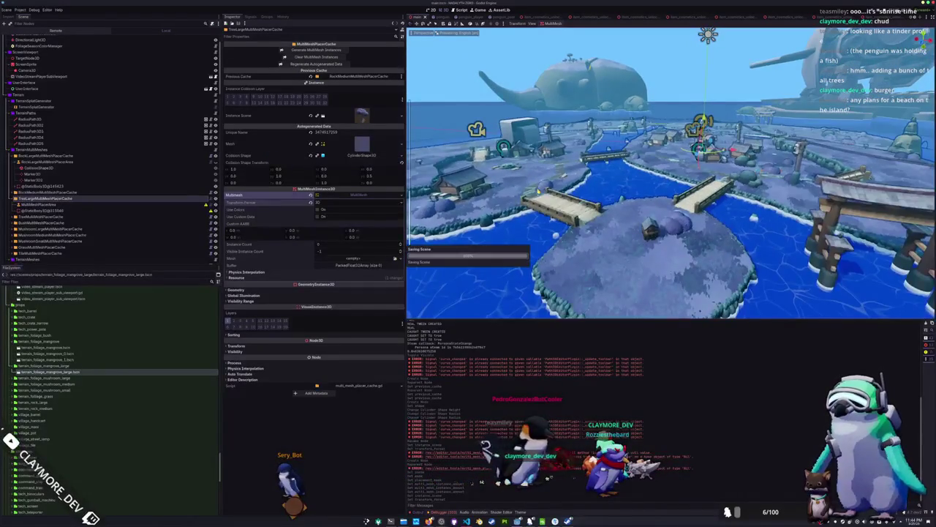
key("s")
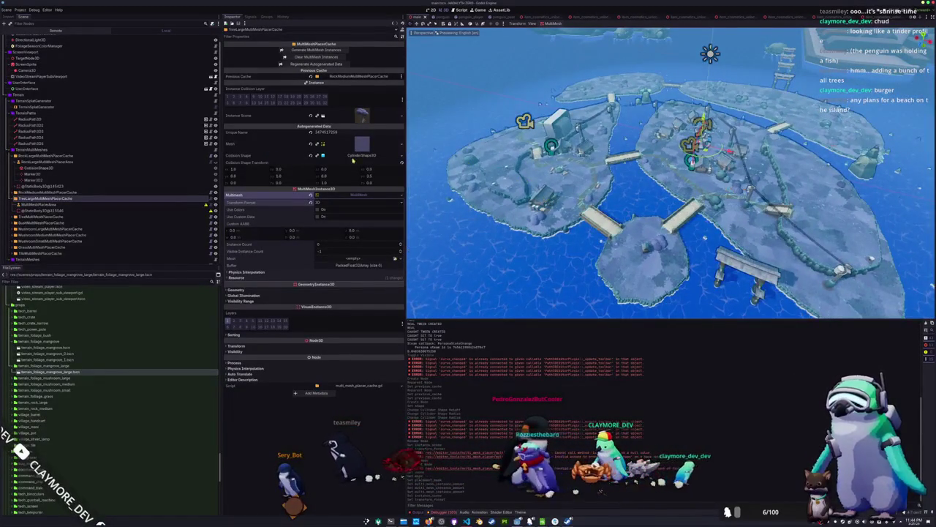
left_click(173, 205)
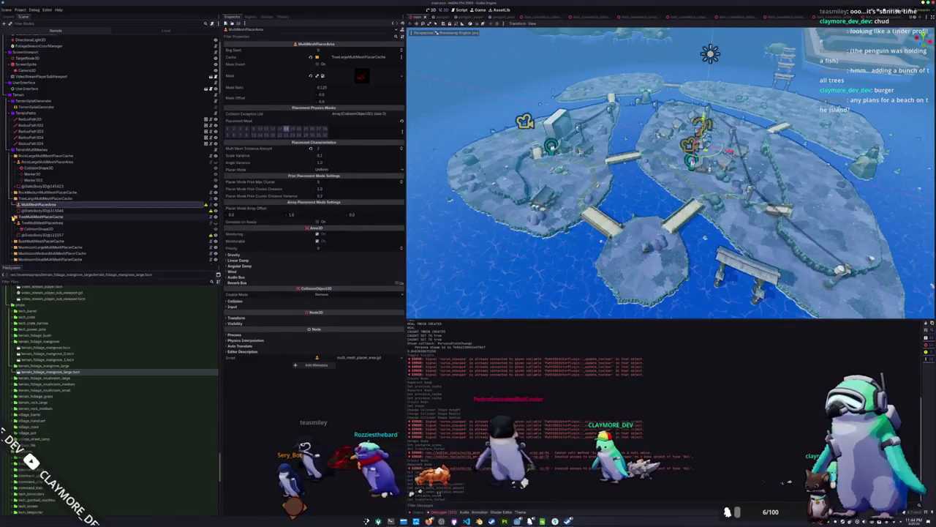
- Copy the tree area's CollisionShape3D and paste it under MultiMeshPlacerArea
left_click(33, 229)
right_click(40, 229)
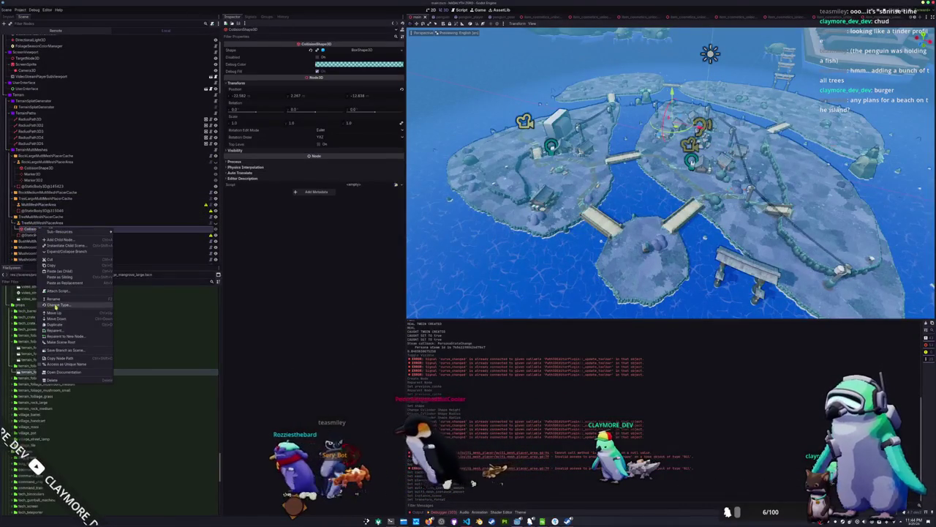
left_click(36, 209)
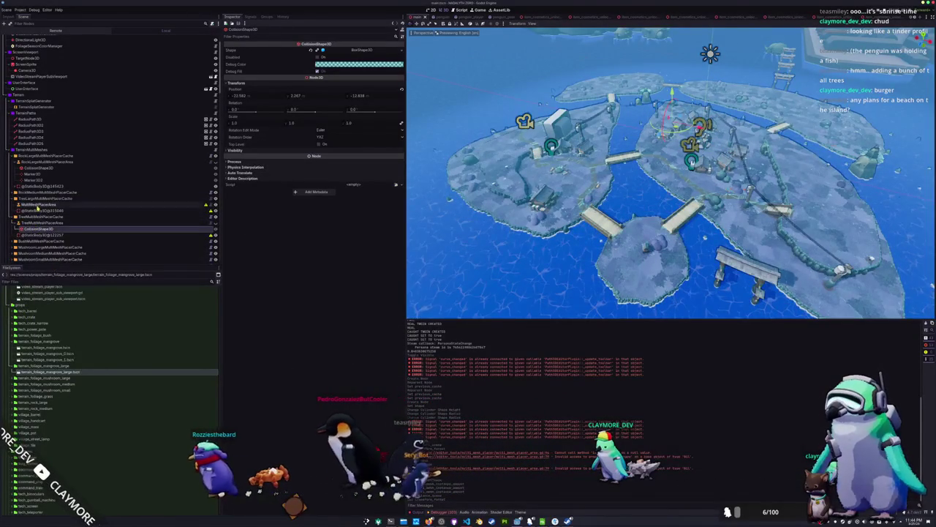
left_click(36, 207)
key("ctrl+v")
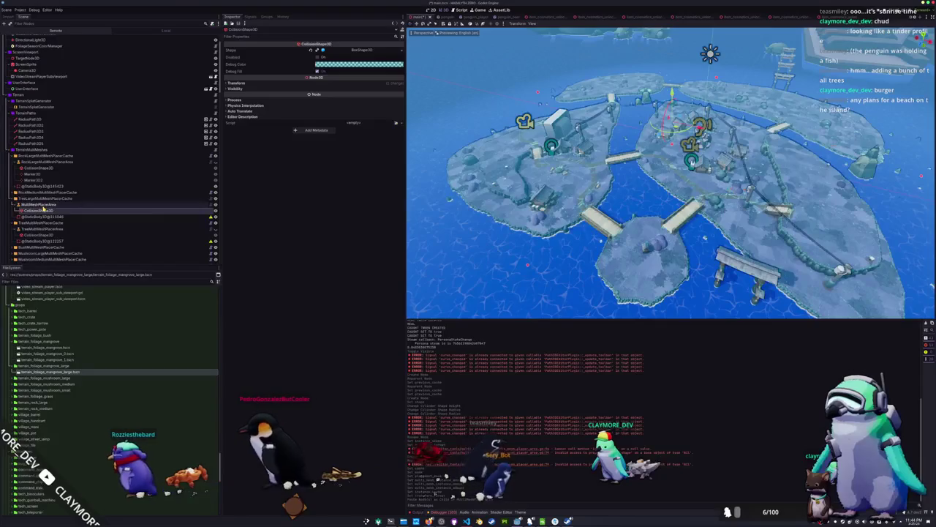
- Reselect the large-tree placer area, save the scene with Ctrl+S, and open the Scene menu
left_click(45, 198)
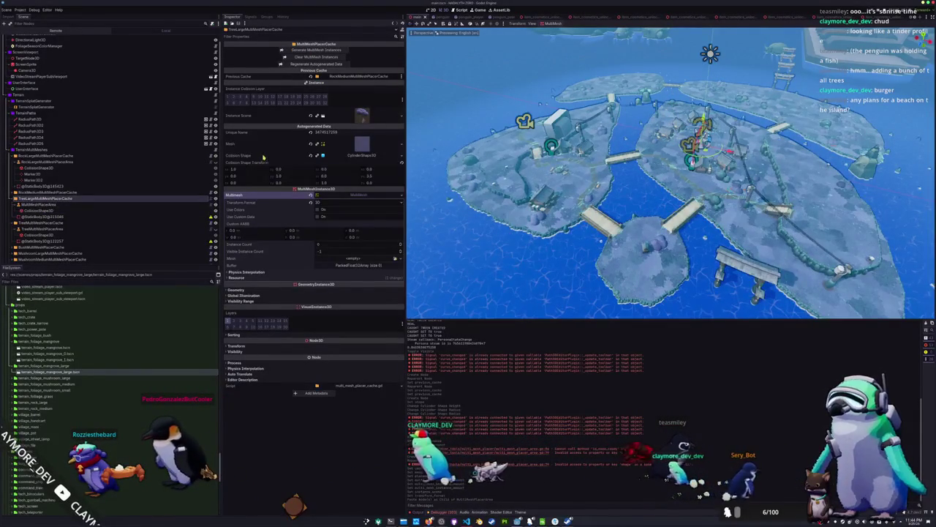
scroll(671, 173, "up", 5)
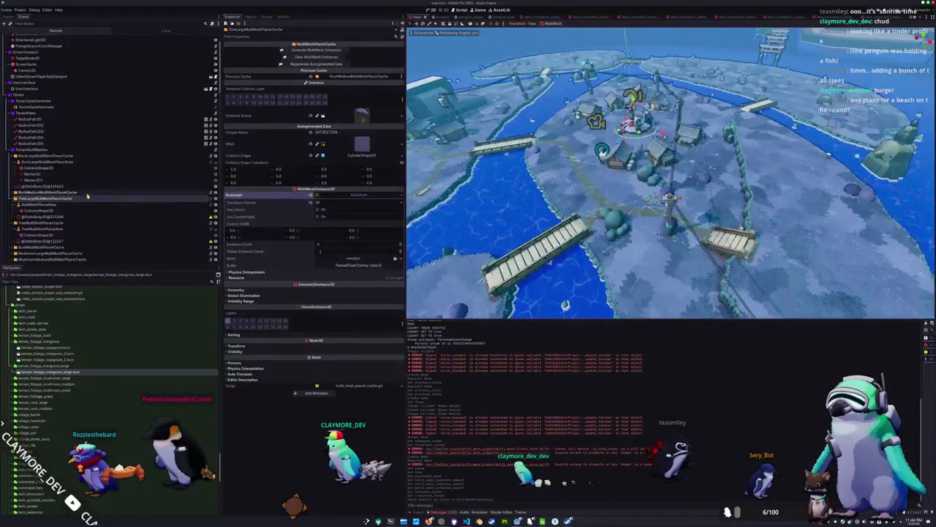
left_click(80, 205)
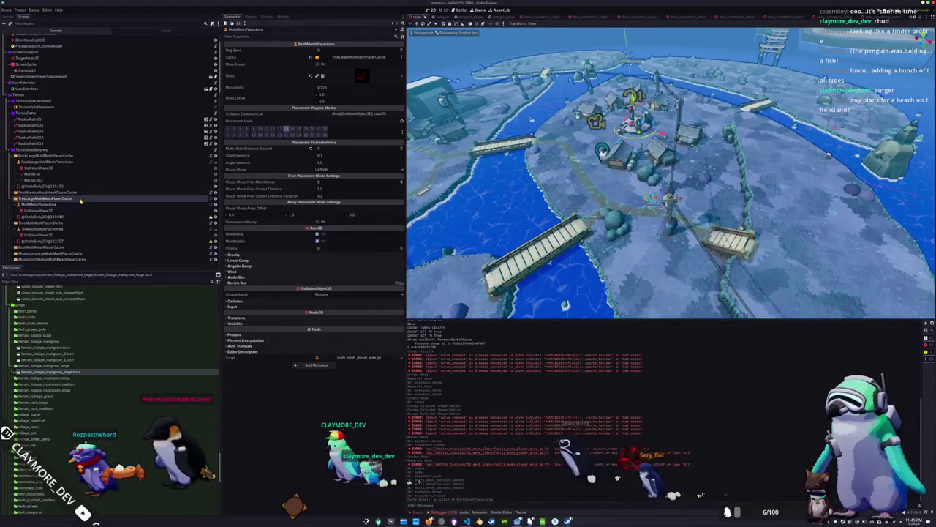
key("ctrl+s")
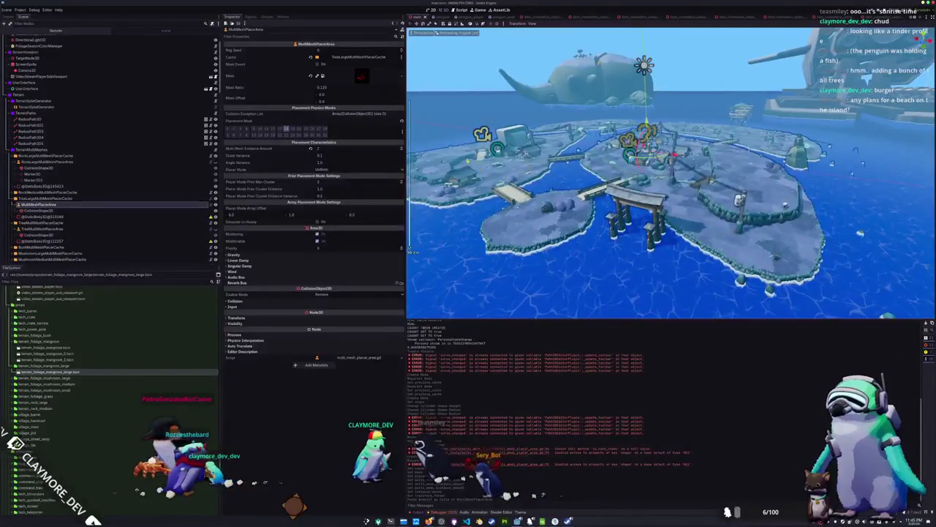
left_click(6, 9)
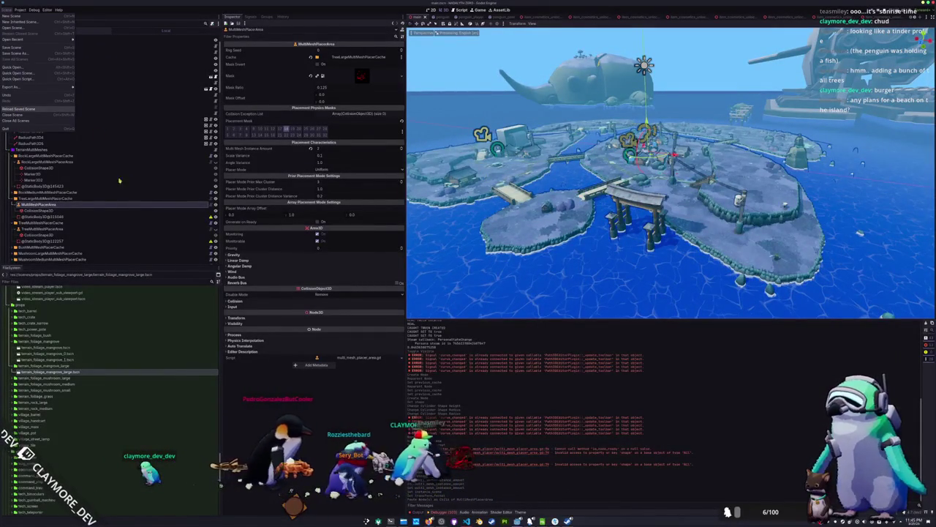
- Reload the scene, compare the large and regular tree placer caches, and orbit down to the mangroves
key("Return")
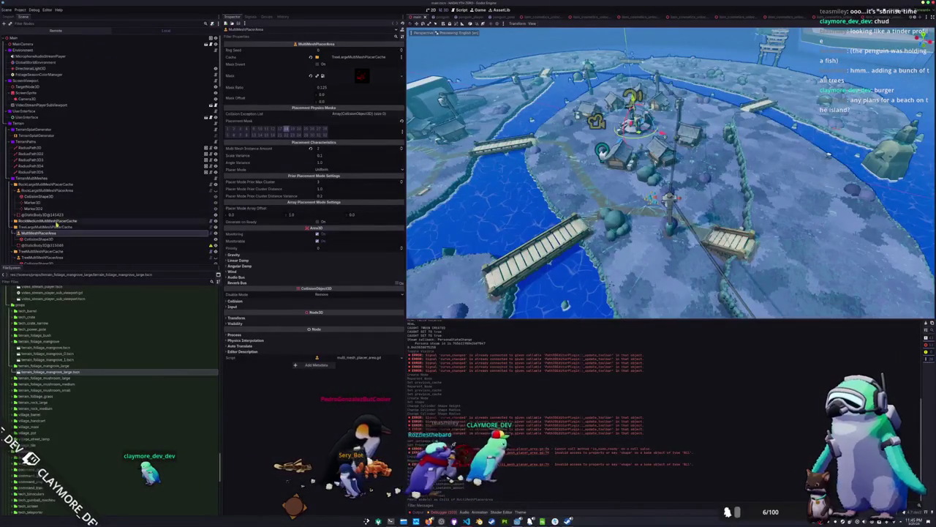
left_click(71, 228)
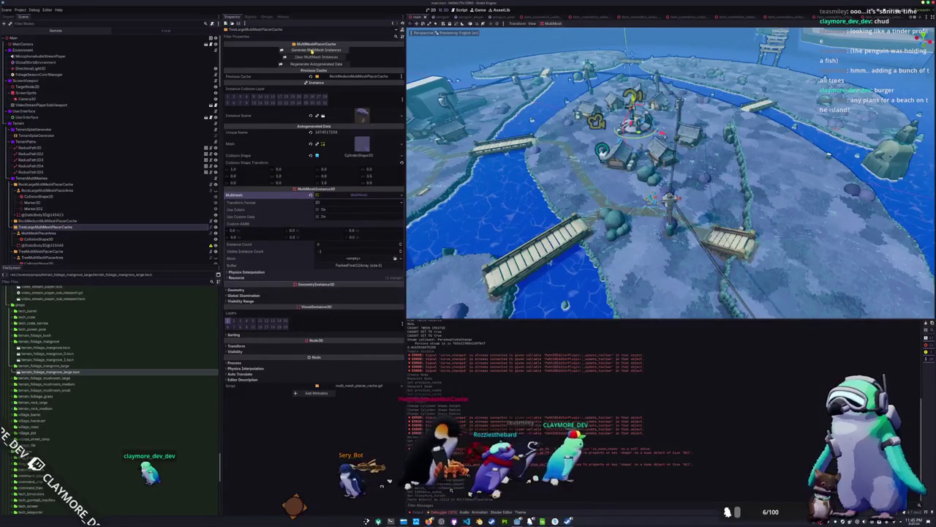
left_click(41, 251)
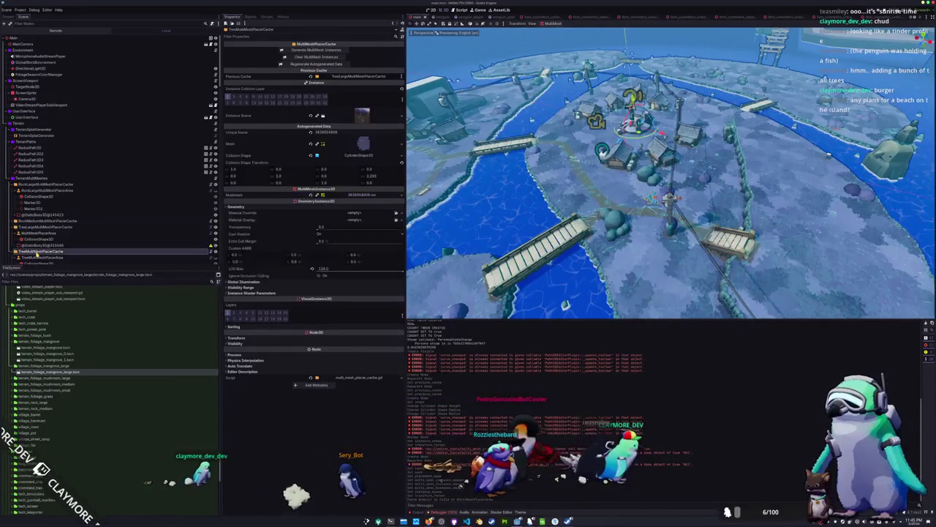
left_click(44, 227)
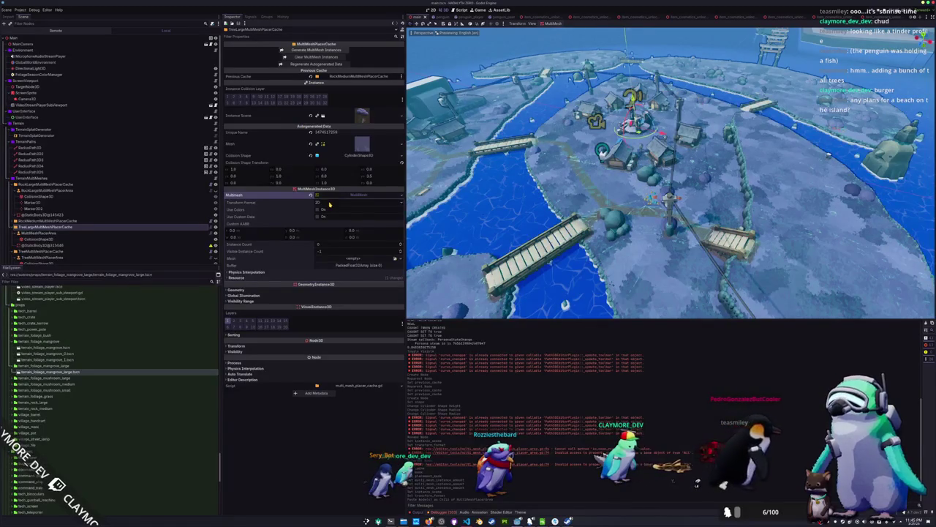
mouse_move(512, 204)
left_mouse_down()
mouse_move(541, 196)
mouse_move(576, 221)
mouse_move(646, 197)
left_mouse_up()
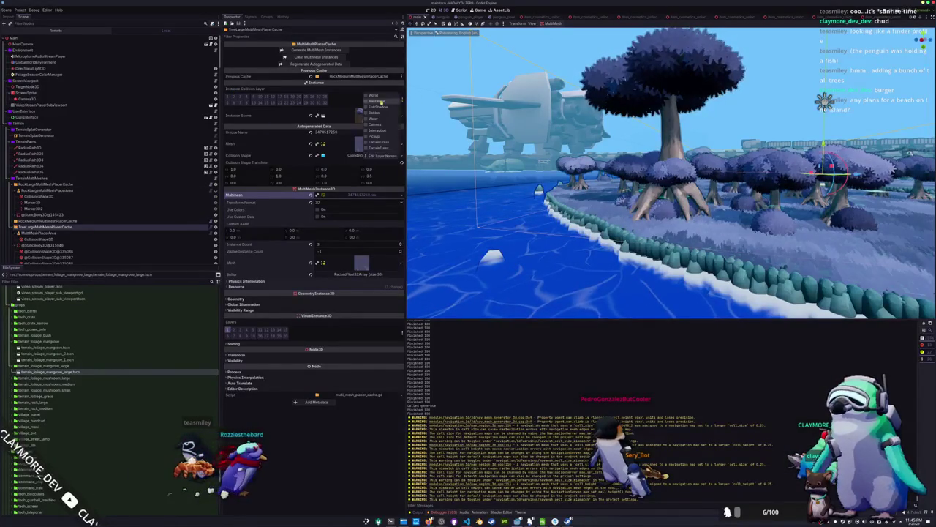
- Close the collision layer names list, select terrain_islands and a tree collision shape, then save
left_click(338, 91)
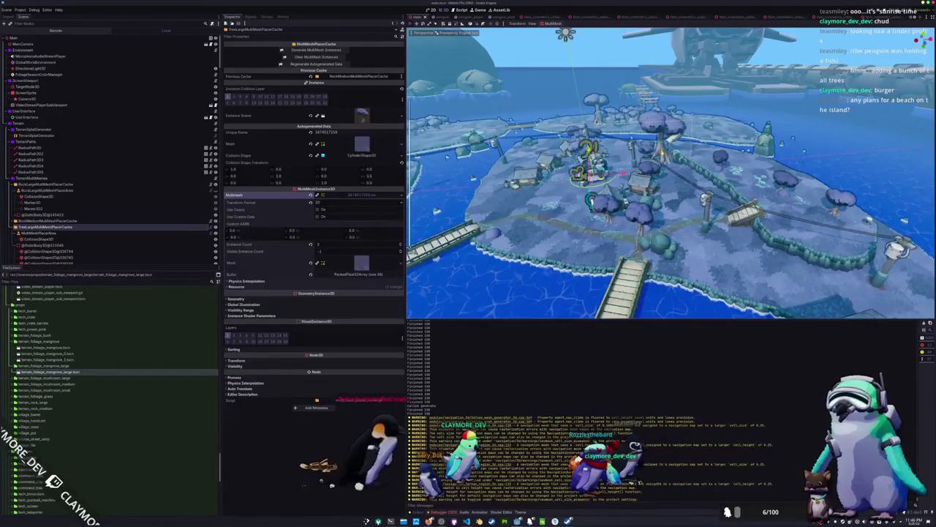
left_click(33, 260)
left_click(662, 150)
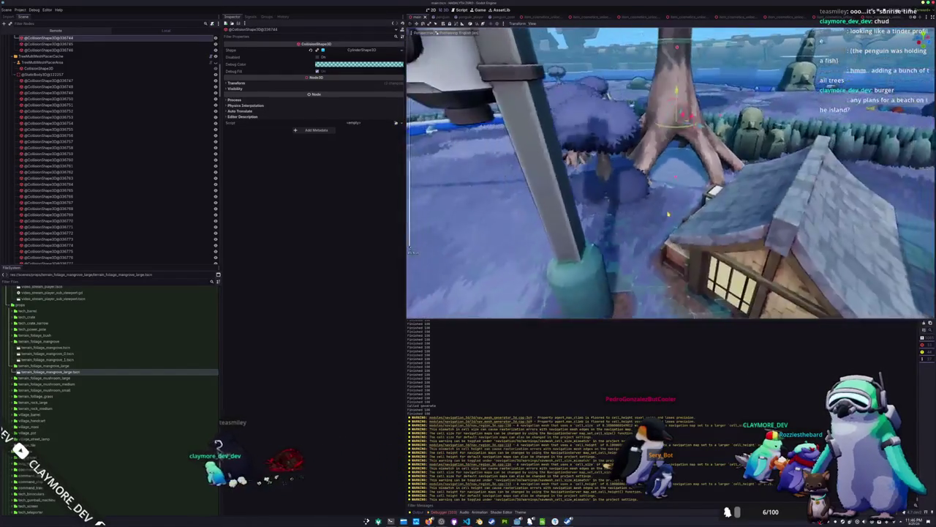
key("ctrl+s")
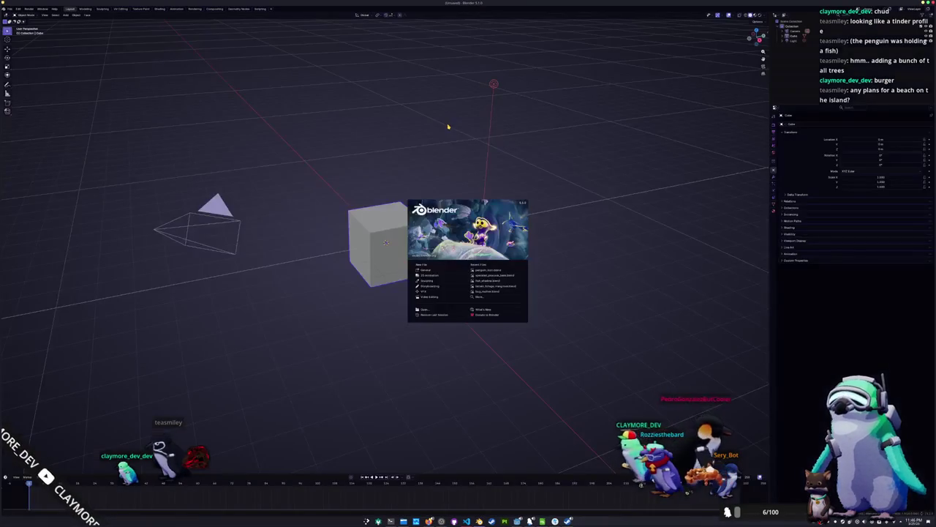
- Open the recent mangrove file and scale the canopy and trunk object to about half size
left_click(490, 291)
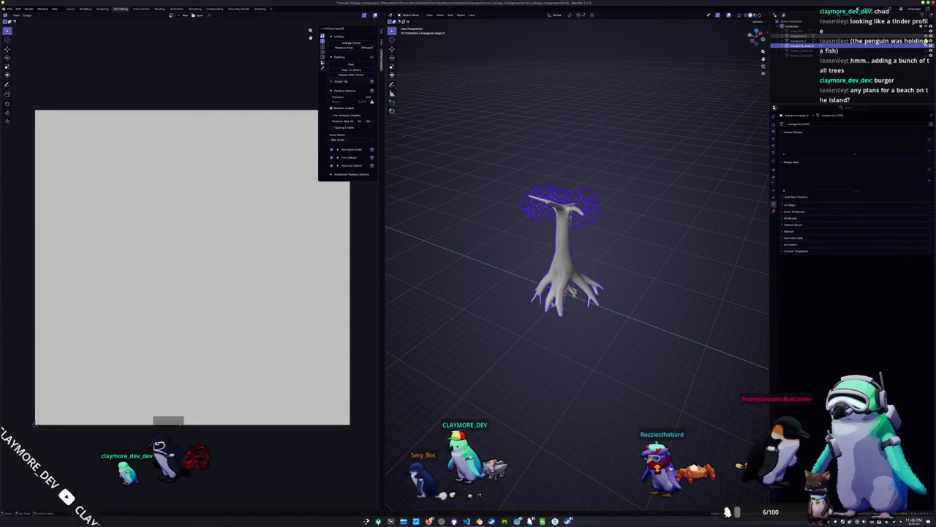
left_click(907, 36)
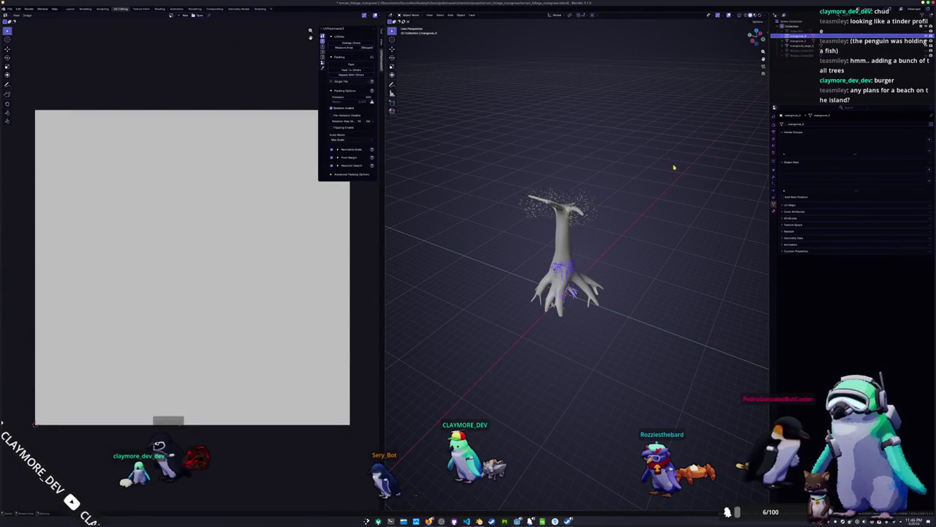
left_click(564, 244)
key("KP_1")
scroll(616, 232, "up", 3)
scroll(704, 204, "down", 4)
key("s")
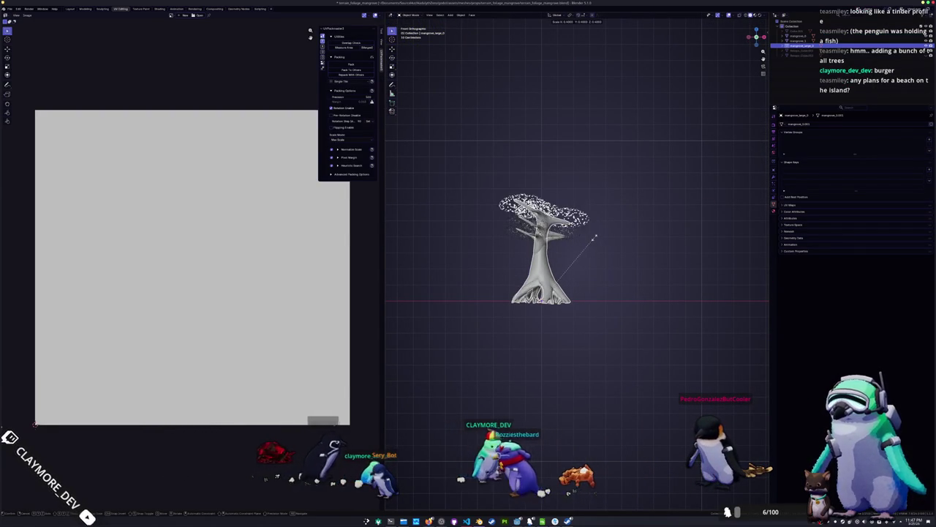
left_click(602, 237)
- Apply all transforms to the tree and move it down along the Z axis
key("ctrl+a")
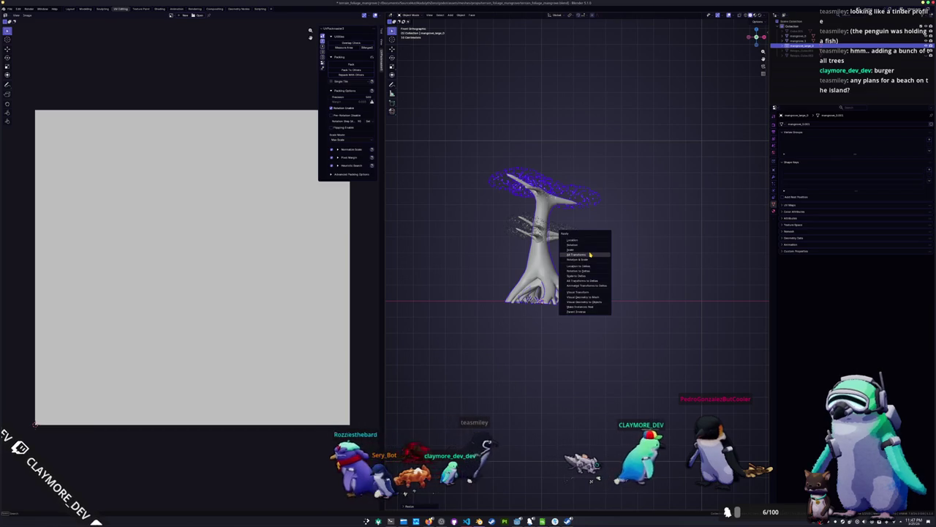
left_click(590, 253)
scroll(589, 253, "up", 2)
key("g")
key("z")
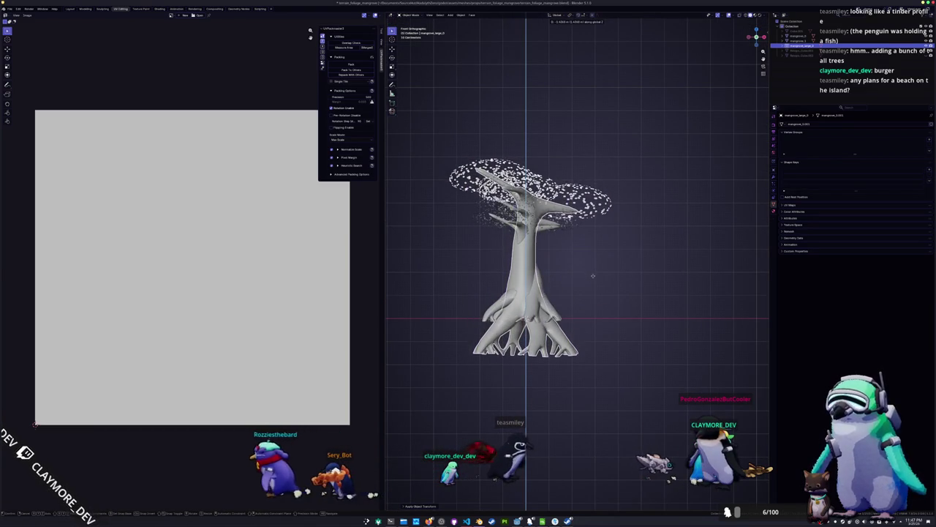
left_click(596, 267)
- In Edit Mode, bisect the mesh horizontally with Clear Inner to remove the roots below ground
key("Tab")
scroll(594, 351, "up", 3)
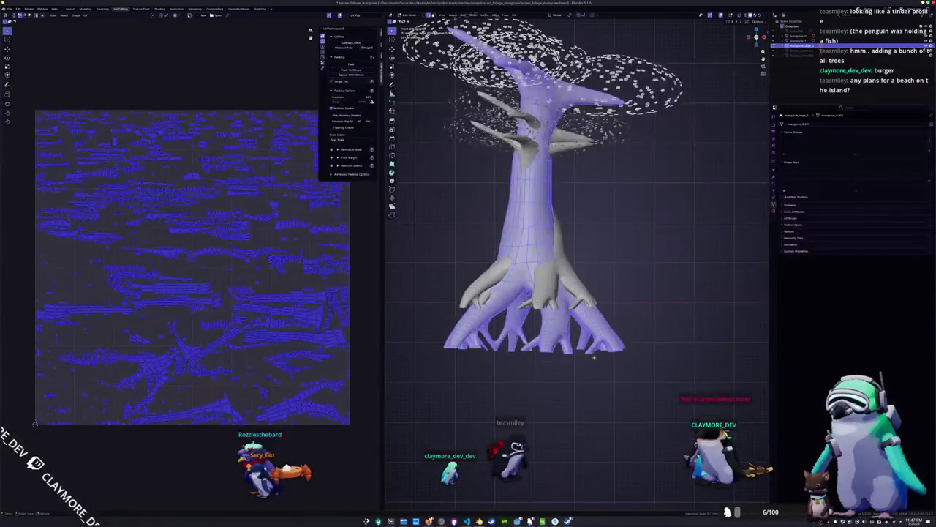
key("KP_1")
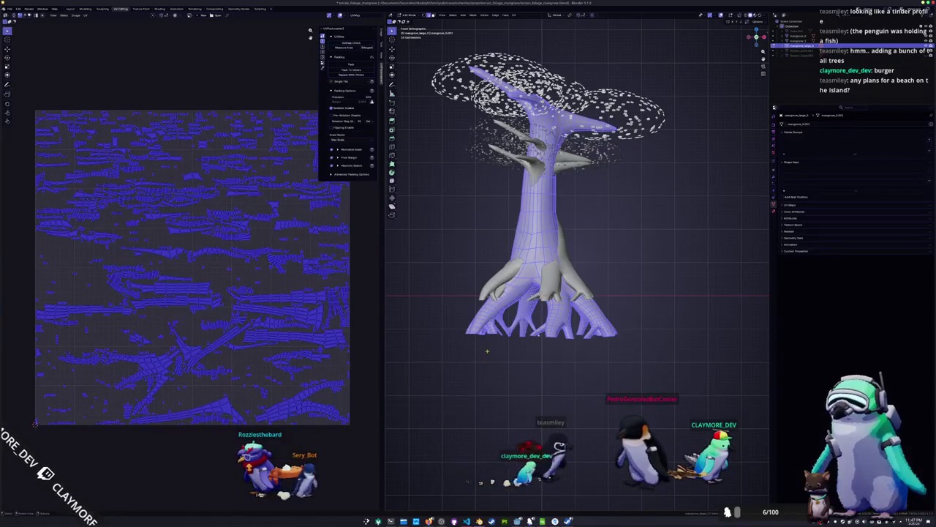
key("F3")
key("Down")
key("Down")
key("Down")
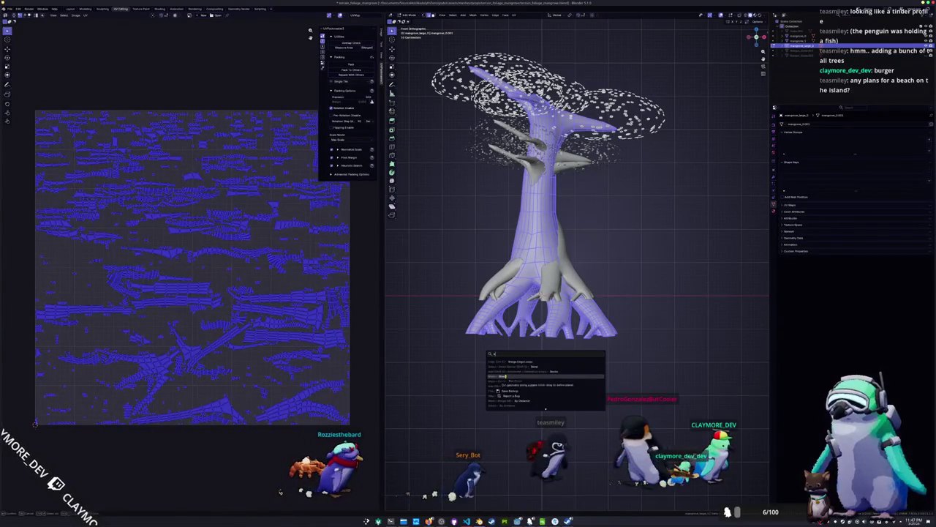
key("Return")
left_click(403, 306)
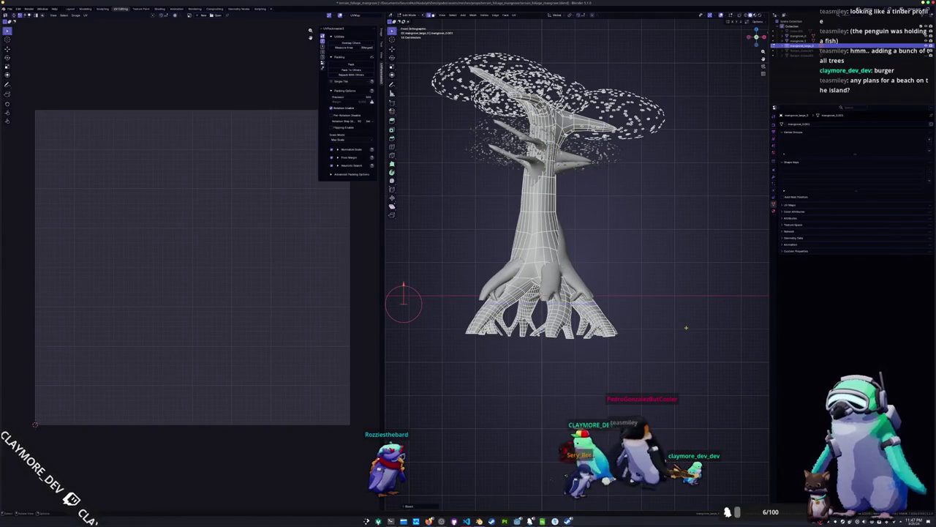
left_click(419, 506)
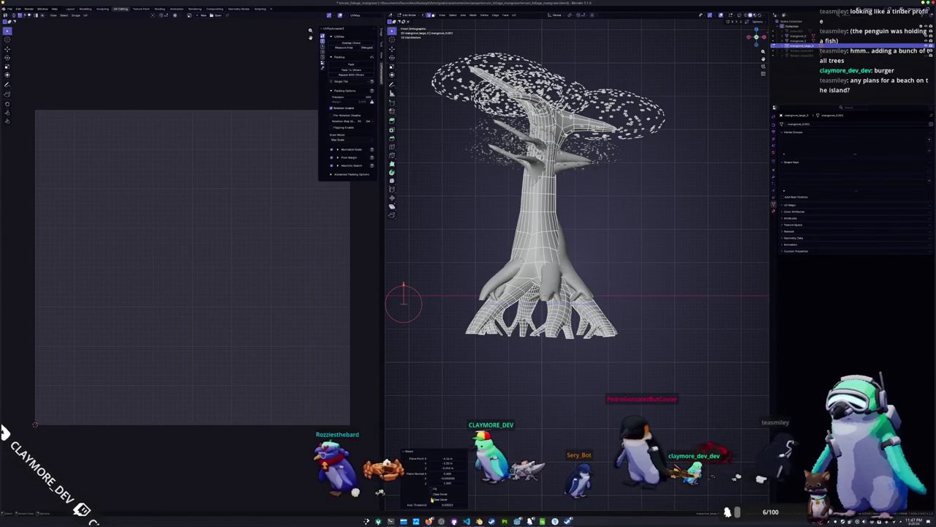
left_click(431, 495)
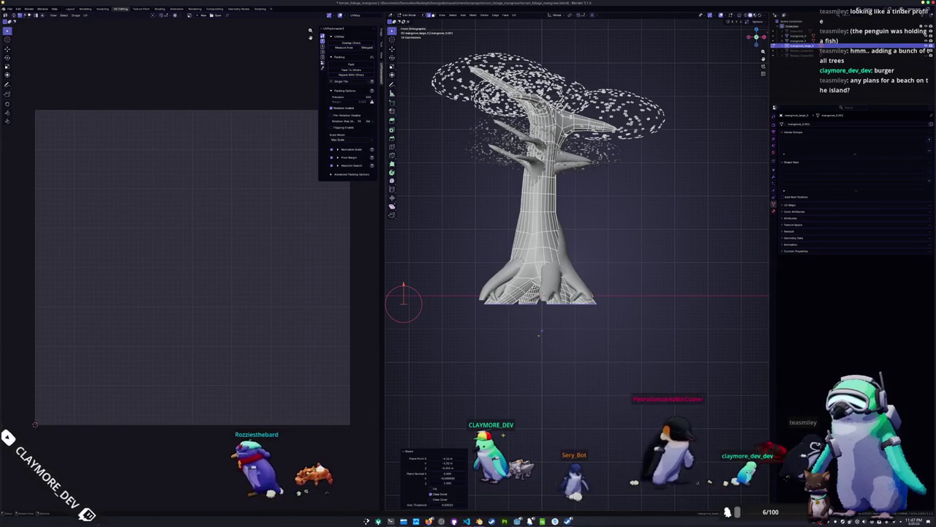
left_click(547, 369)
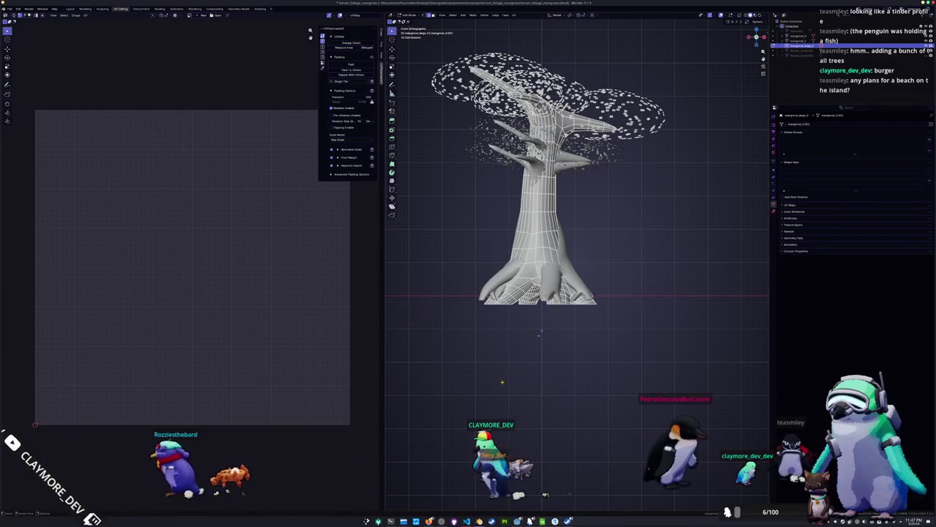
- Back in Object Mode, apply the trimmed tree's transforms and frame it in the view
key("Tab")
key("ctrl+a")
left_click(609, 126)
key("KP_Decimal")
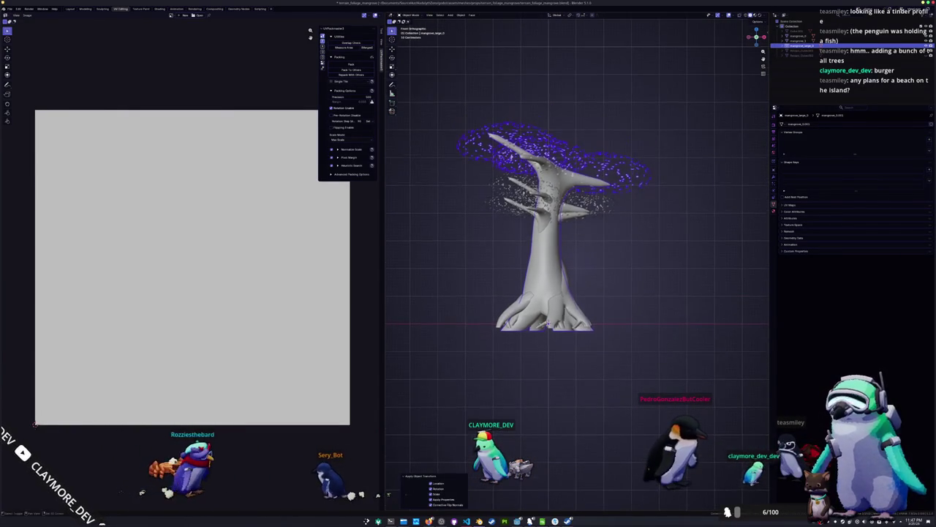
left_click(10, 9)
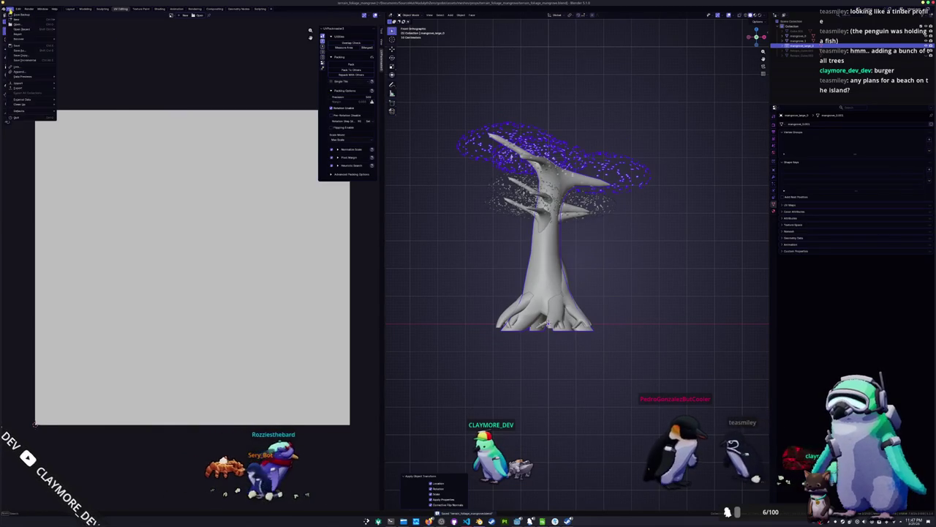
- Export the tree as glTF 2.0 over terrain_foliage_mangrove_large.glb, then switch back to Godot
mouse_move(22, 88)
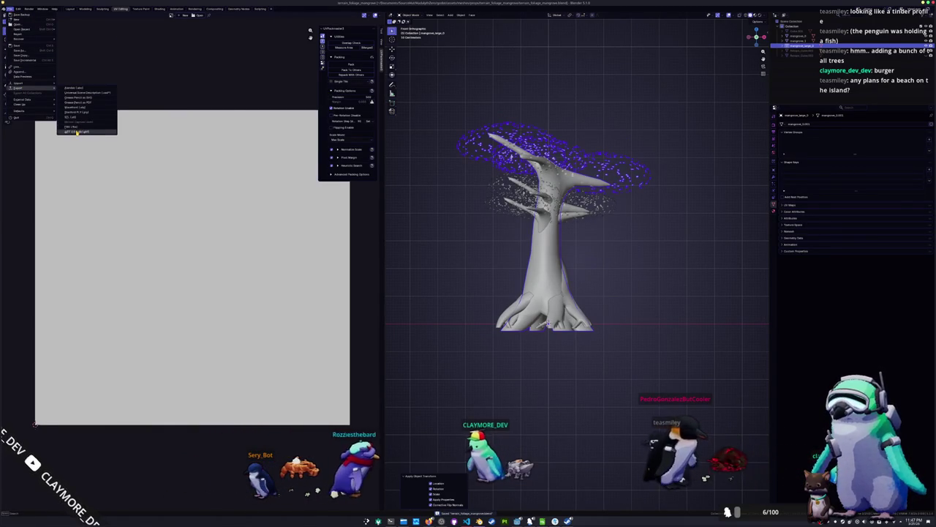
left_click(76, 132)
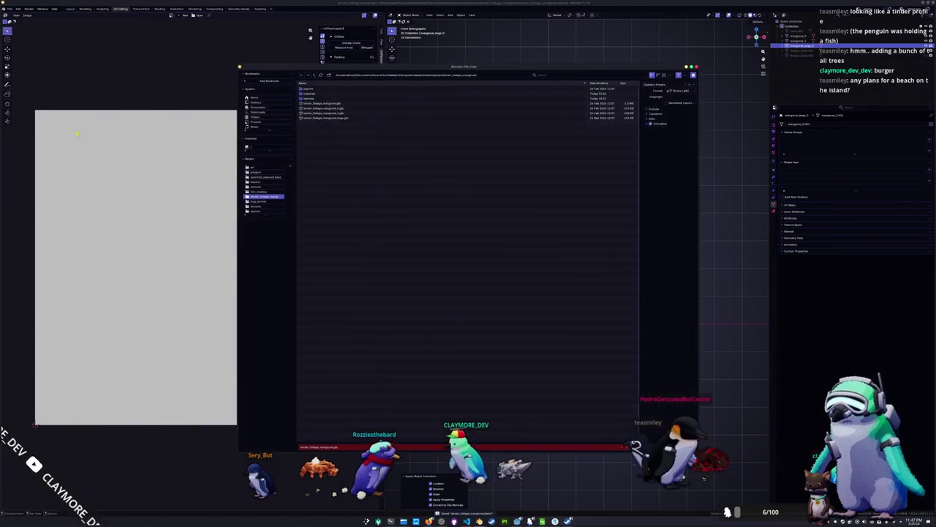
left_click(645, 109)
left_click(649, 164)
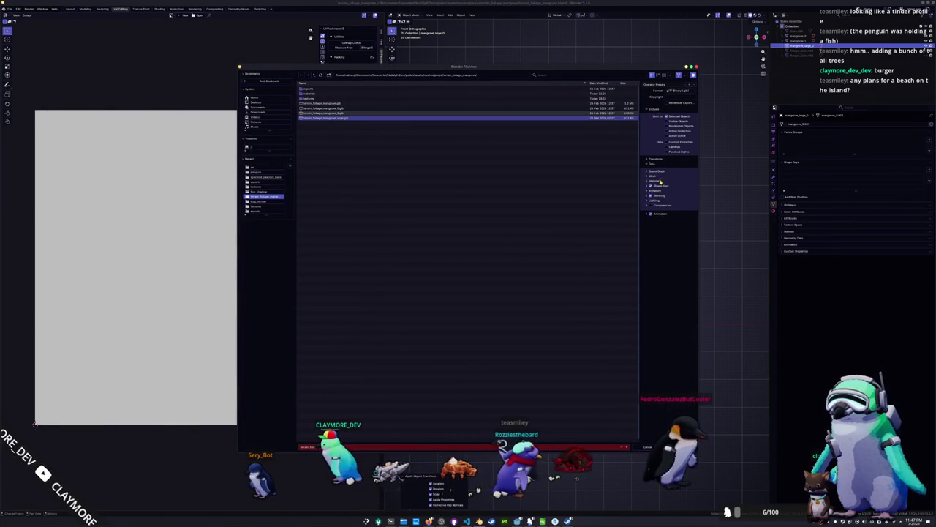
left_click(660, 181)
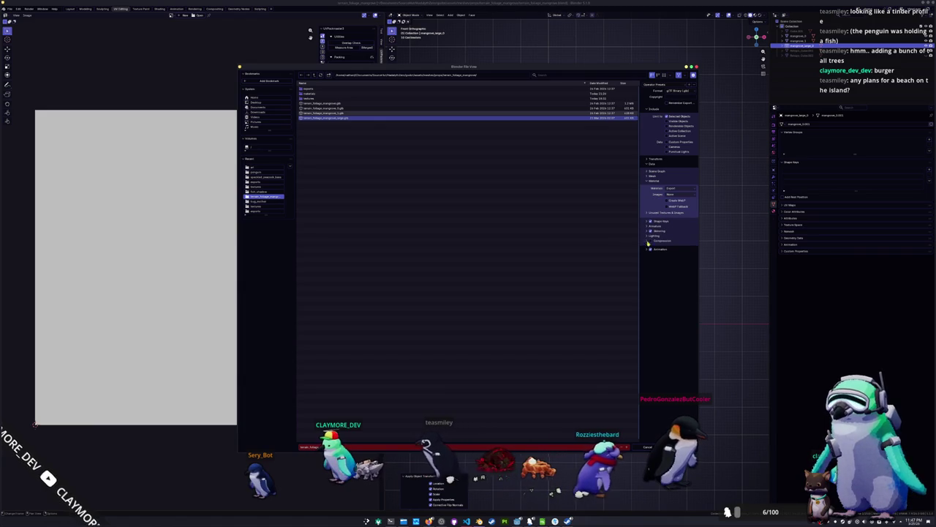
key("Return")
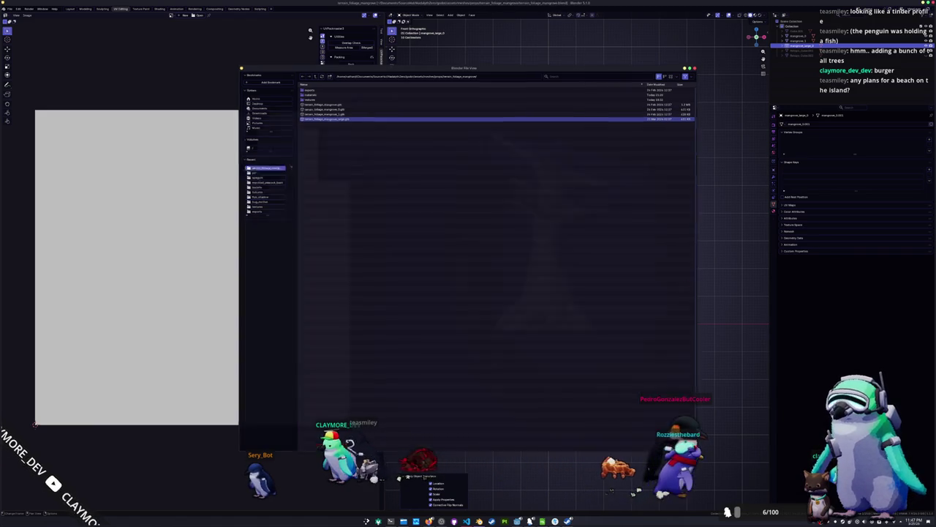
key("alt+Tab")
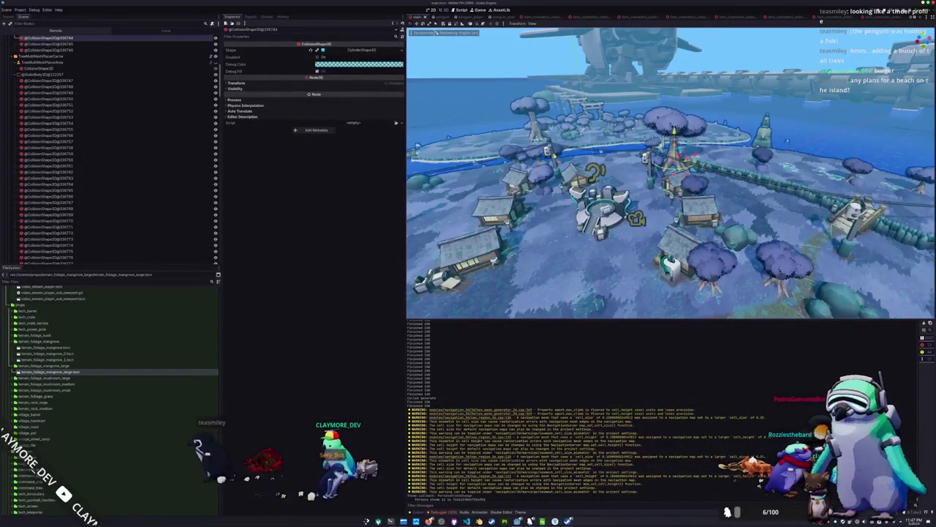
- Regenerate TreeLargeMultiMeshPlacerCache's autogenerated data and clear its old MultiMesh instances to re-place the mangroves
left_click(43, 63)
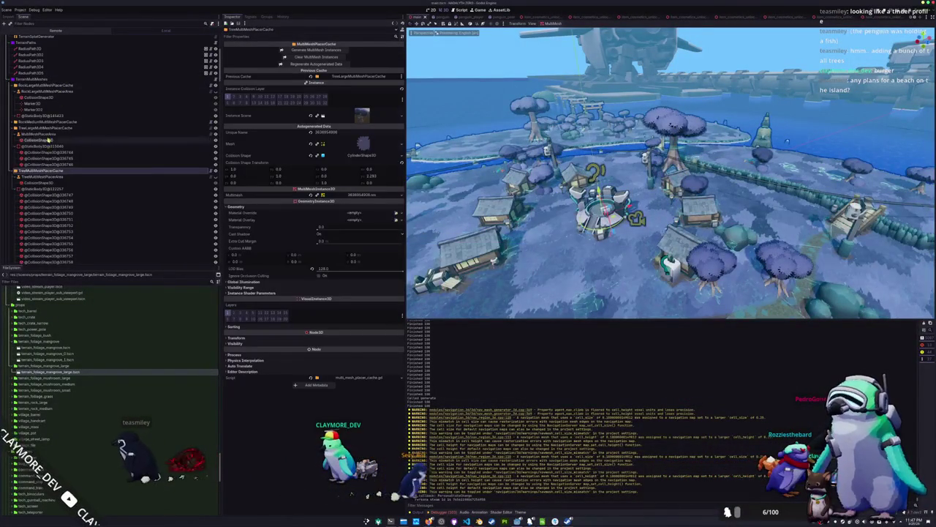
left_click(51, 129)
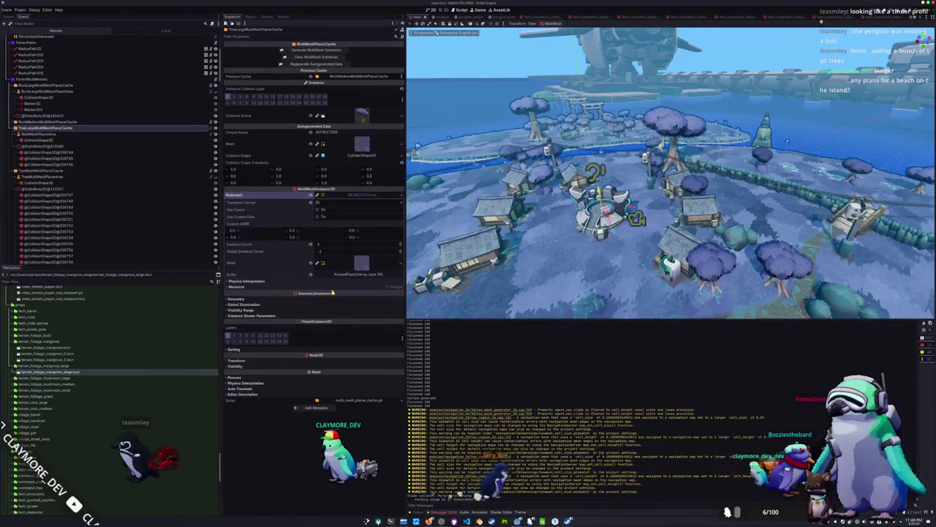
left_click(332, 289)
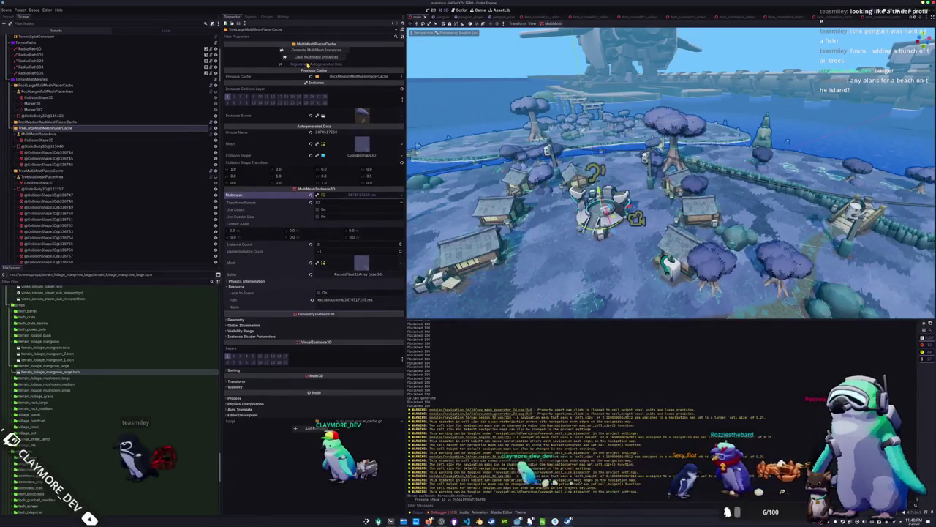
left_click(307, 64)
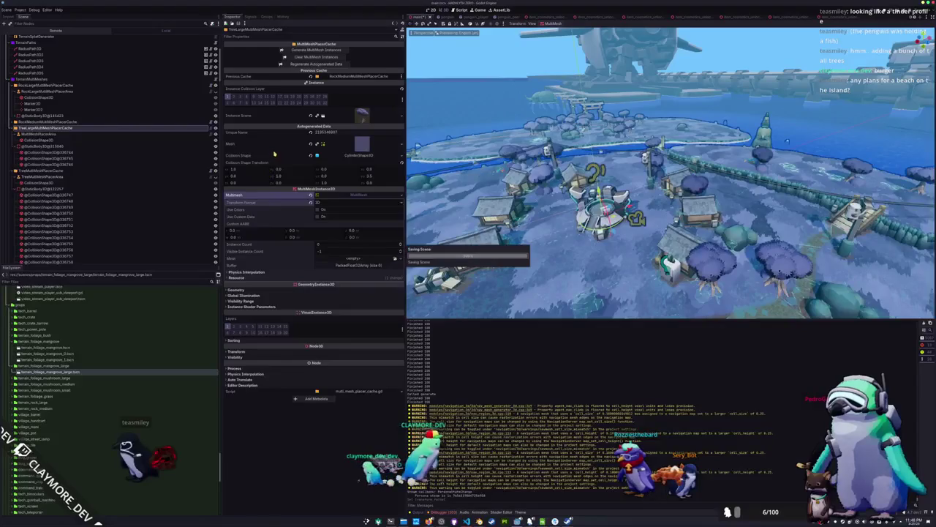
left_click(283, 58)
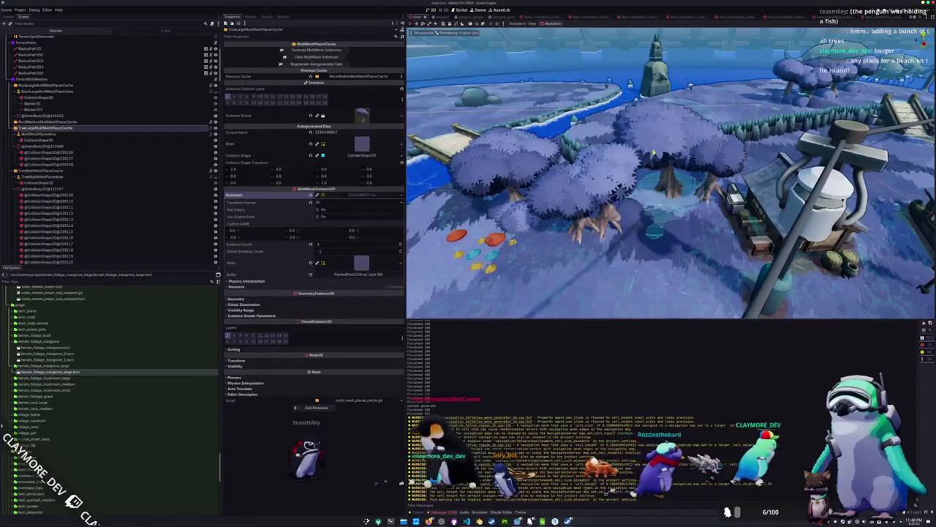
- Expand the tree mesh and browse Quick Load for the bush surface's material, then cancel
left_click(361, 144)
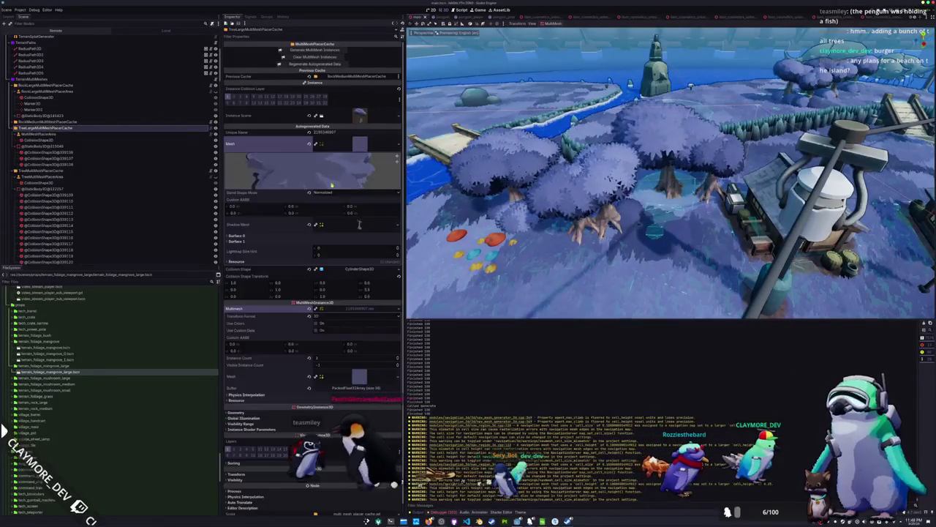
left_click(350, 236)
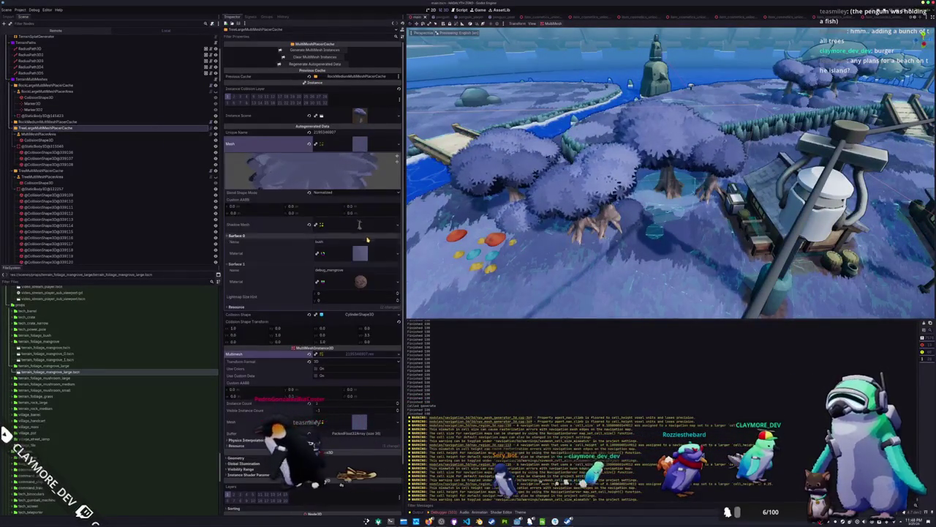
left_click(398, 254)
left_click(362, 290)
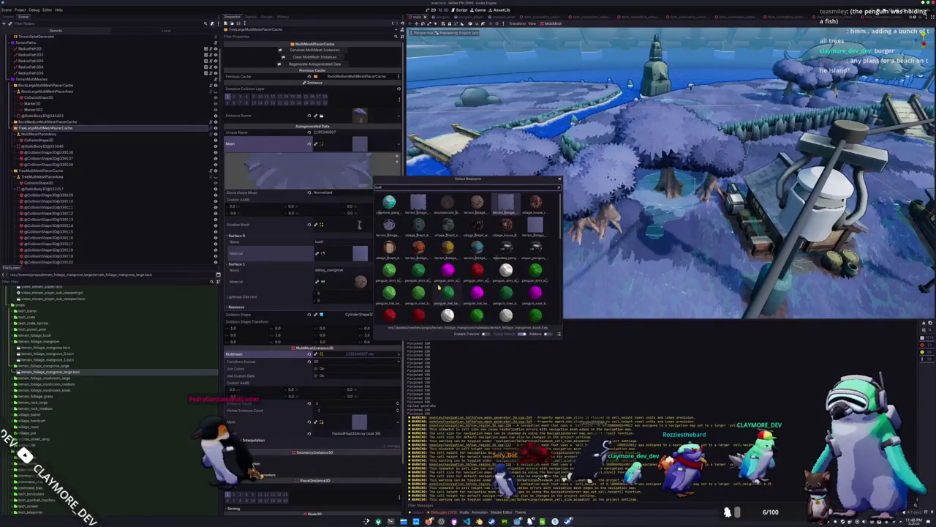
key("Escape")
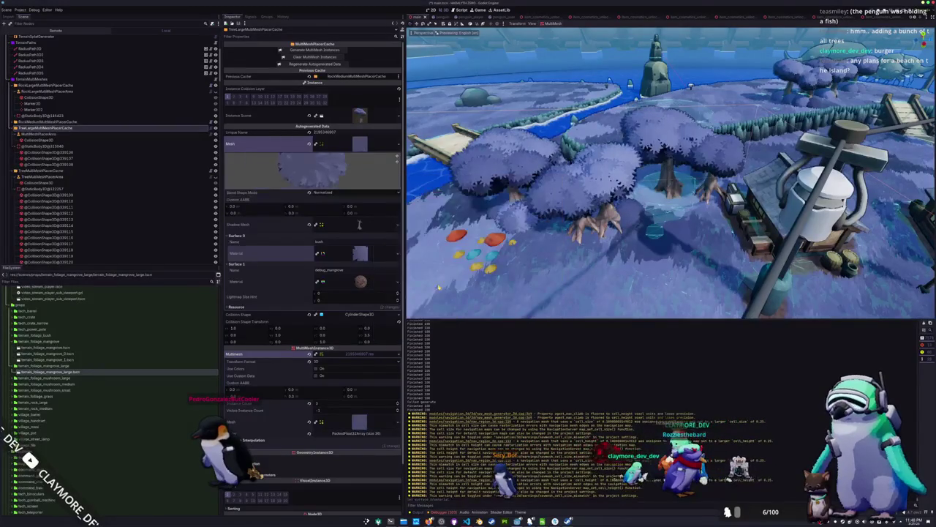
- Fly the camera among the mangroves and over the village, then select MultiMeshPlacerArea
key("w")
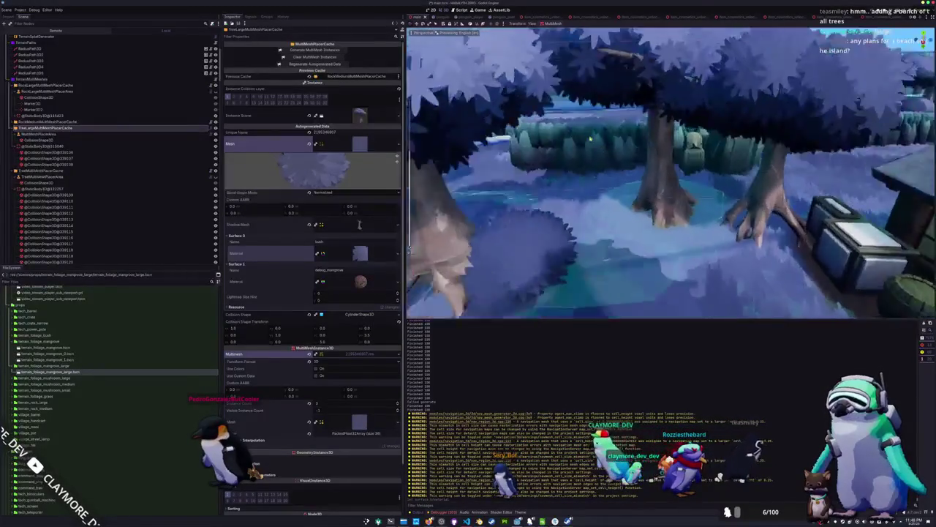
key("w")
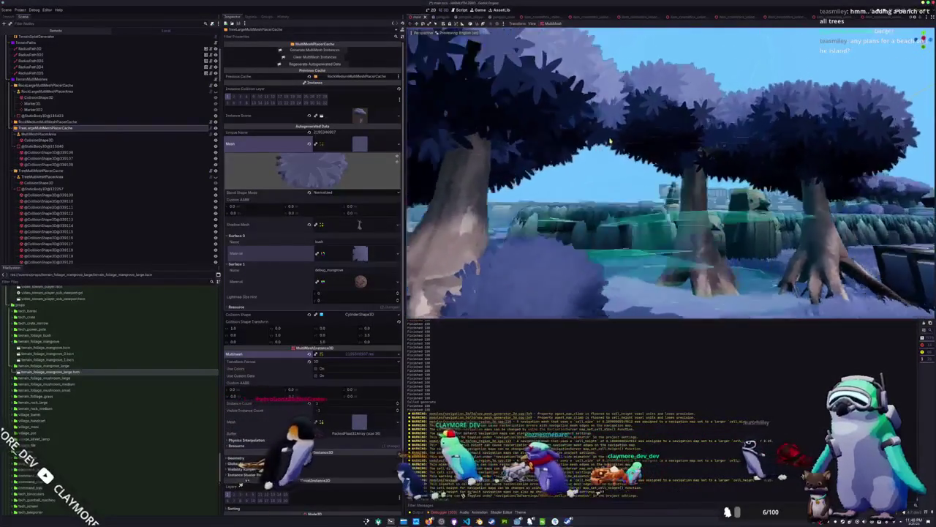
key("s")
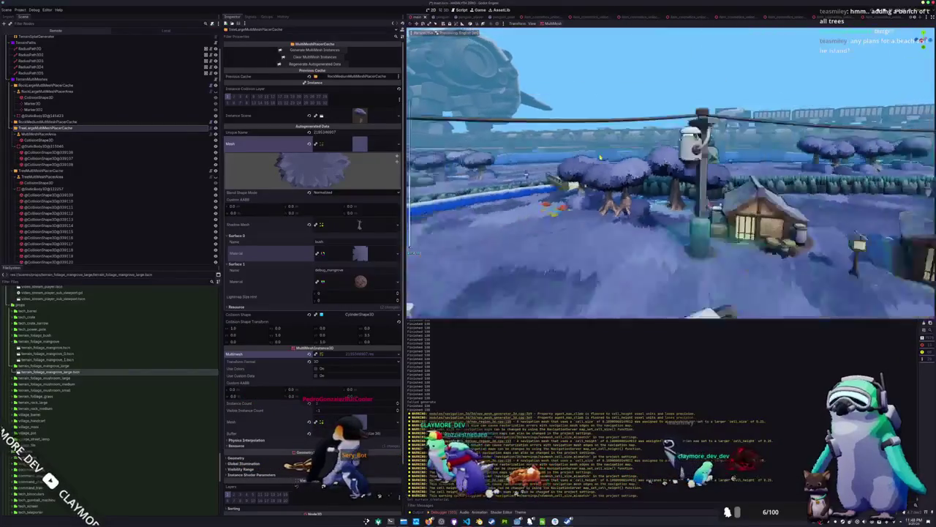
key("s")
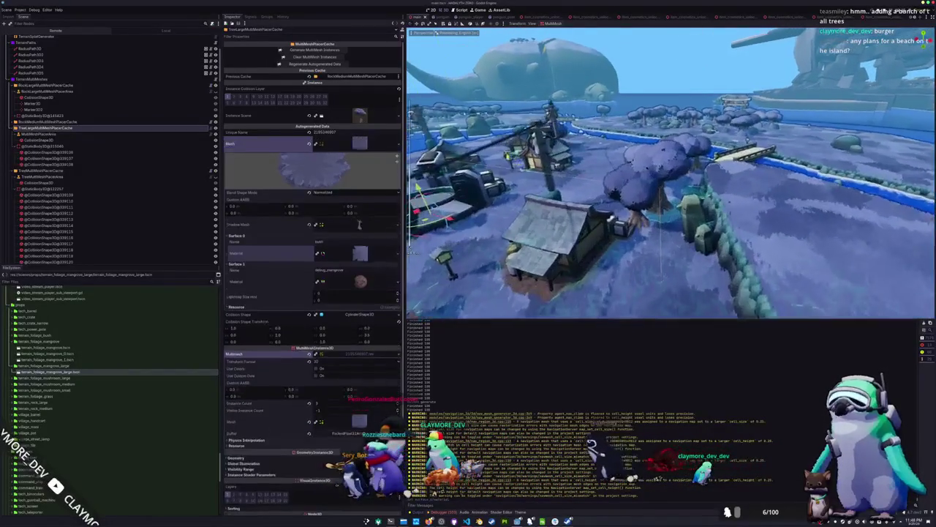
key("w")
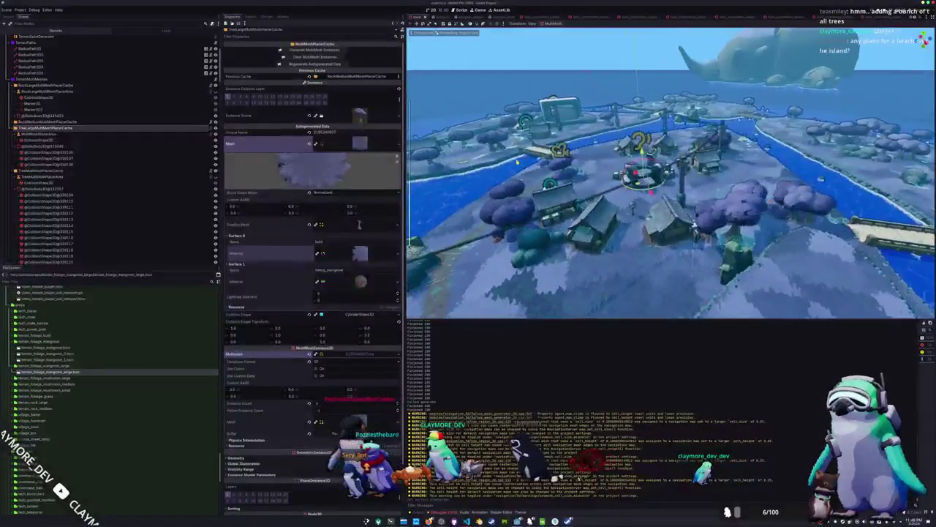
left_click(73, 134)
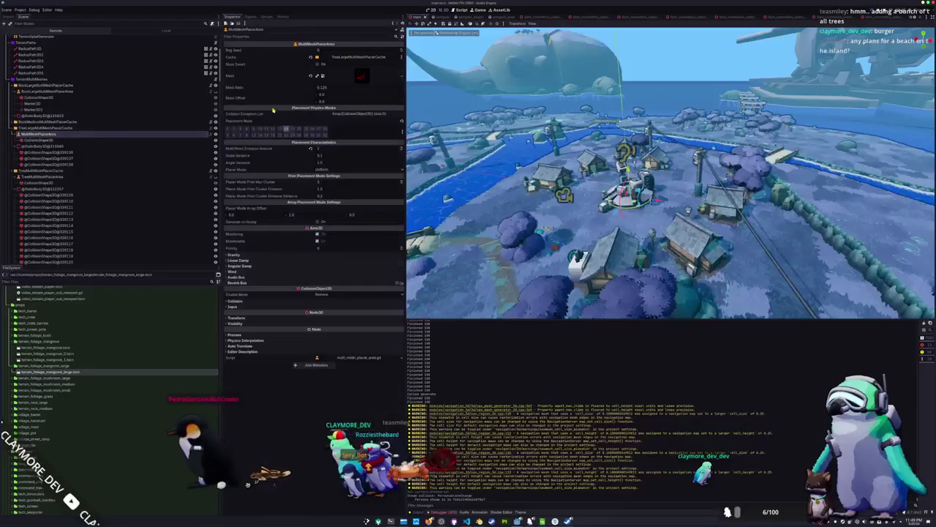
- Zoom out over the island and check the MultiMeshPlacerArea and its CollisionShape3D
key("s")
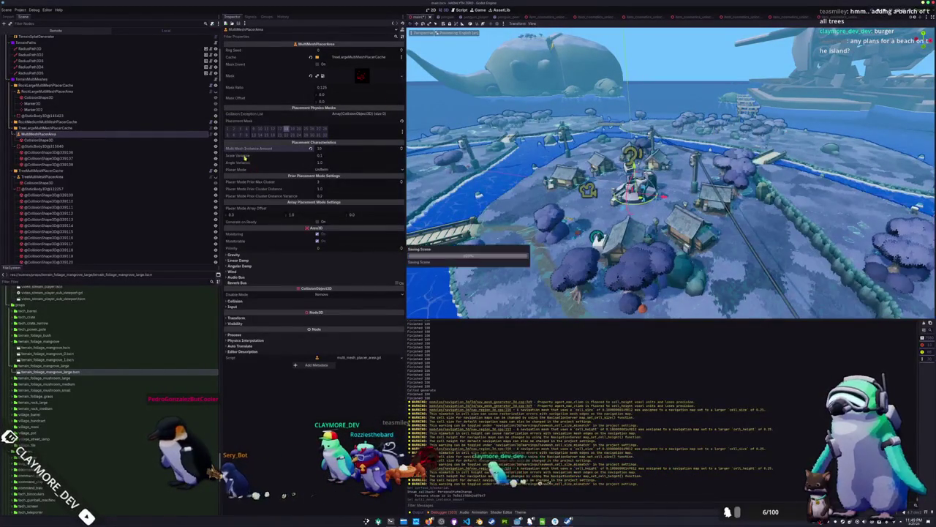
left_click(85, 141)
left_click(86, 135)
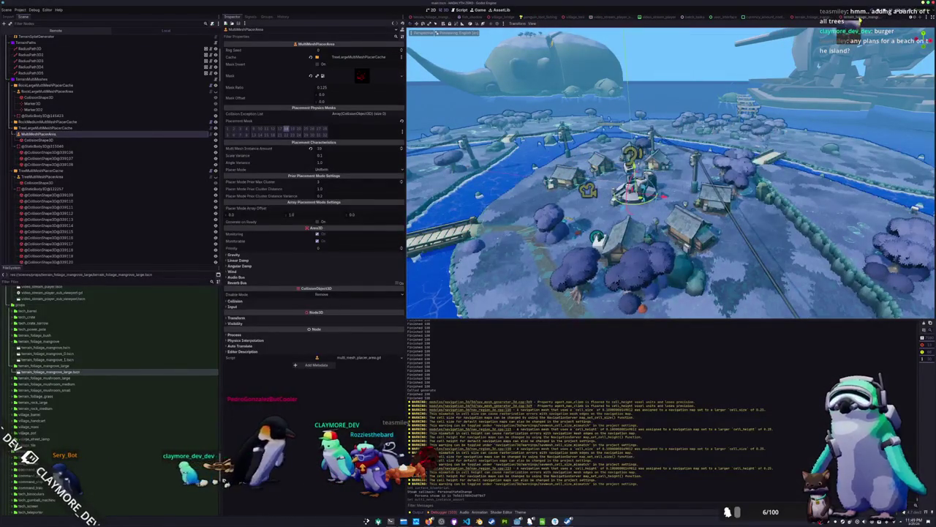
scroll(570, 103, "up", 5)
scroll(693, 51, "down", 4)
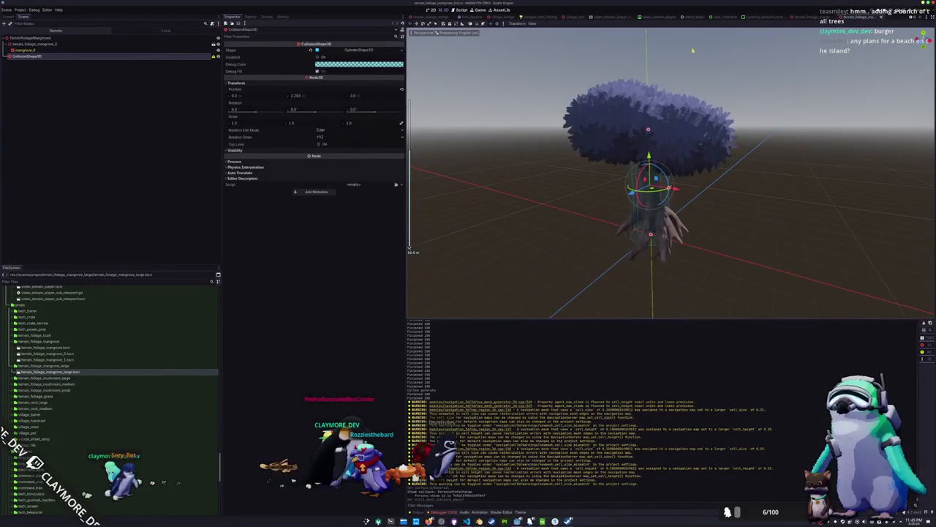
- Narrow the large mangrove's collision cylinder to radius 2.0
left_click(818, 19)
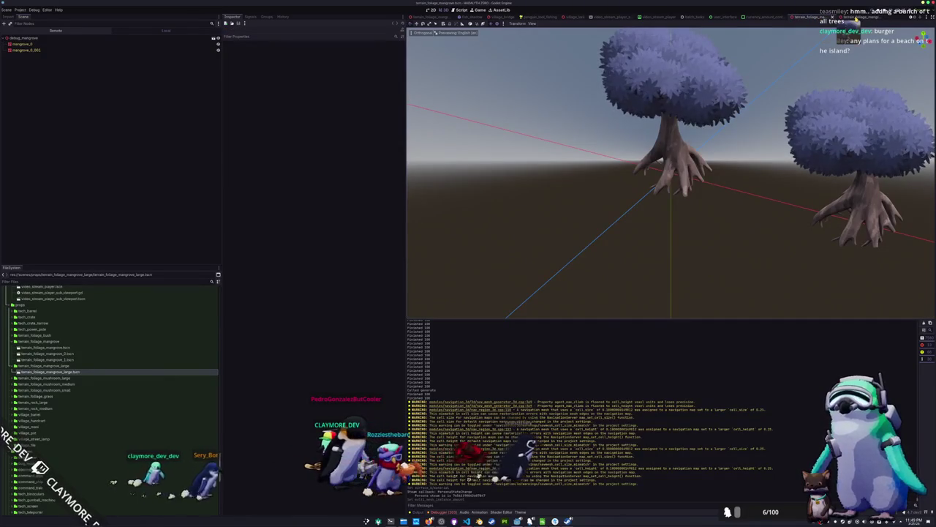
left_click(857, 17)
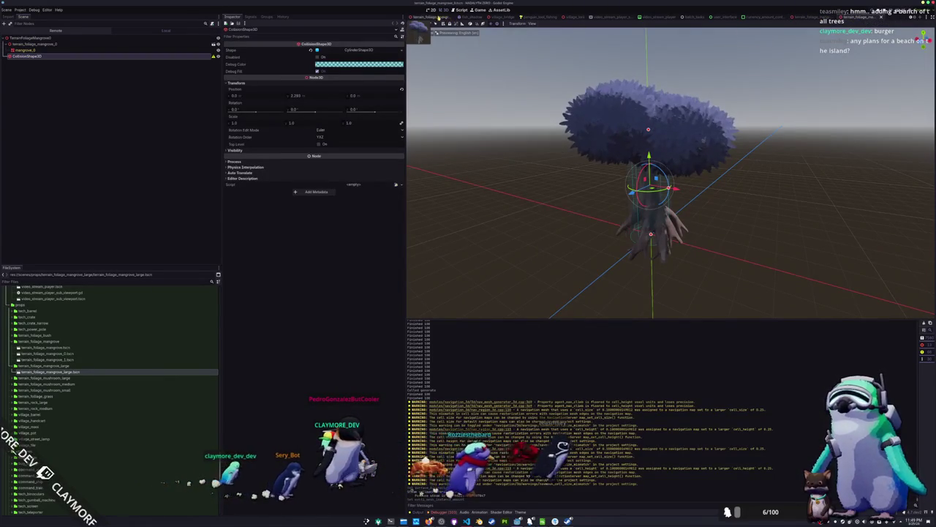
scroll(737, 228, "up", 2)
left_click_drag(737, 228, 688, 192)
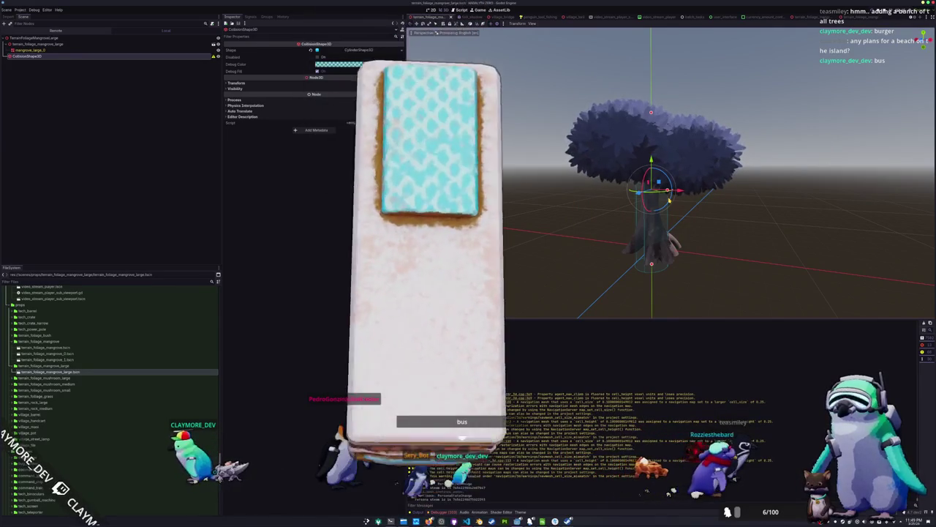
- In Front view, lengthen the cylinder down to the trunk base, then return to the main scene
scroll(674, 210, "up", 1)
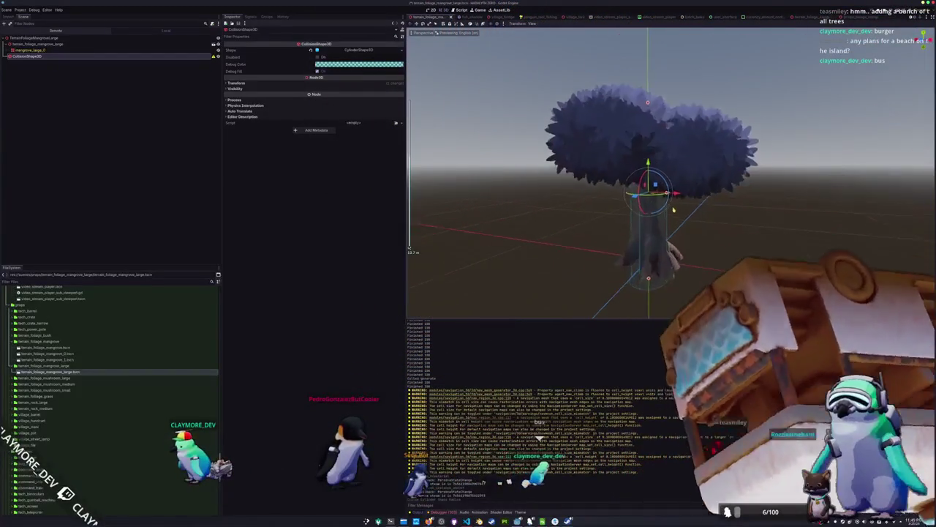
scroll(673, 210, "up", 3)
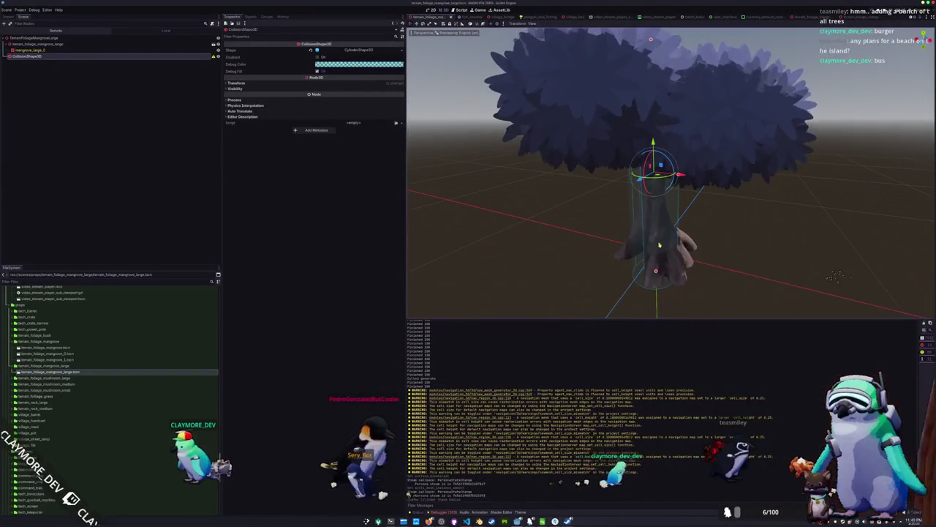
key("KP_1")
scroll(692, 264, "up", 2)
left_click_drag(691, 263, 691, 272)
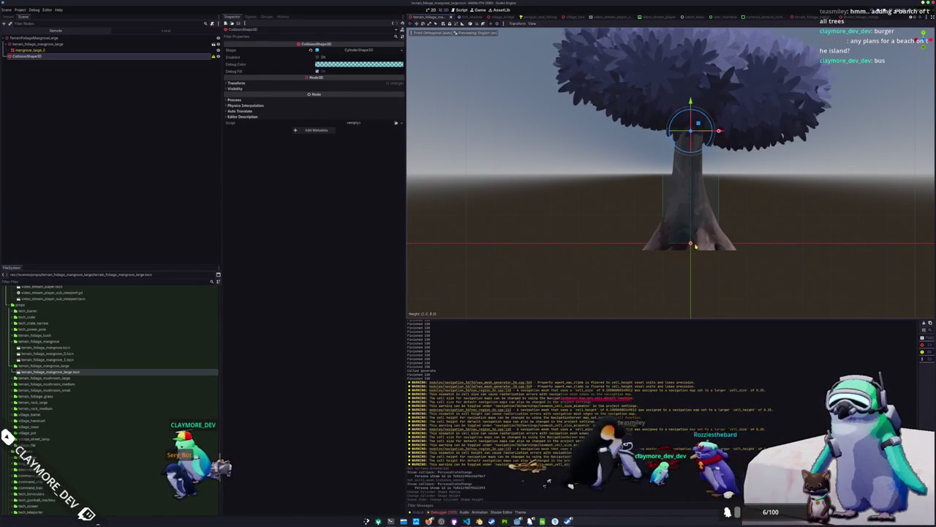
scroll(696, 246, "down", 4)
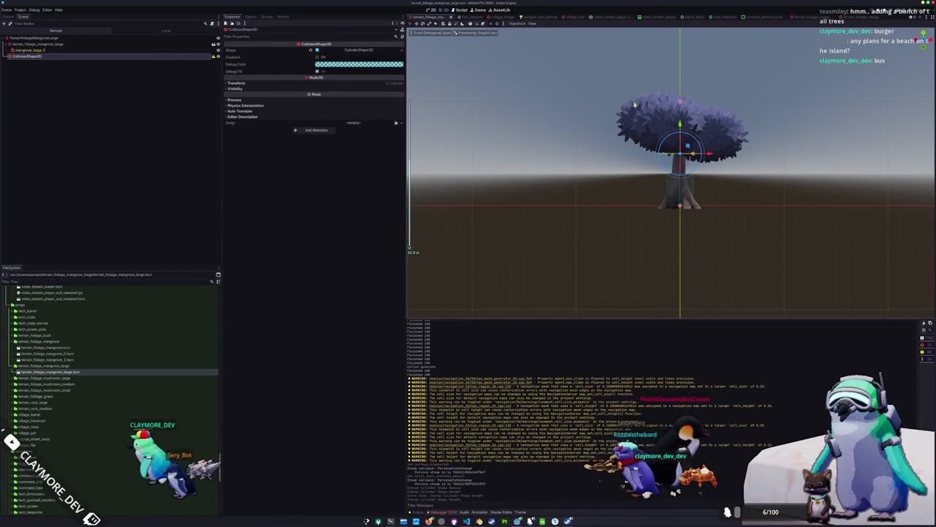
left_click_drag(635, 104, 512, 73)
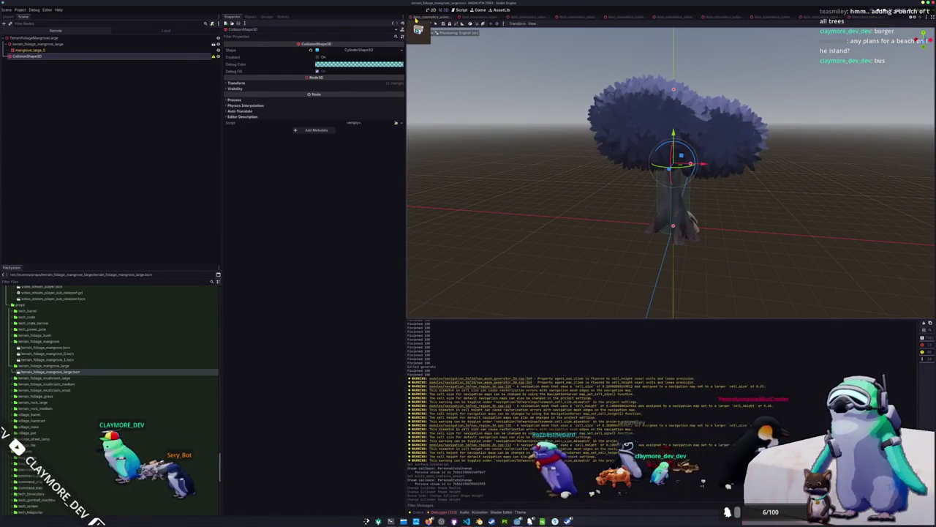
left_click(415, 16)
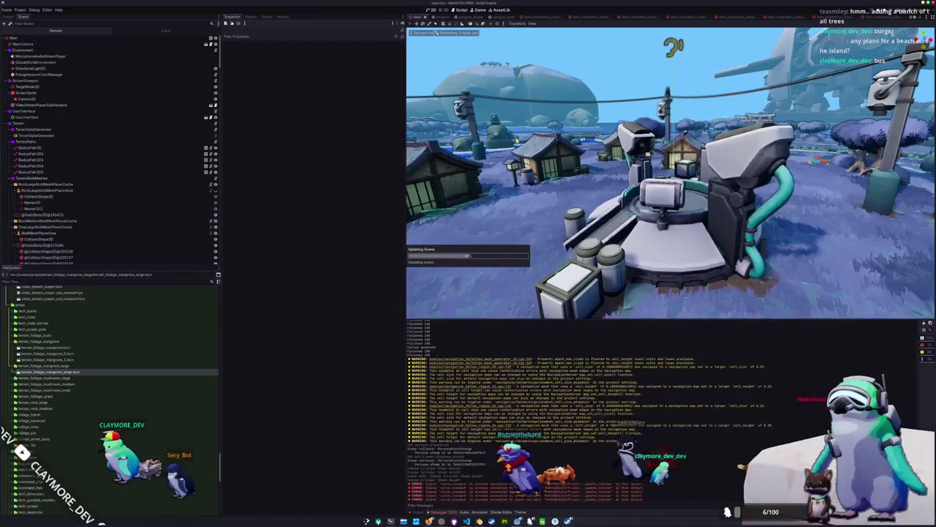
- Save the main scene and clear the output log and debugger errors
key("ctrl+s")
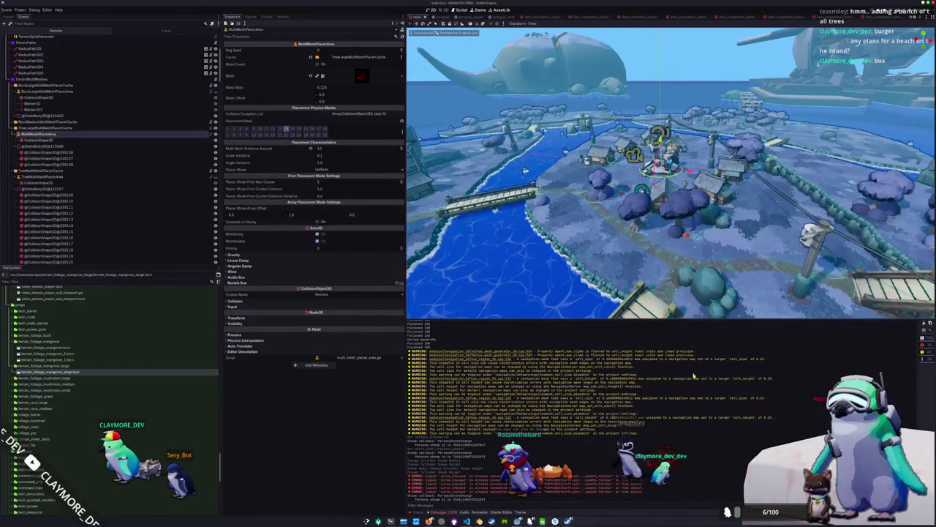
left_click(925, 325)
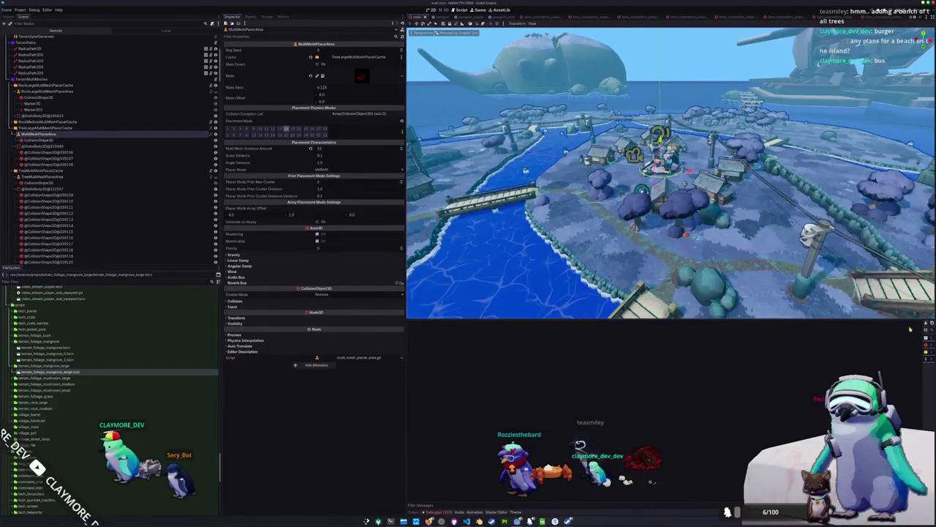
left_click(436, 511)
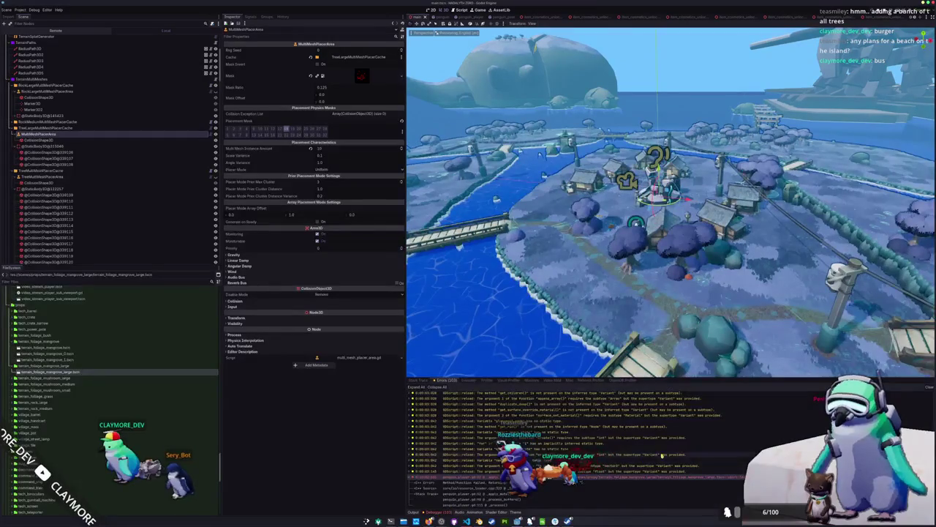
left_click(925, 389)
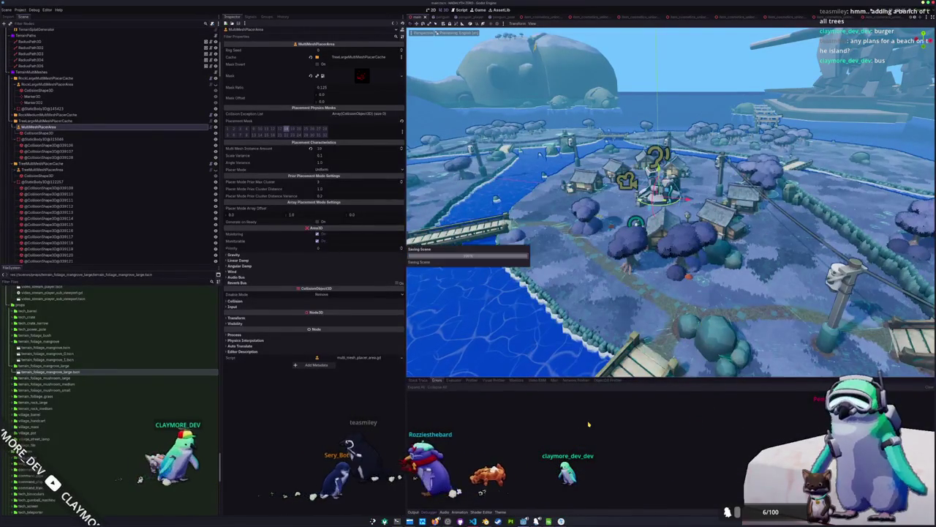
- Regenerate TreeLargeMultiMeshPlacerCache data so mangroves scatter across the island
left_click(34, 121)
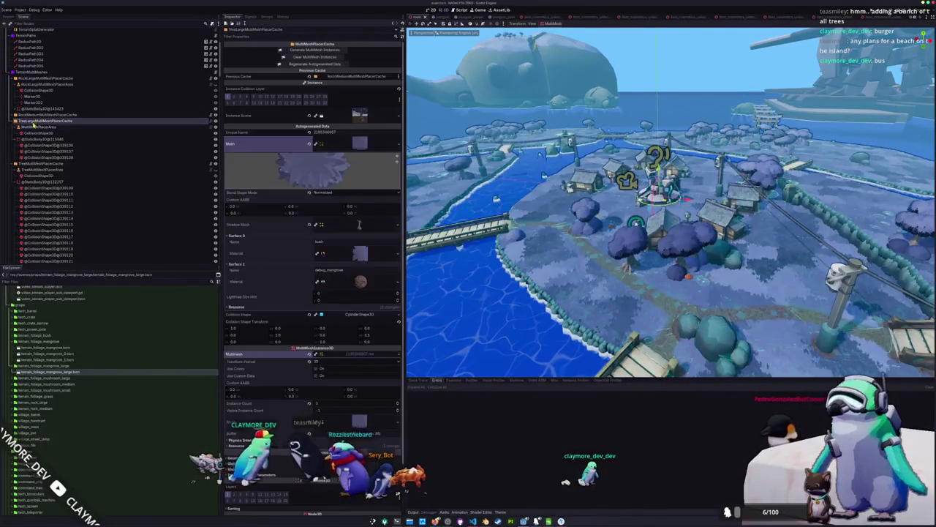
left_click(305, 65)
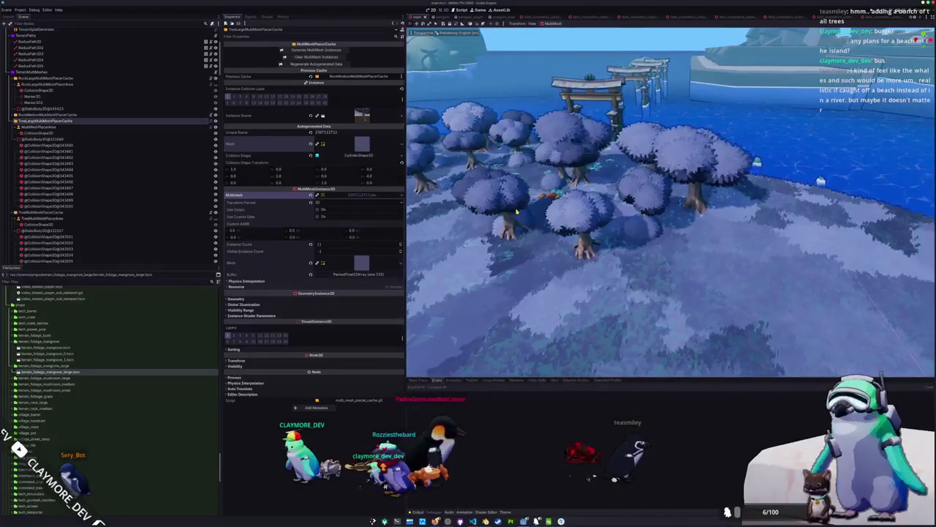
scroll(150, 244, "down", 8)
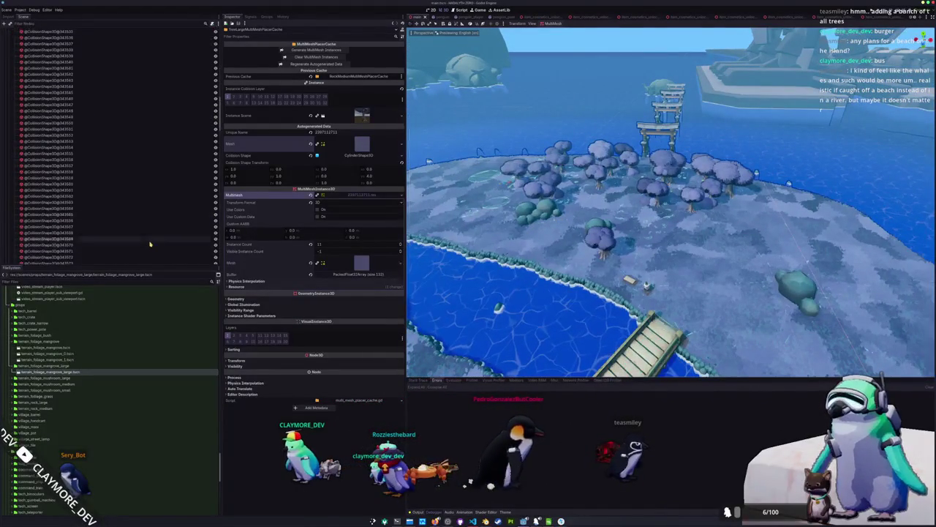
scroll(109, 235, "down", 15)
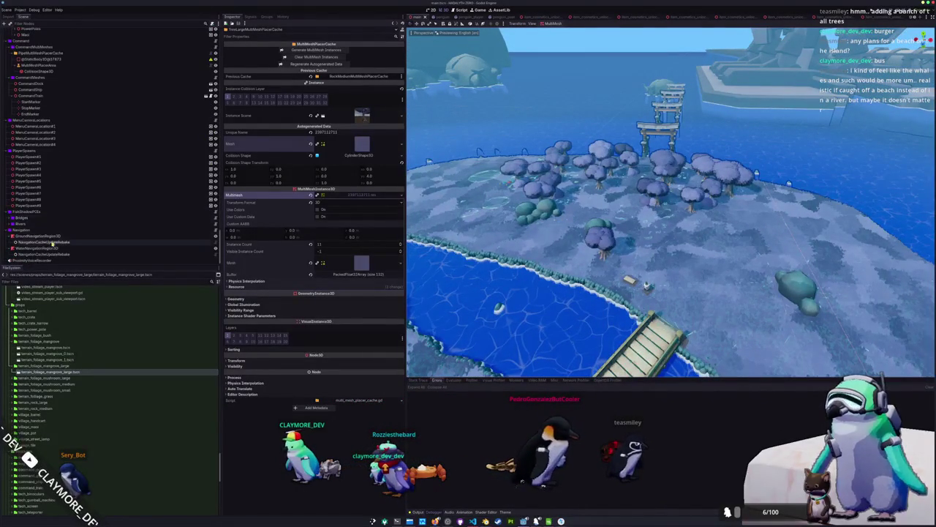
left_click(55, 241)
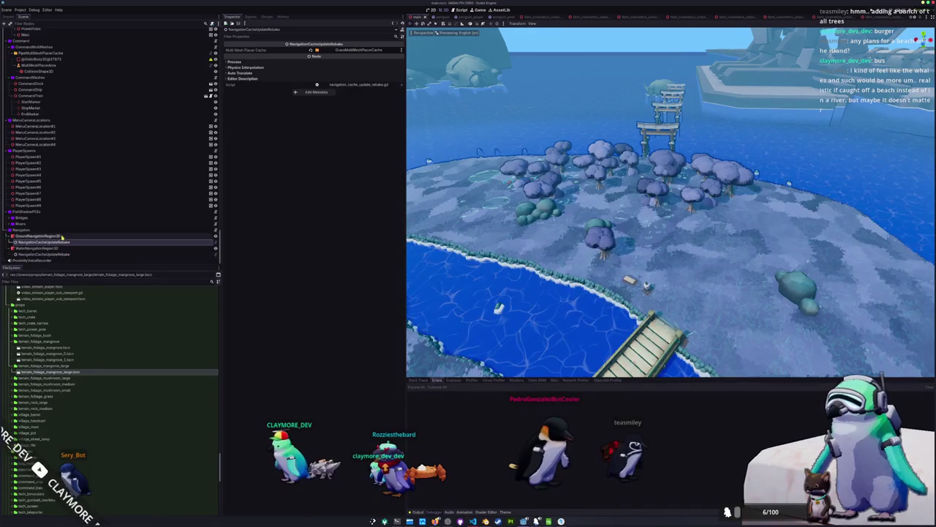
- Rebake the ground and water navigation meshes and save the scene
left_click(62, 236)
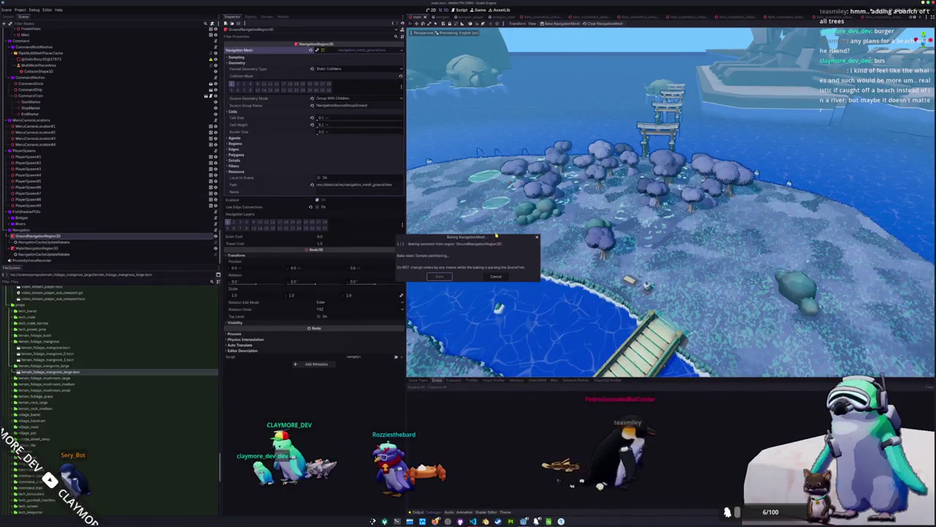
left_click(67, 250)
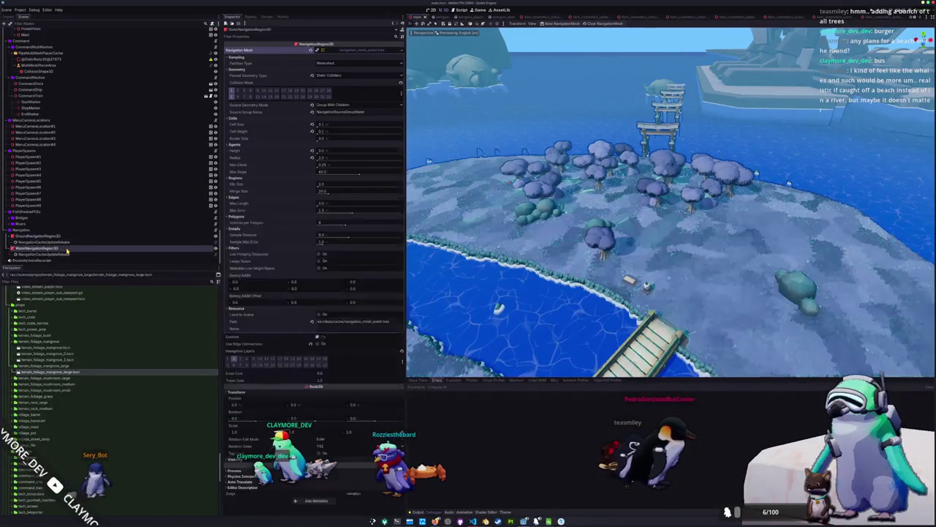
left_click(558, 23)
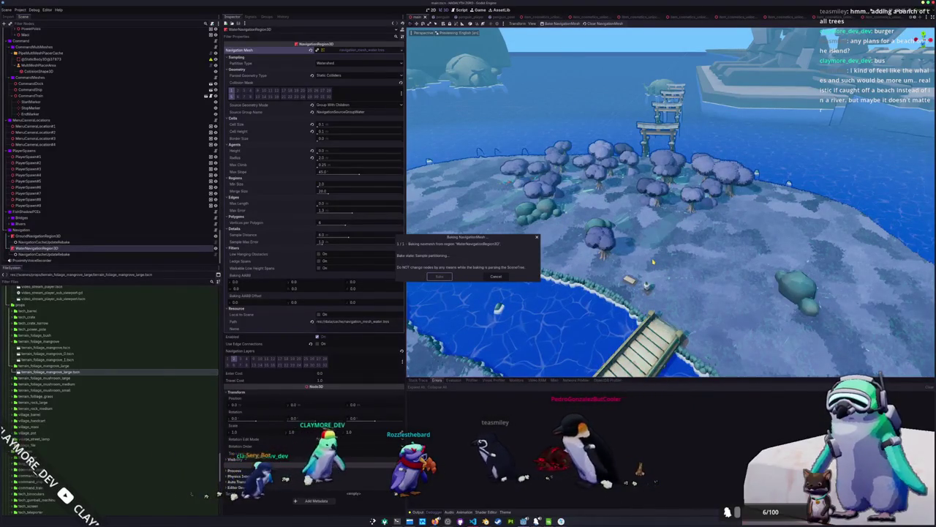
scroll(647, 256, "up", 10)
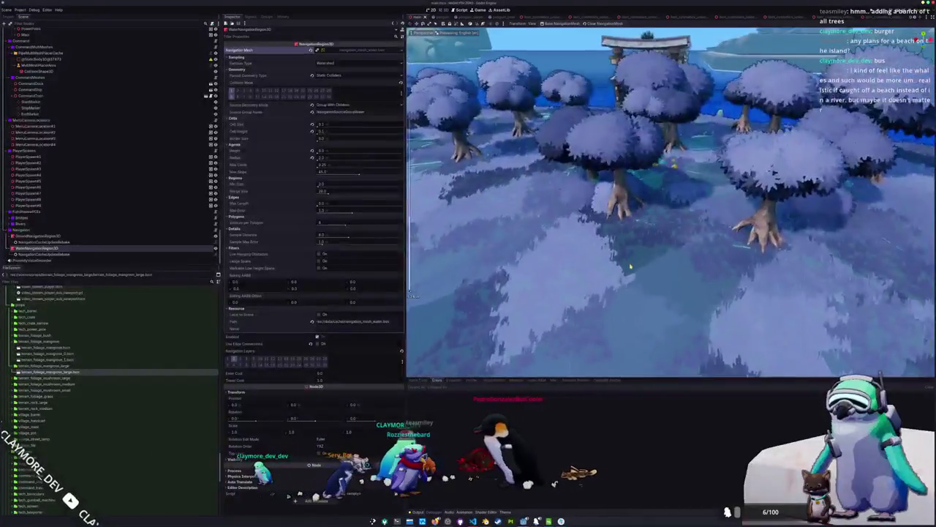
scroll(640, 250, "down", 5)
key("ctrl+s")
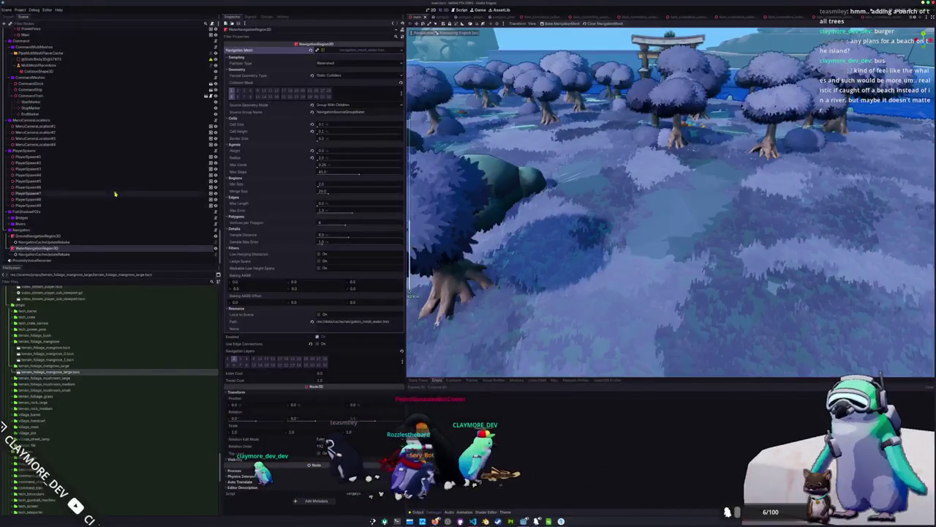
- Select the grass placement cache in the Scene dock
scroll(115, 194, "up", 15)
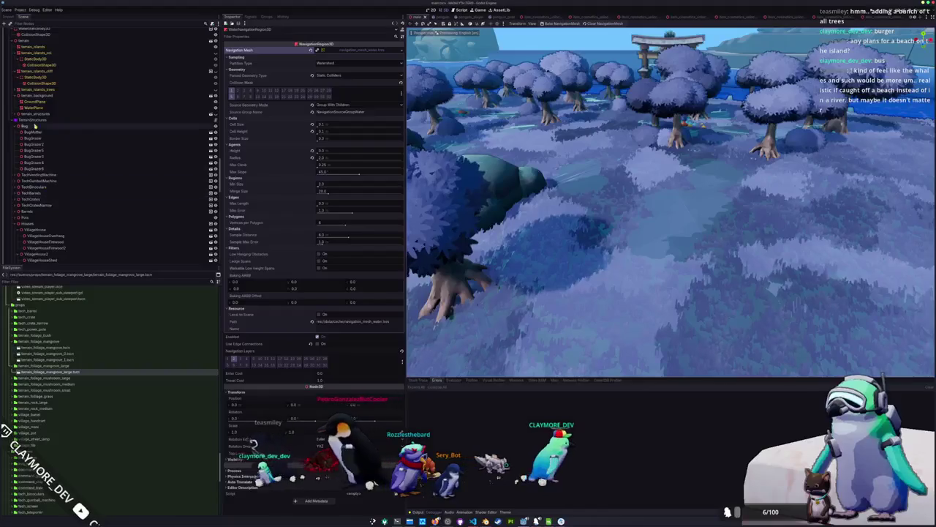
scroll(34, 126, "up", 5)
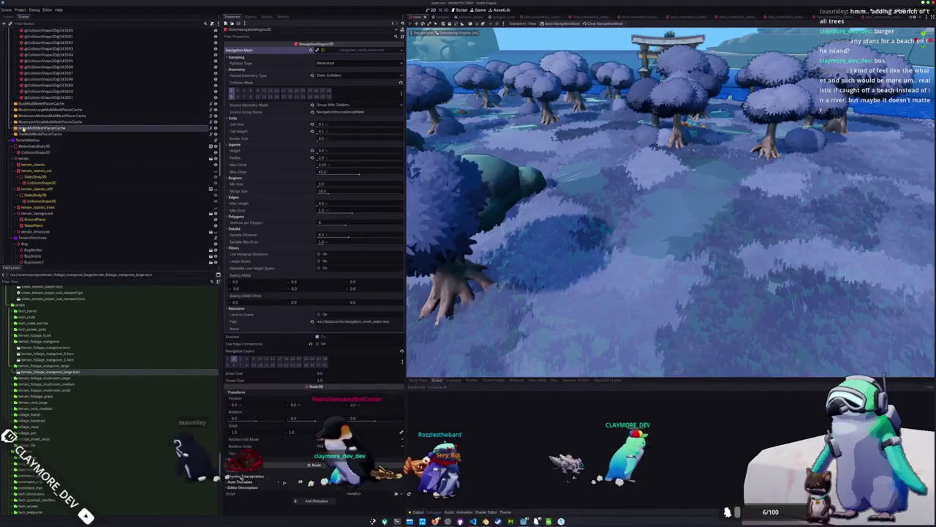
left_click(37, 127)
left_click(322, 50)
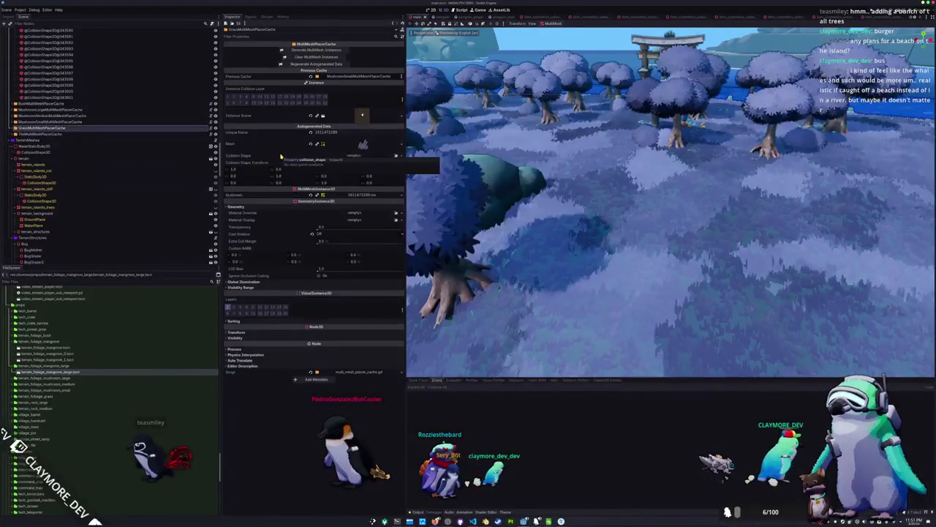
- Run the project with F5 to test the game
scroll(409, 291, "down", 5)
scroll(542, 258, "up", 5)
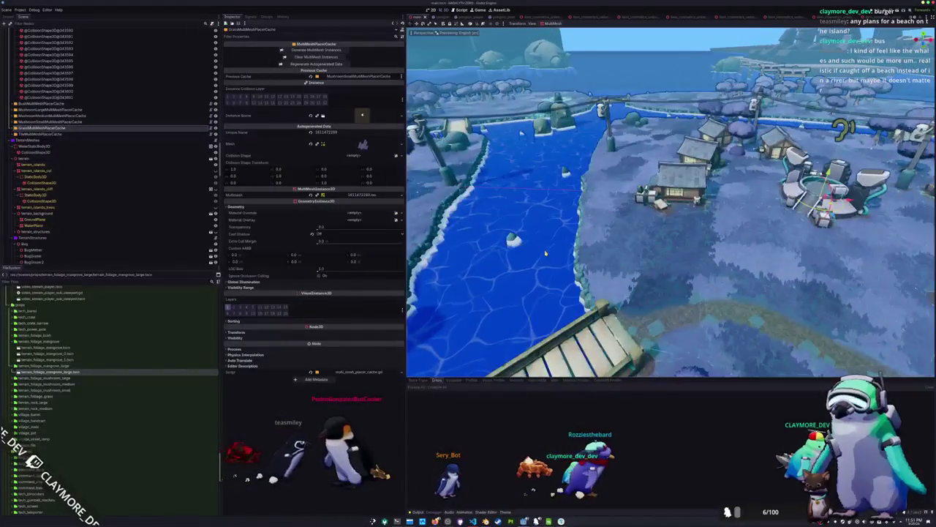
key("F5")
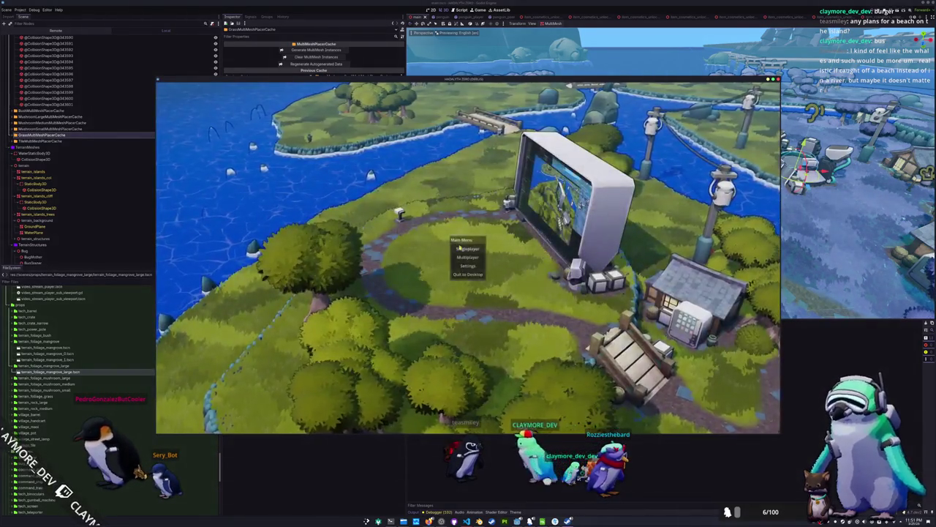
- Choose Singleplayer from the game's main menu
left_click(458, 249)
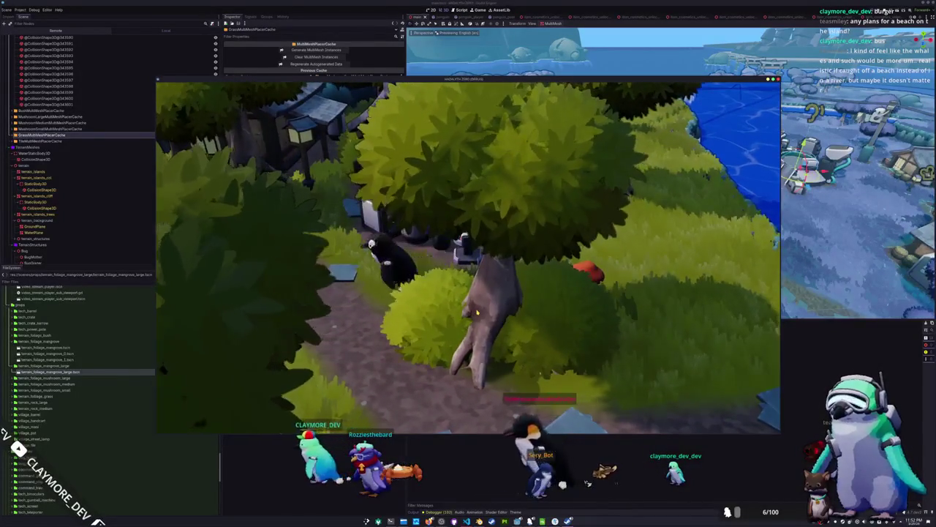
- Walk the penguin past the house and trees to the big monitor, swinging the camera around
key("w")
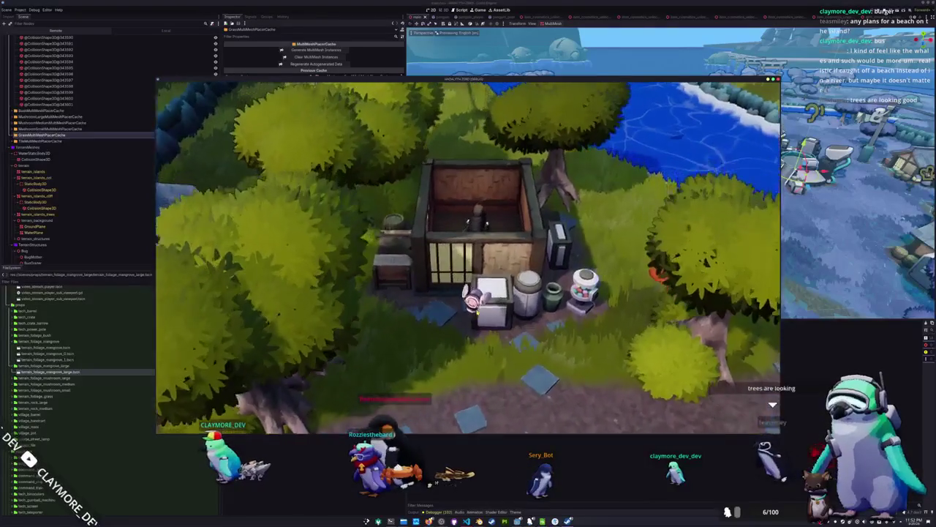
key("w")
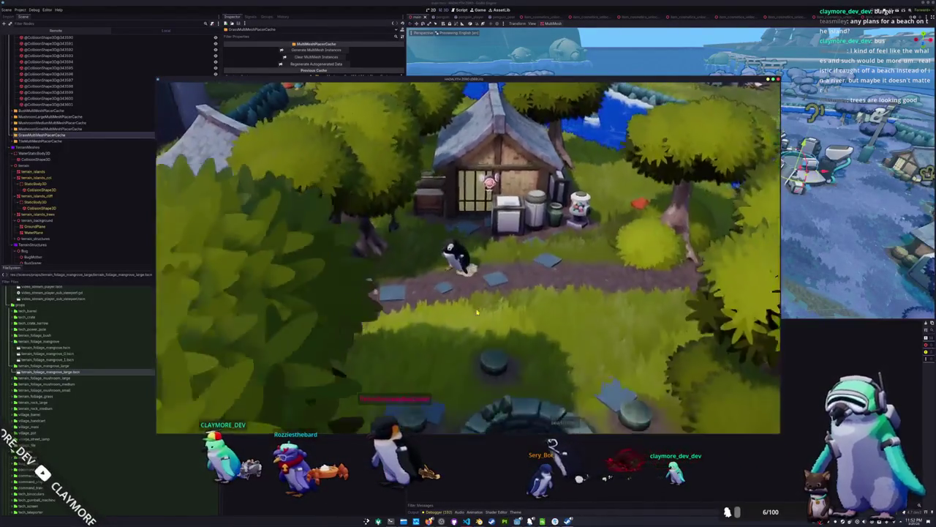
key("a")
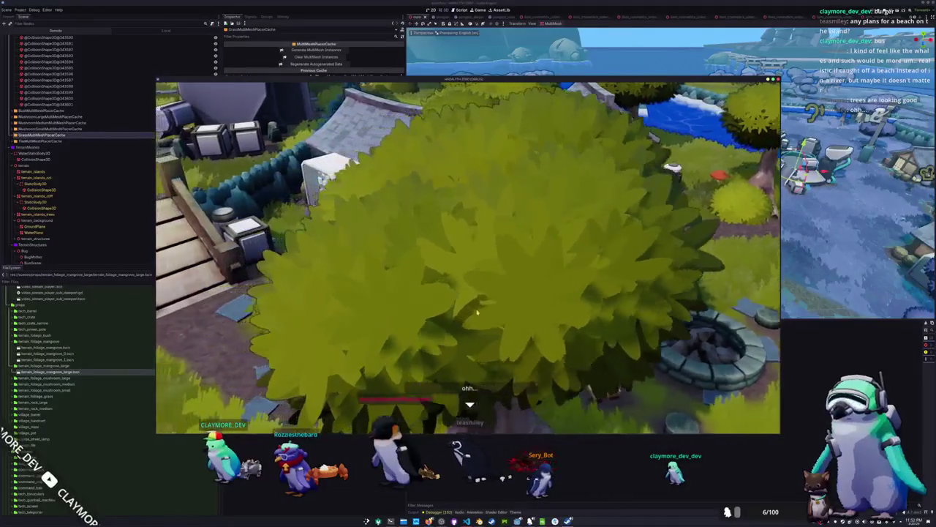
key("w")
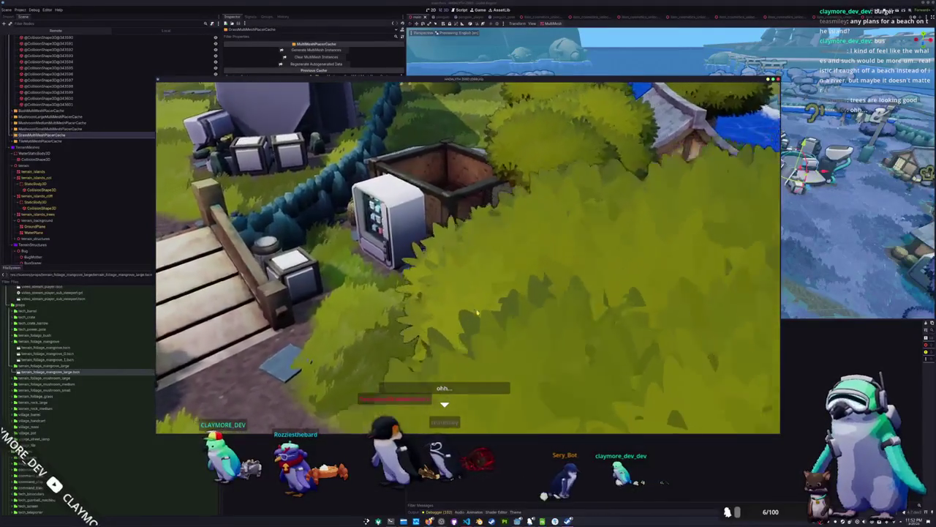
key("w")
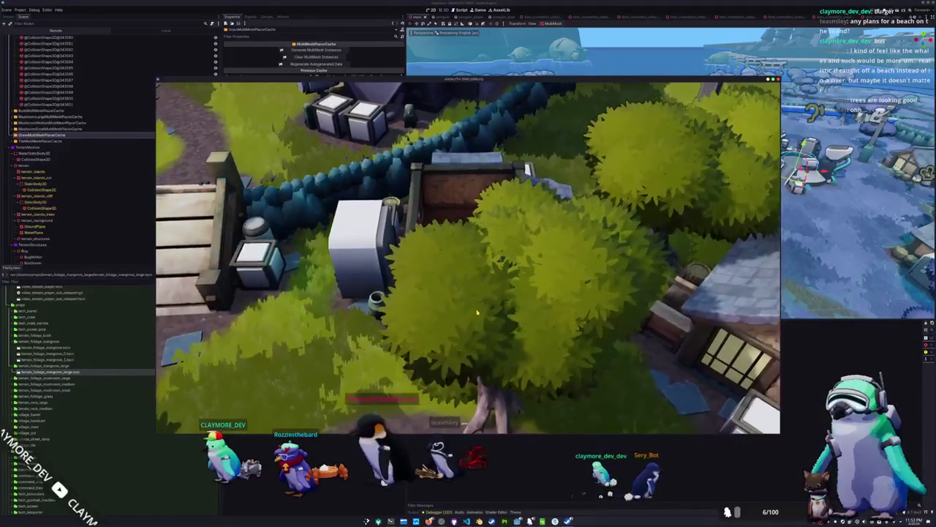
key("a")
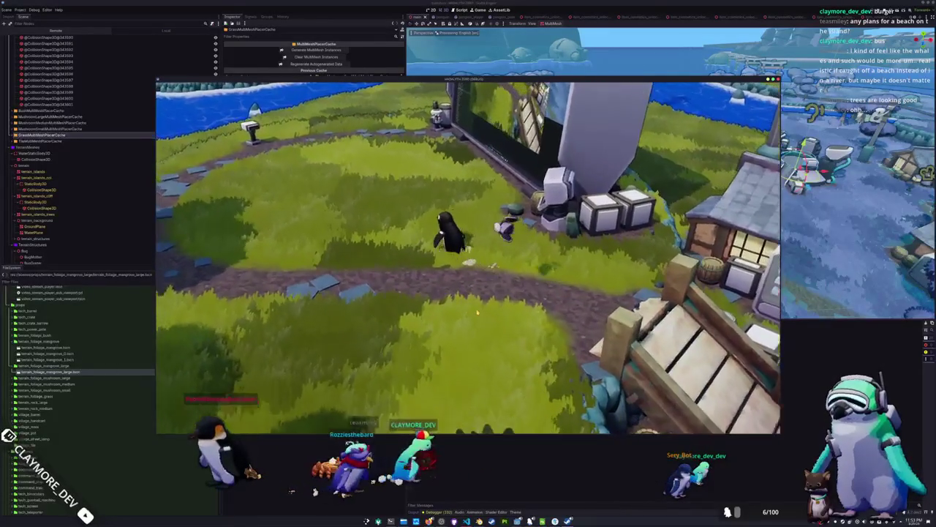
key("q")
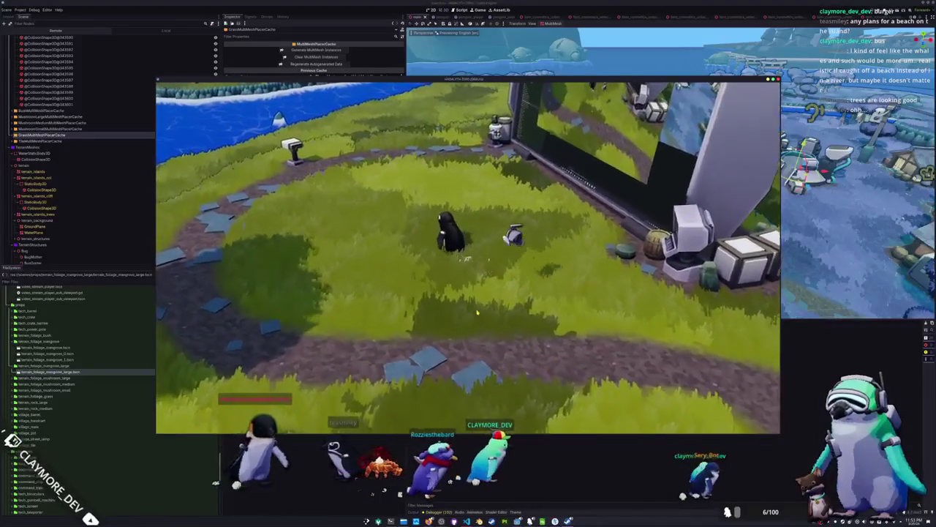
key("q")
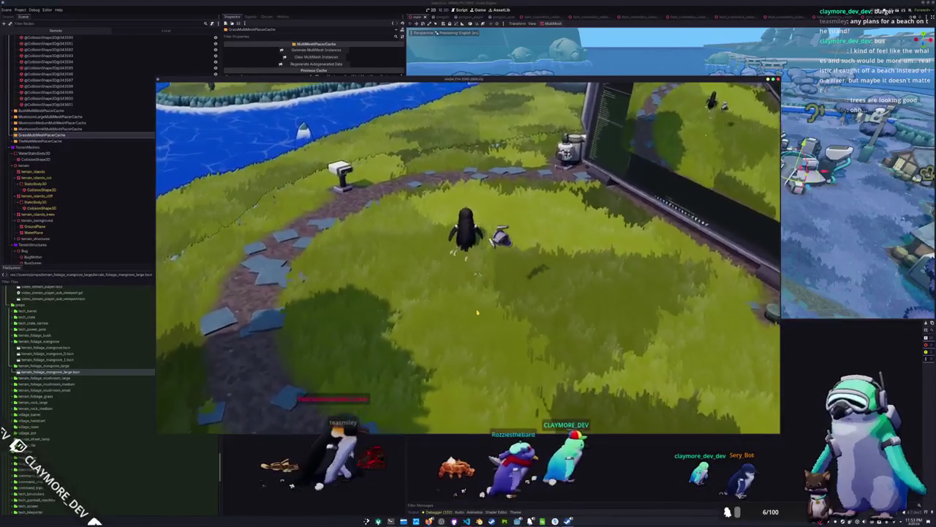
key("w")
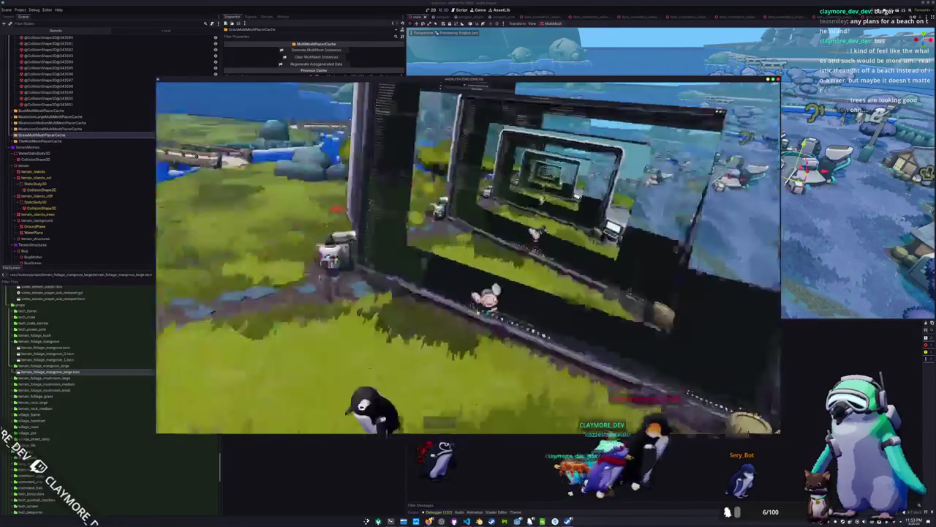
- Walk the penguin beside the console and toggle the in-game command console
key("q")
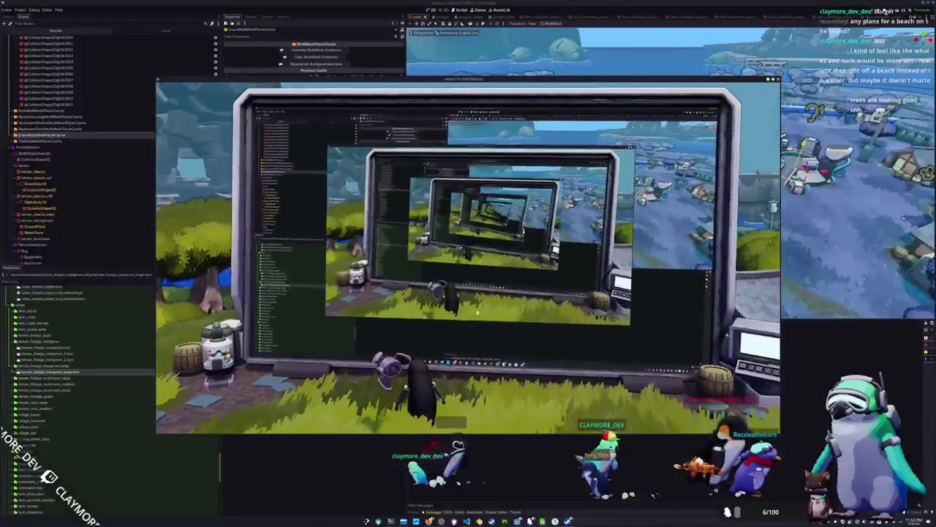
key("d")
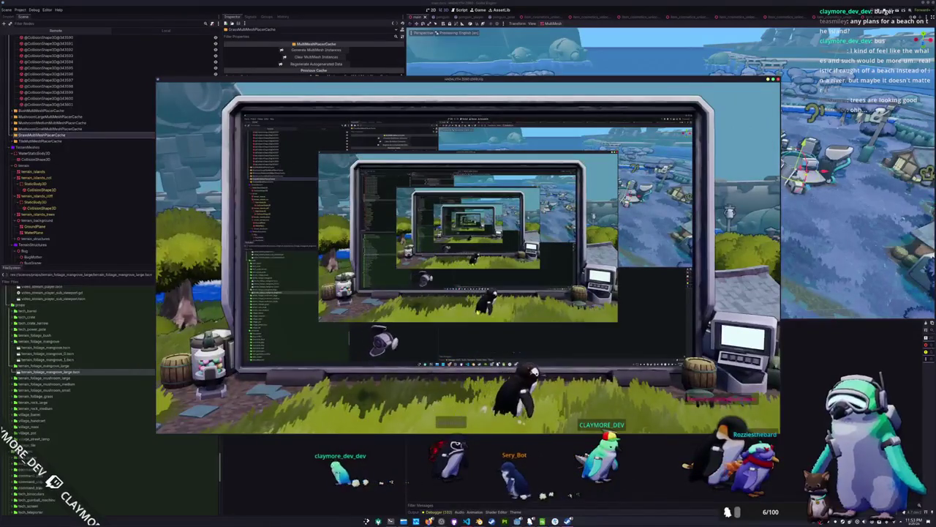
key("w")
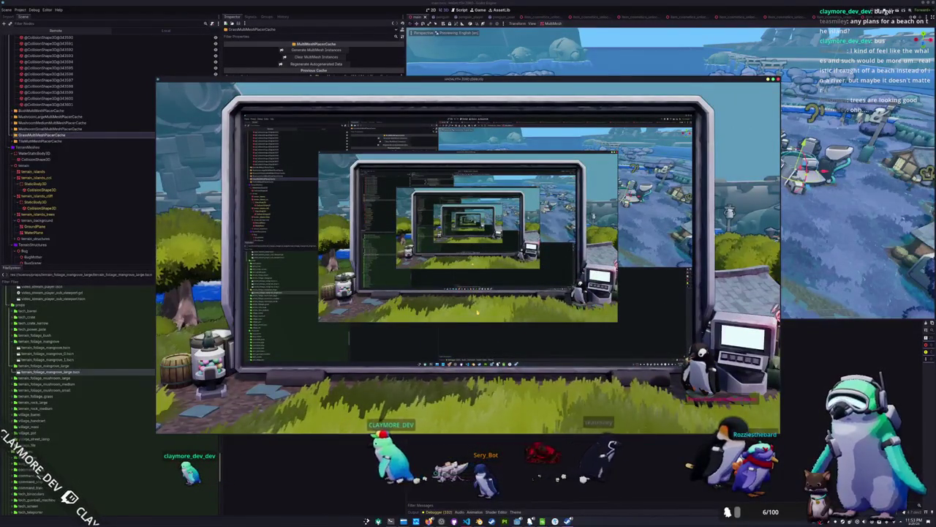
key("grave")
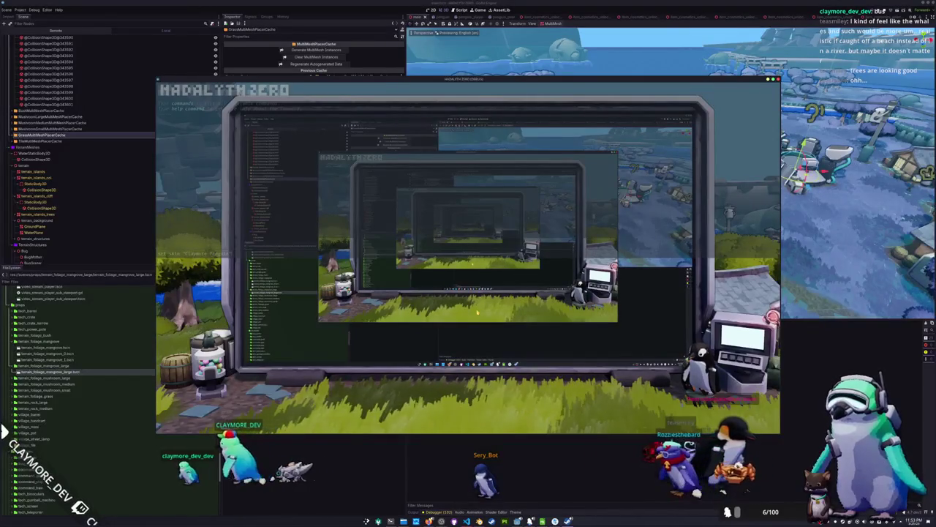
key("grave")
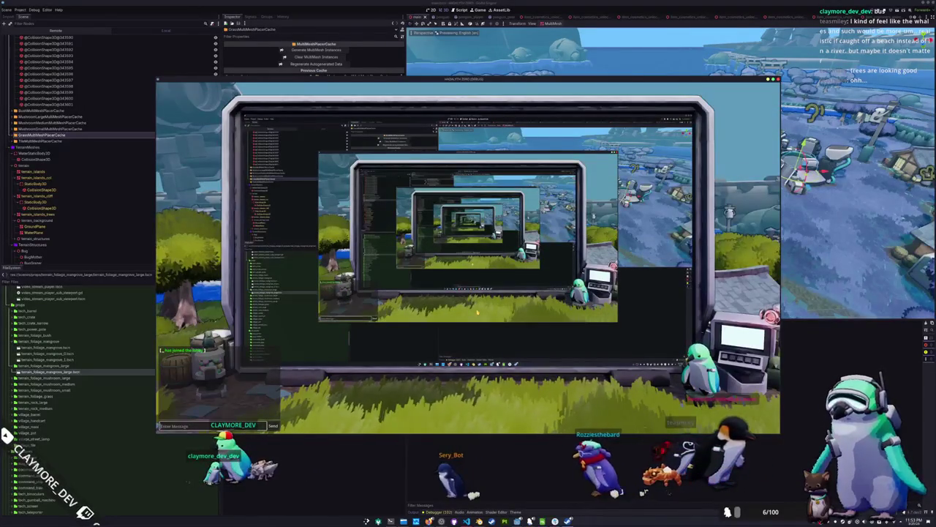
- Send chat messages: ooooo, PO, POP, and POP PO POP POP
type("/")
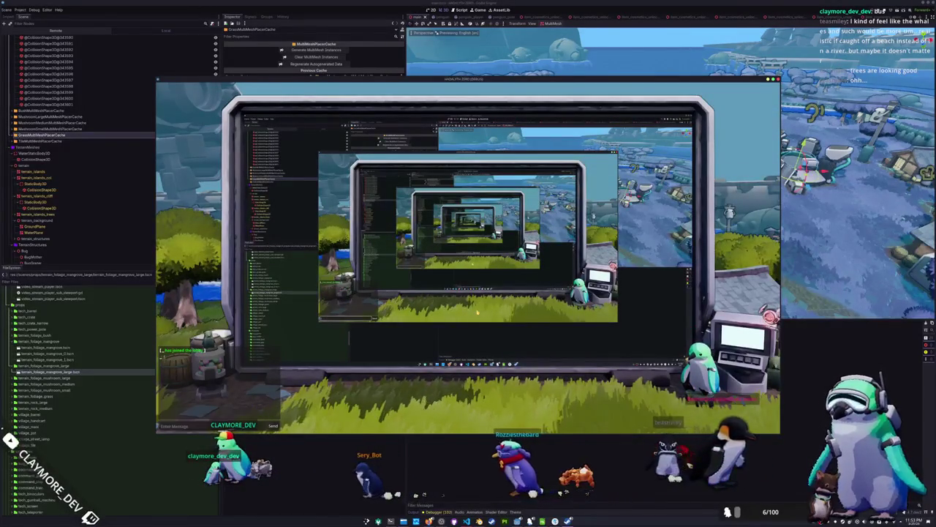
key("Return")
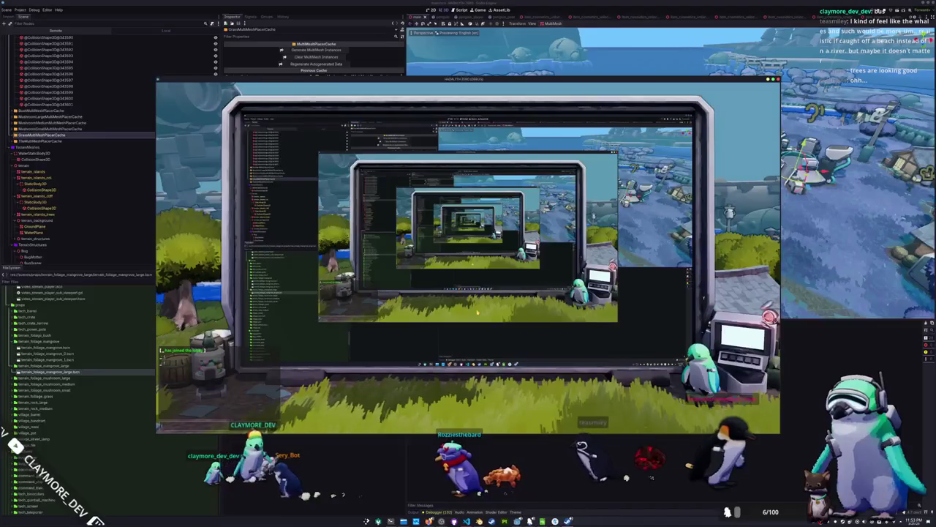
key("d")
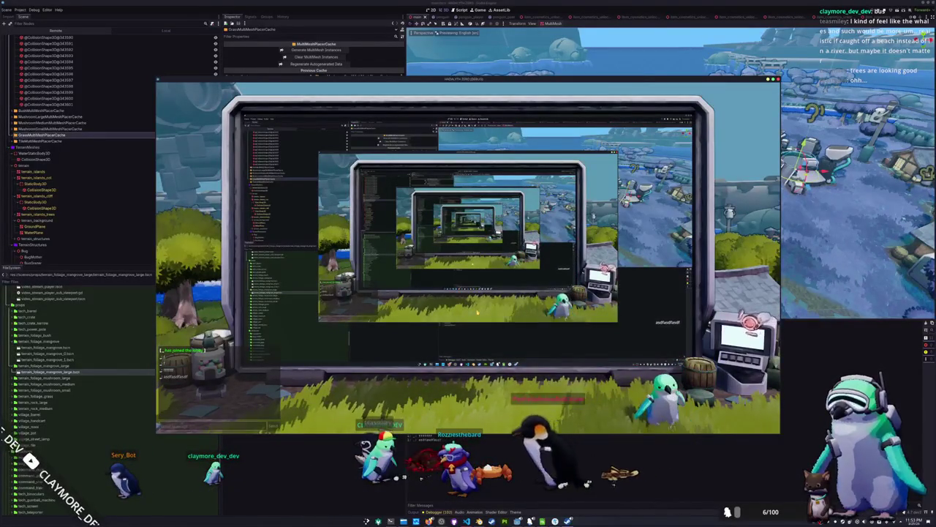
key("Return")
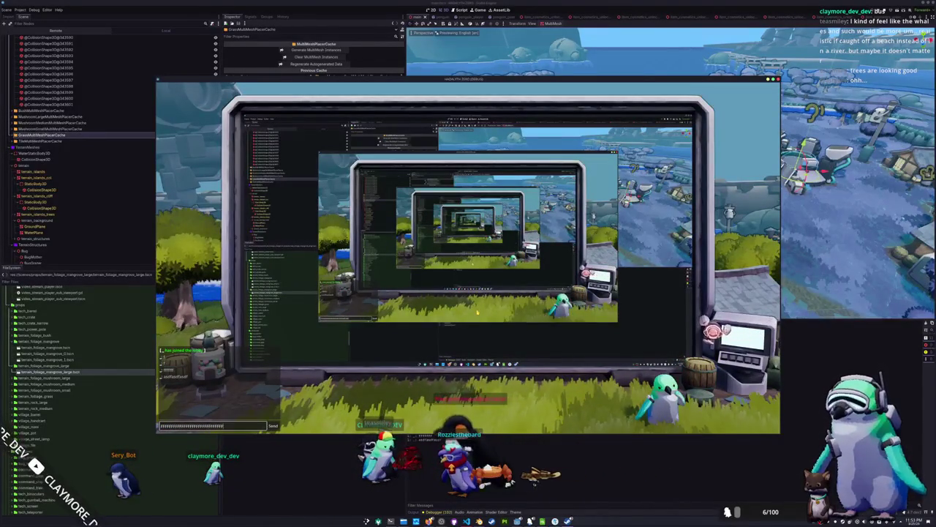
key("Return")
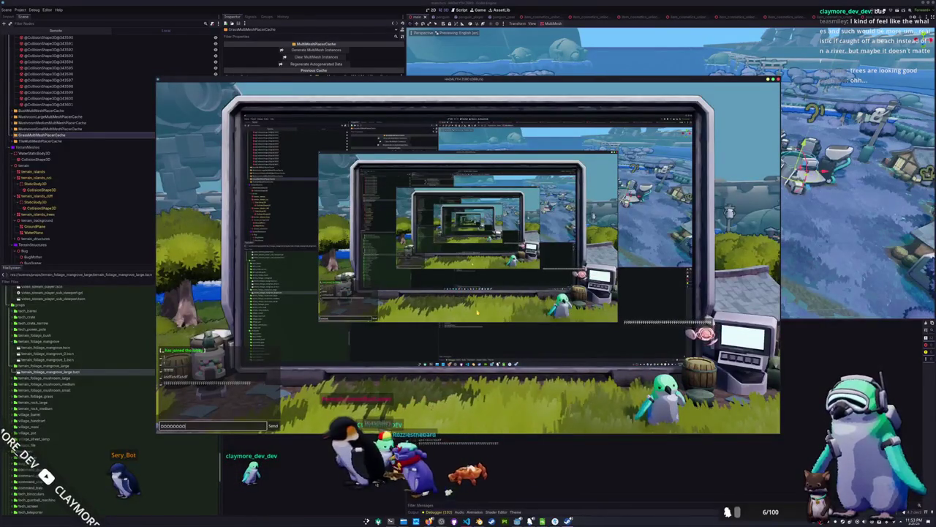
key("Return")
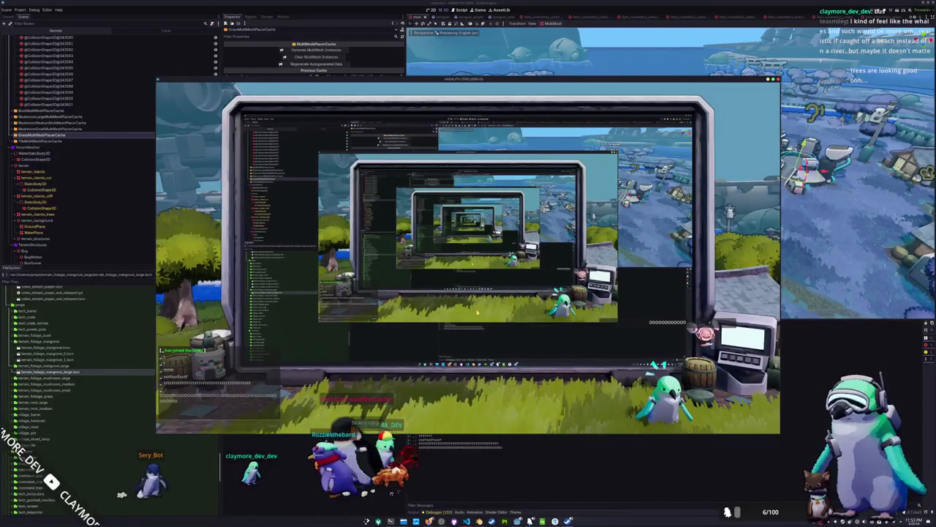
type("PO")
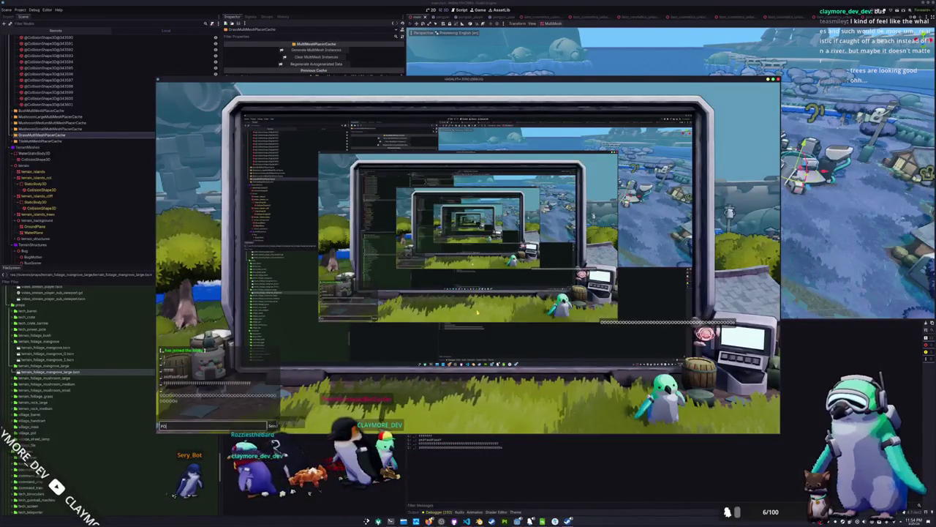
key("Return")
type("POP")
key("Return")
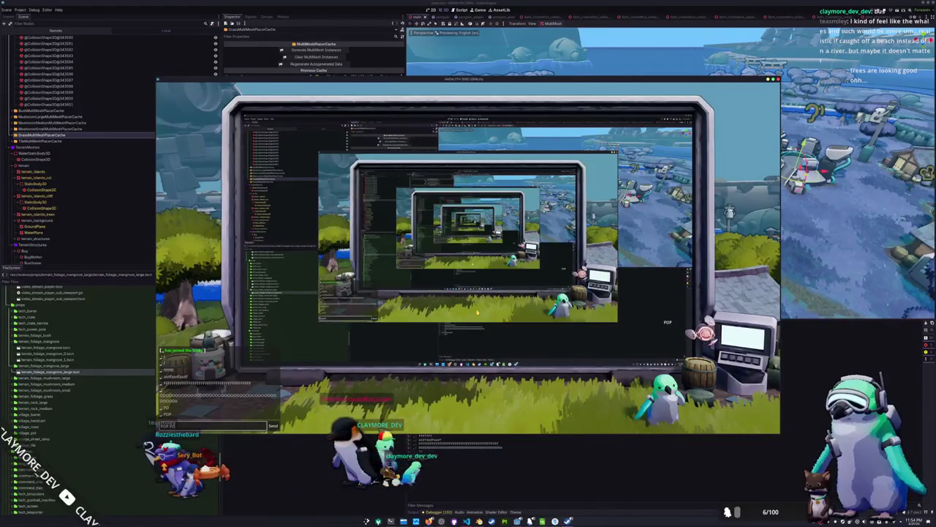
type("POP PO")
key("Return")
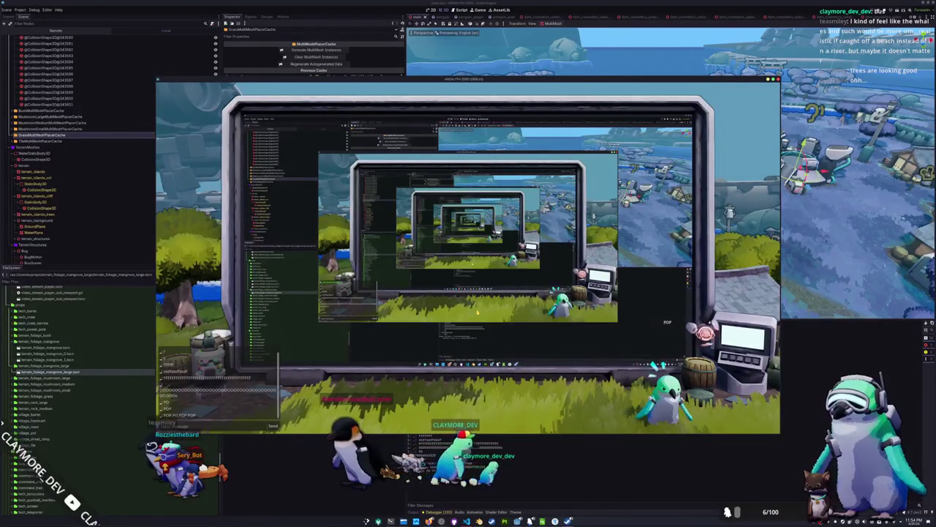
- Send the 'WAH WAH WAH WAH' and long HONK chat messages
key("Return")
type("WAH WAH WAH WAH")
key("Return")
key("Return")
type("HONK HONK")
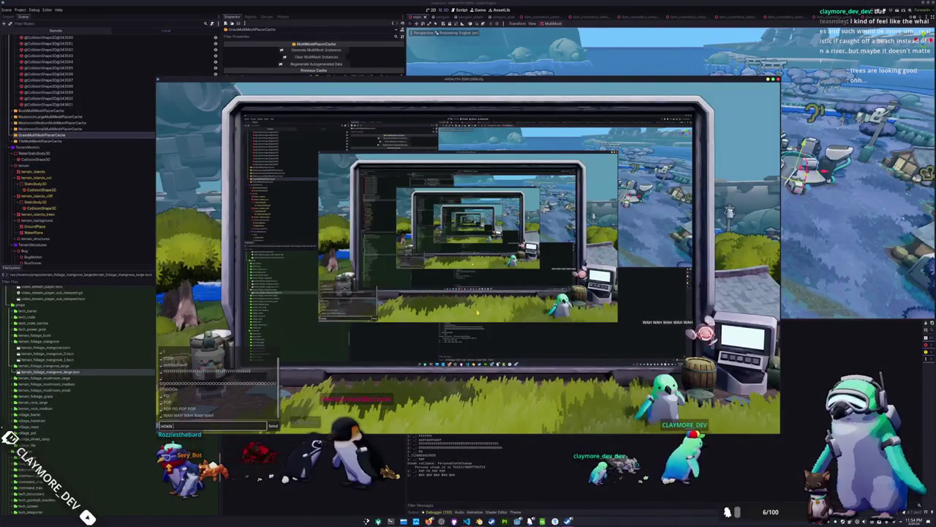
type("HONK HONKHONK HONKHONK HONKHONK HONKHONK HONK")
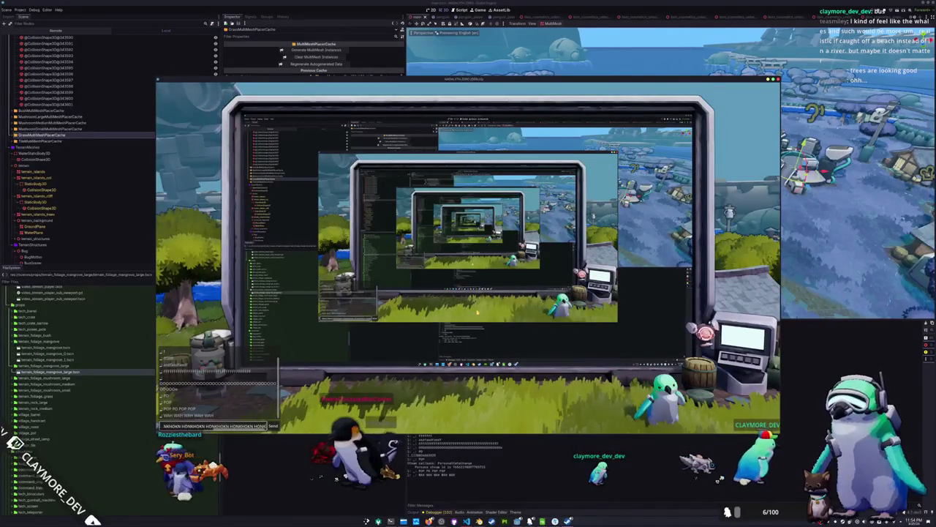
key("Return")
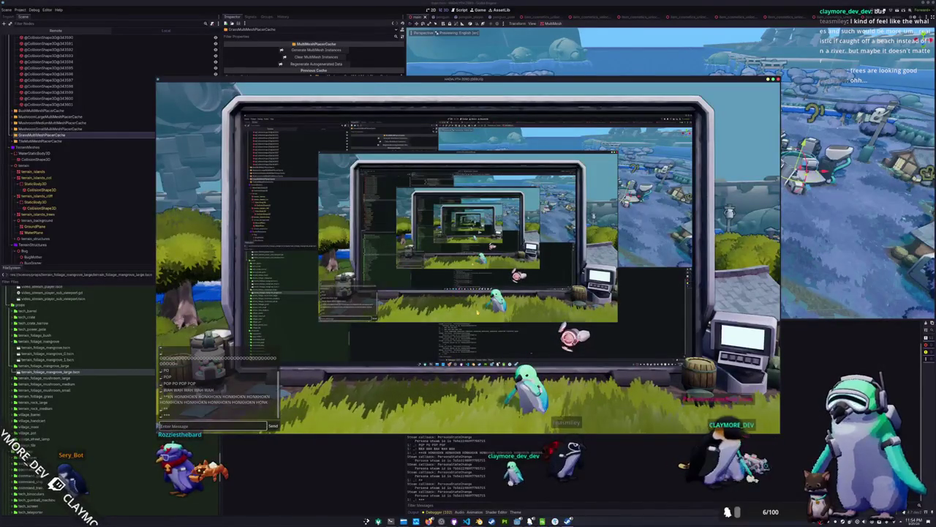
- Send the farming hoe message and a TEST message, then stop the game with F8
type("farm")
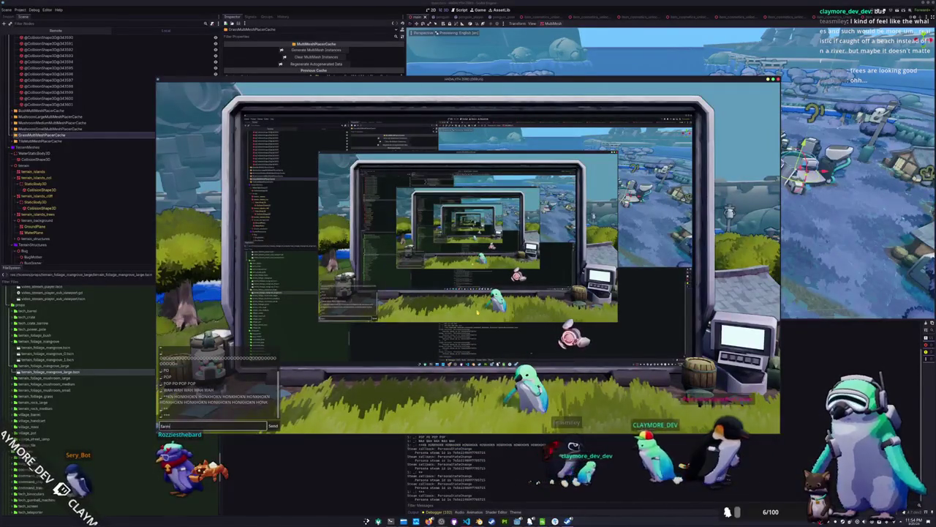
type("ing is so awesome i")
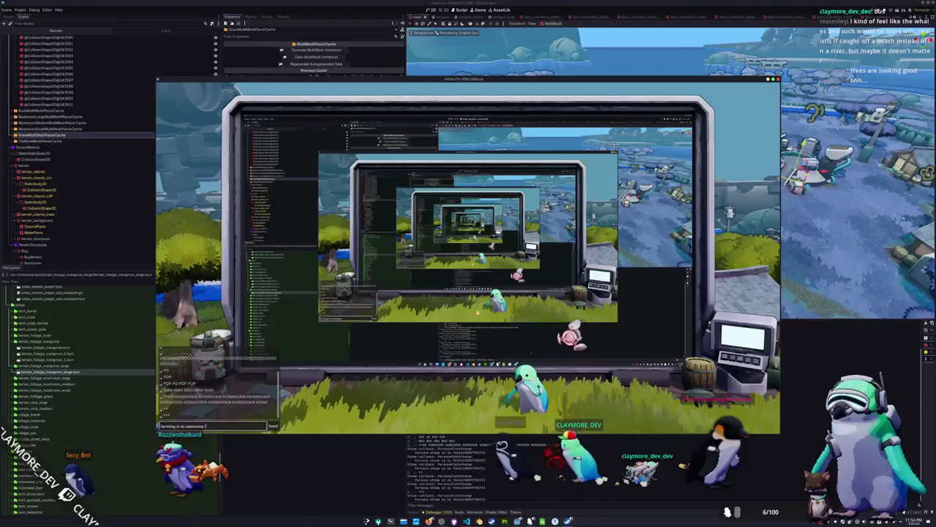
type(" love to use my ho")
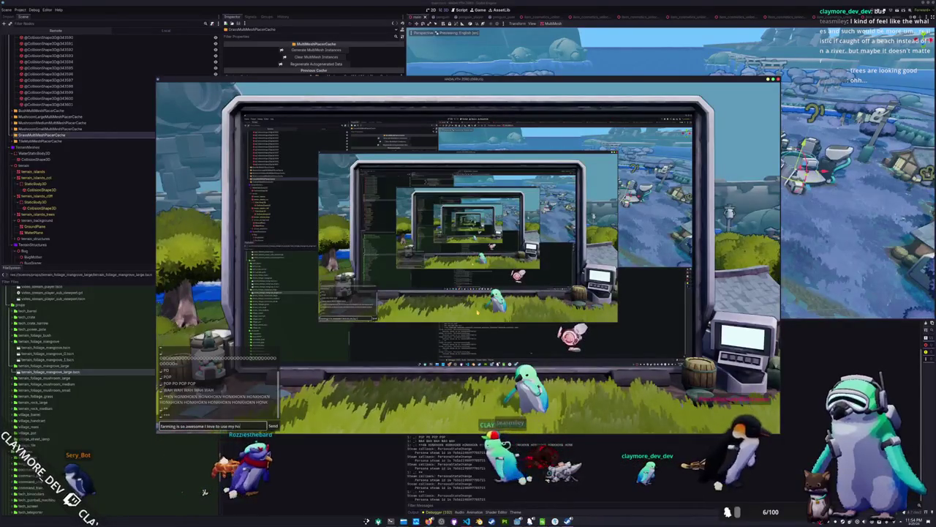
type("e for tilling!")
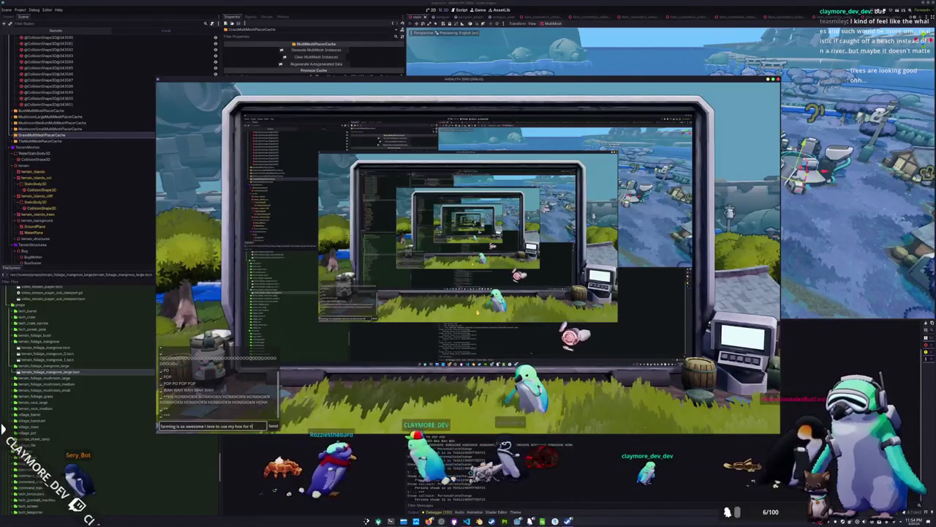
key("BackSpace")
type("large sw")
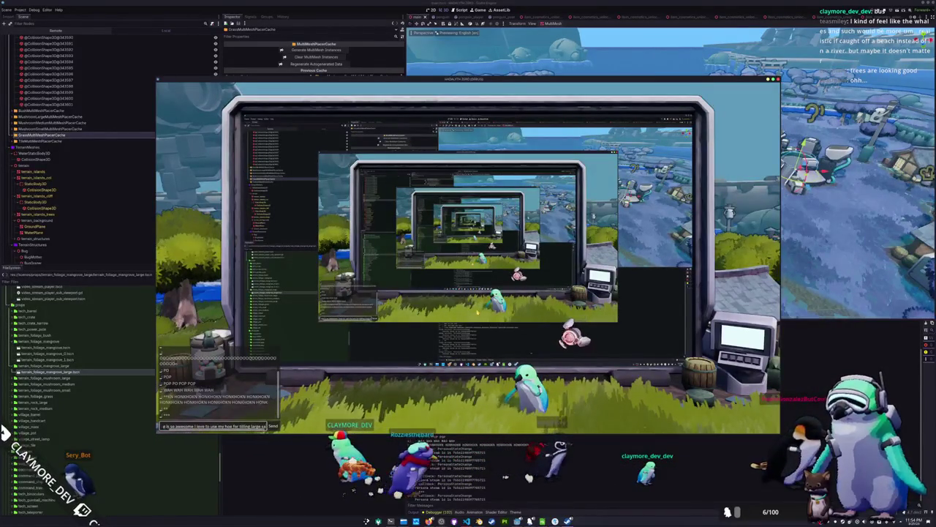
type("aths of l")
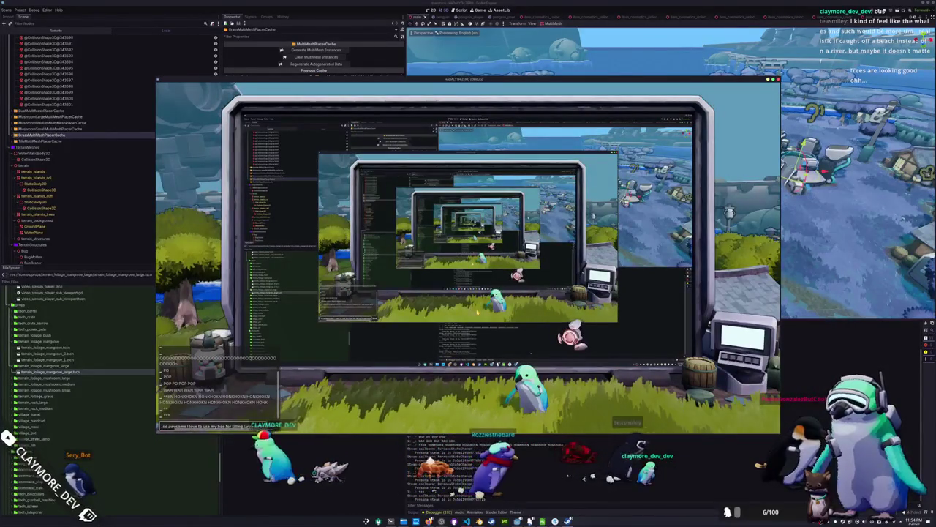
type("oil")
key("Return")
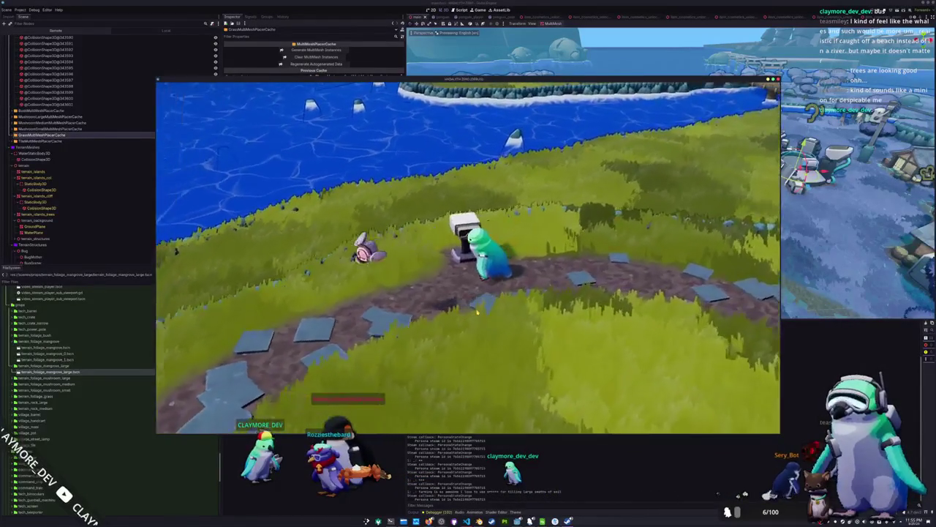
key("Return")
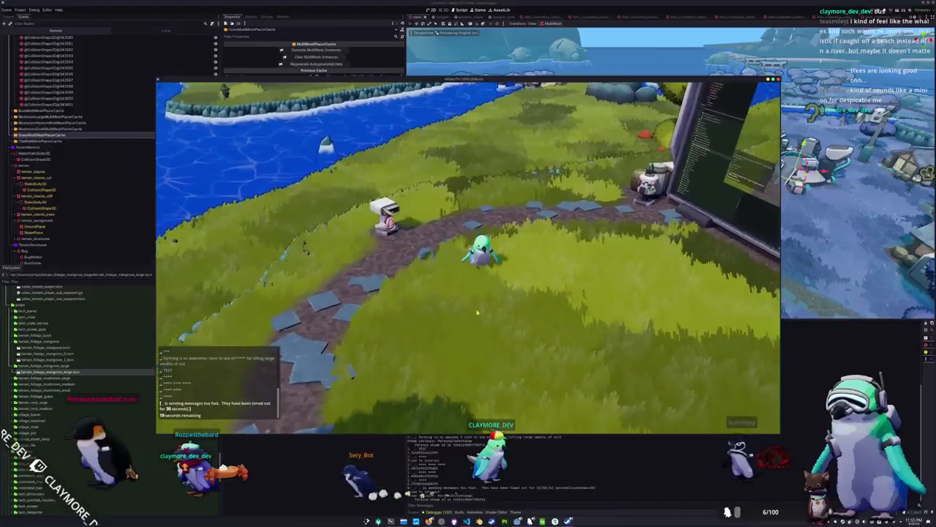
key("F8")
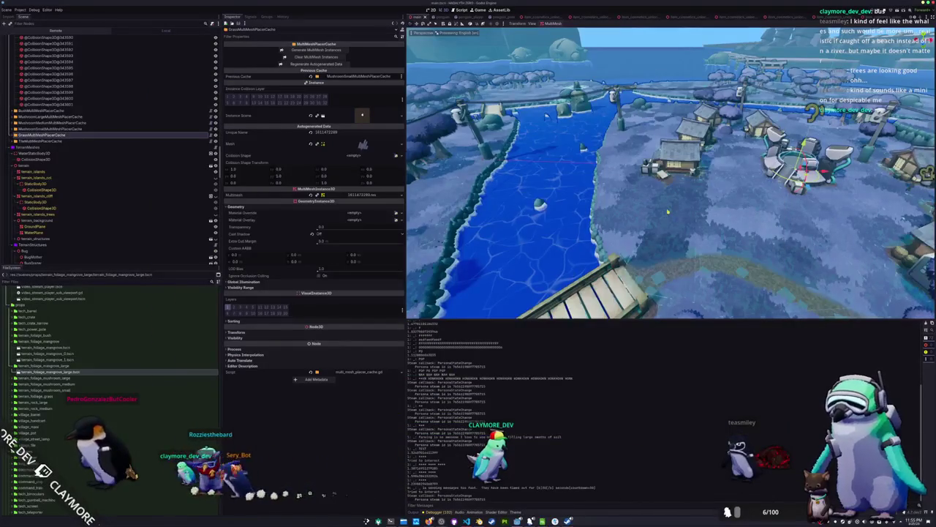
- Inspect WaterPlane, then delete the 13 BoneAttachment3D nodes from the bug model
scroll(668, 211, "down", 10)
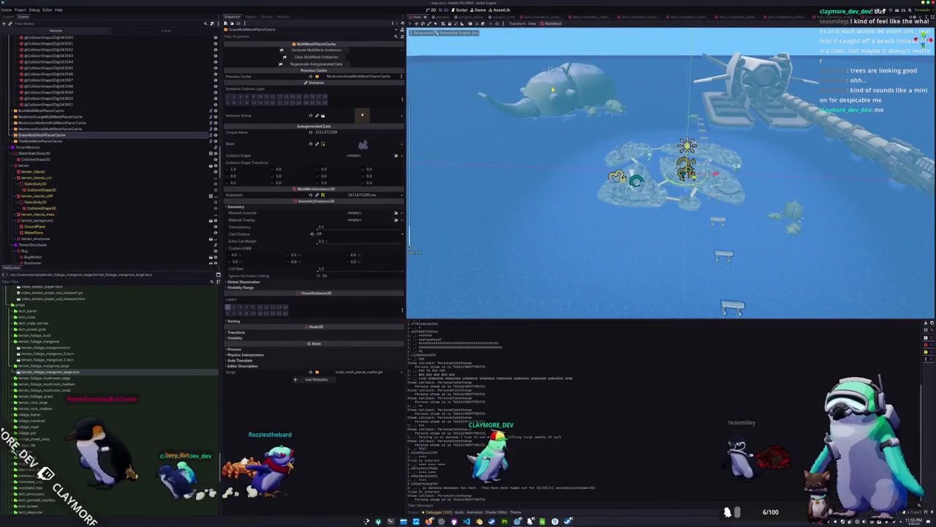
left_click(33, 232)
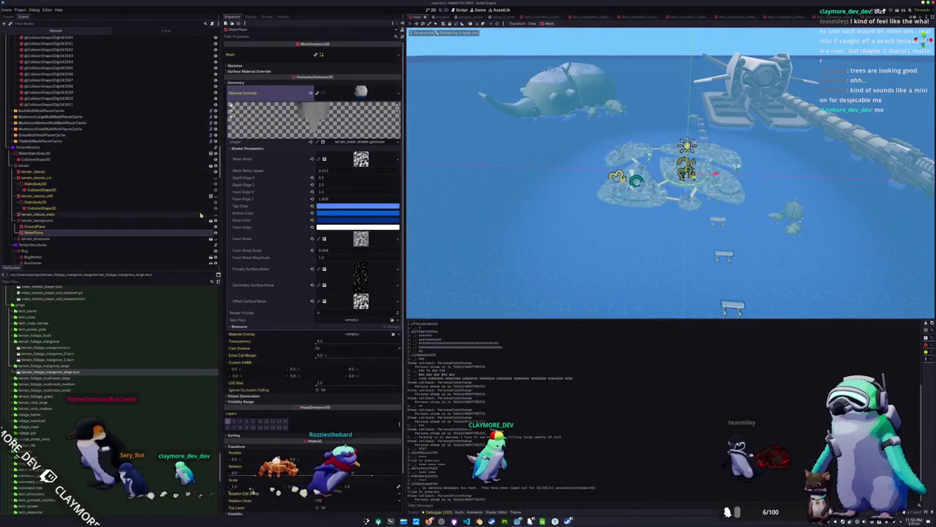
scroll(671, 175, "up", 2)
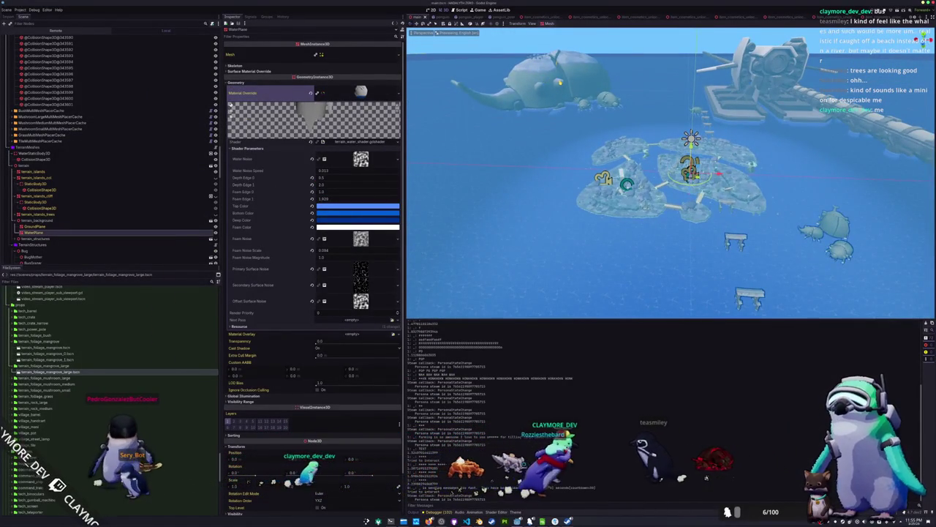
key("w")
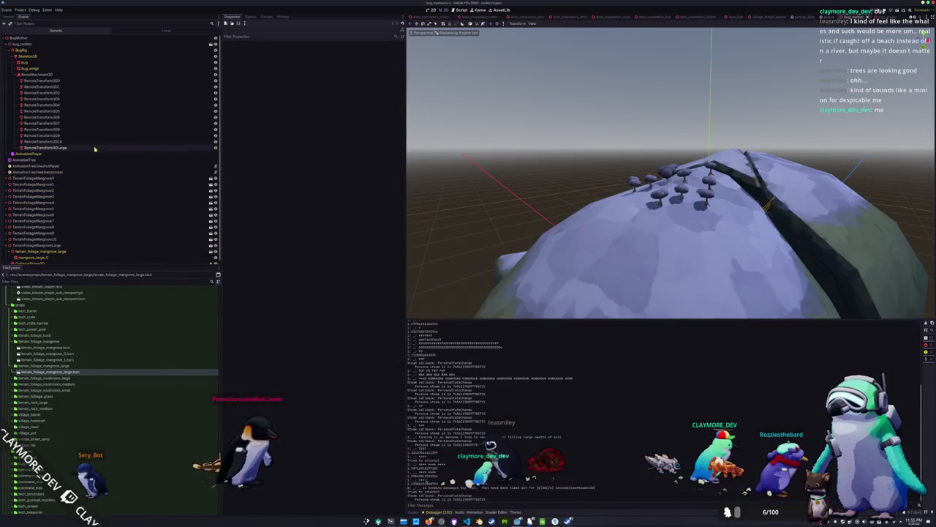
left_click(94, 148)
left_click(132, 75, "shift")
key("Delete")
key("Return")
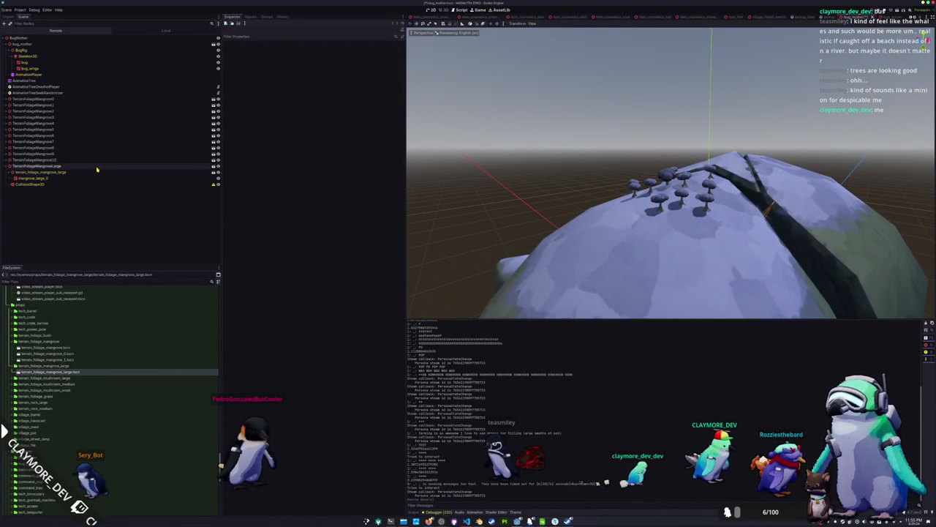
- Delete the 12 TerrainFoliageMangrove nodes from the bug and save the scene
left_click(97, 167)
left_click(79, 100, "shift")
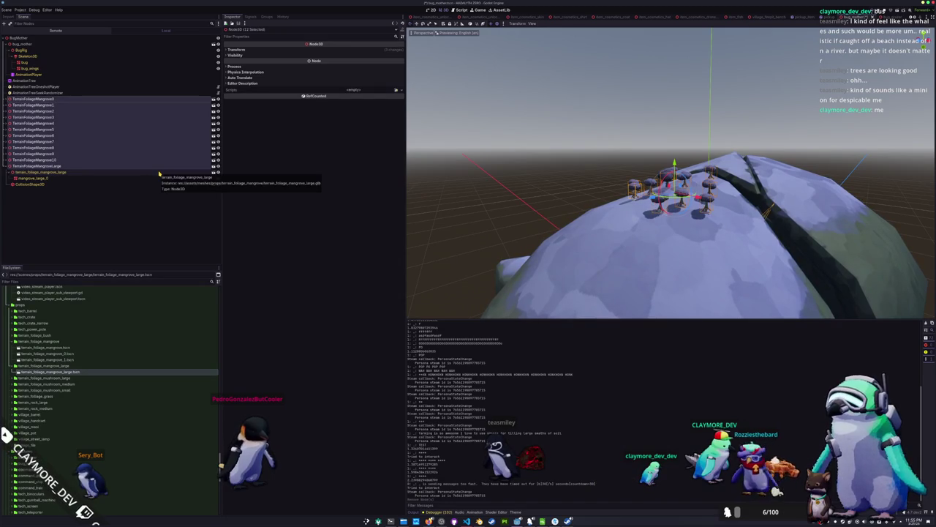
key("Delete")
key("Return")
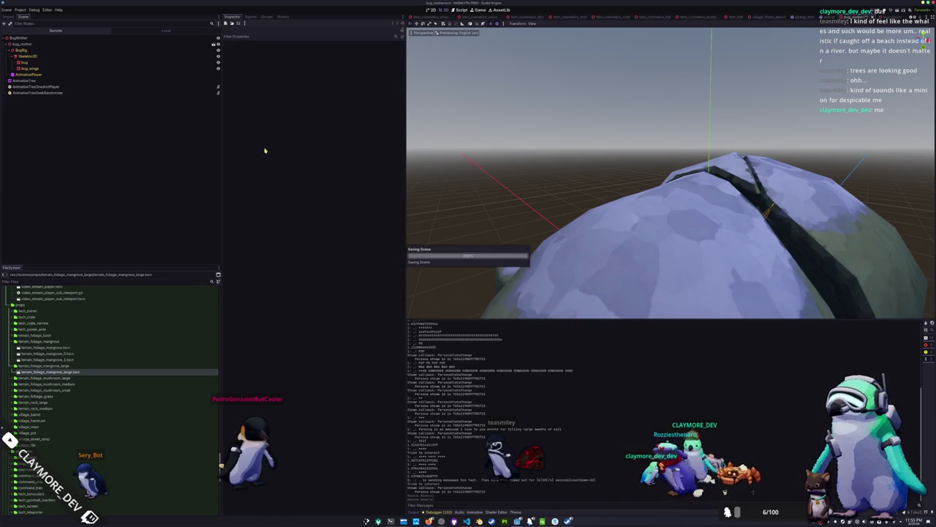
scroll(559, 186, "down", 5)
key("ctrl+s")
- Launch the game with F5 and switch away from the editor
scroll(565, 172, "up", 8)
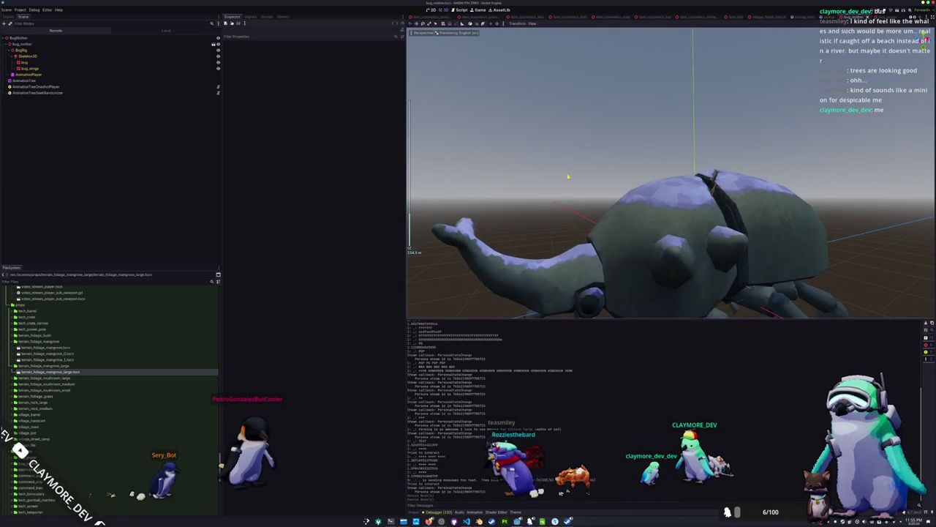
key("F5")
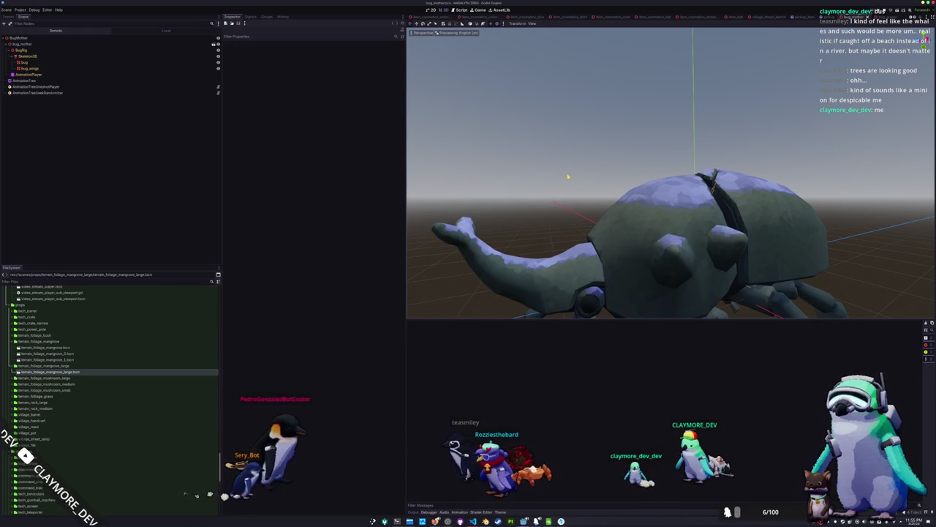
key("alt+Tab")
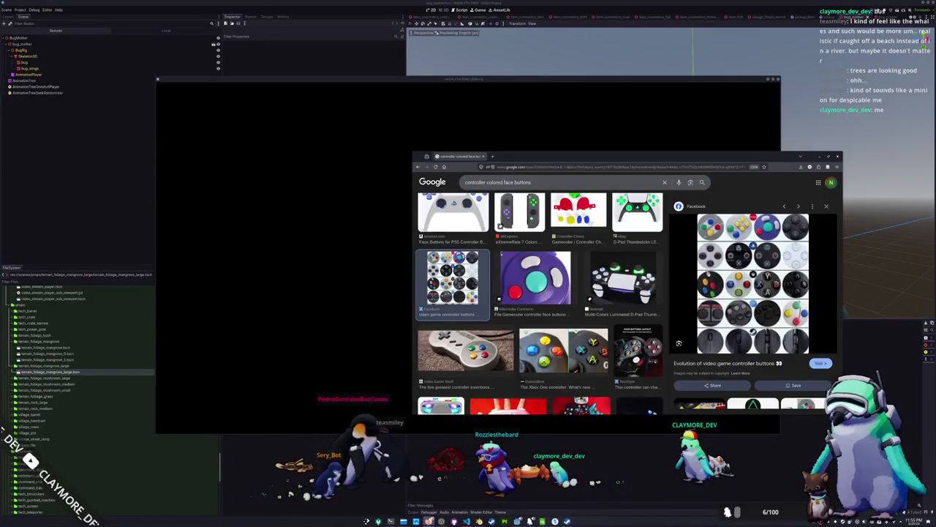
- Review the Notion Short TODO tasks, then return to the game and open the inventory
key("alt+Tab")
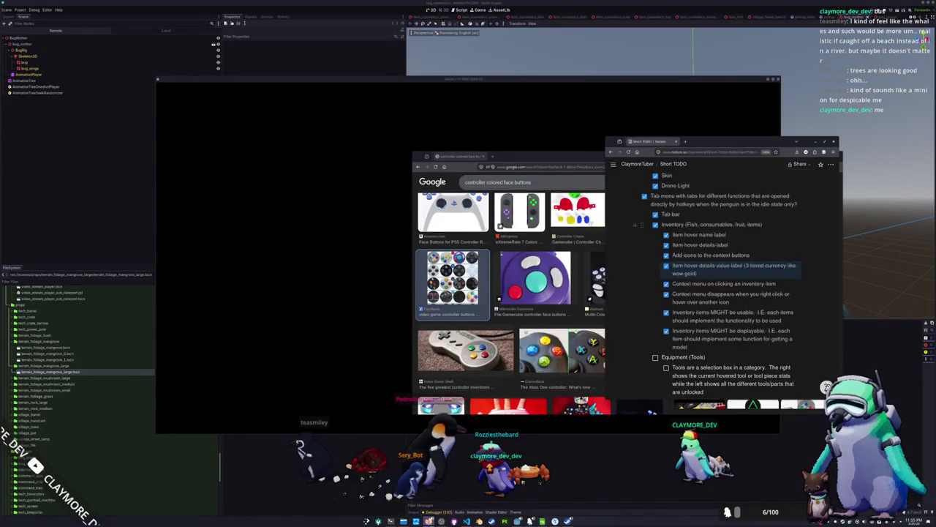
scroll(657, 298, "down", 1)
scroll(646, 296, "up", 1)
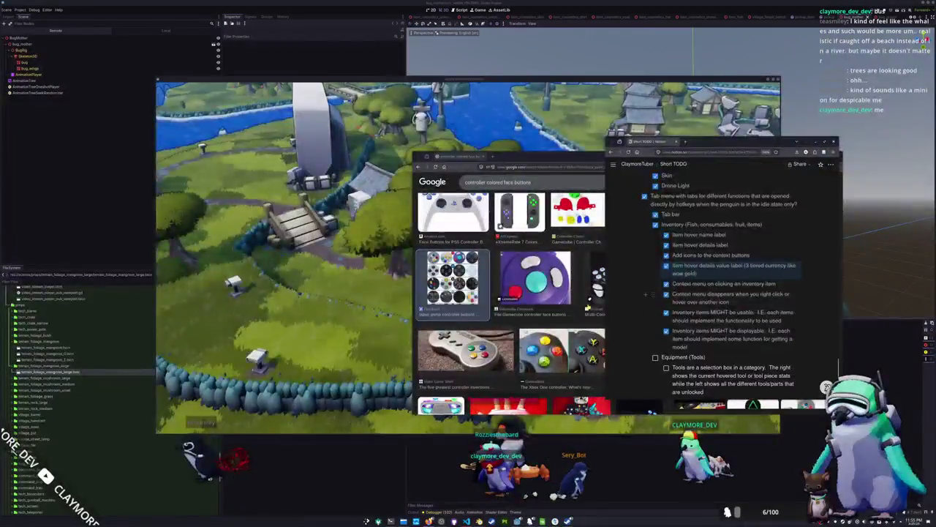
key("alt+Tab")
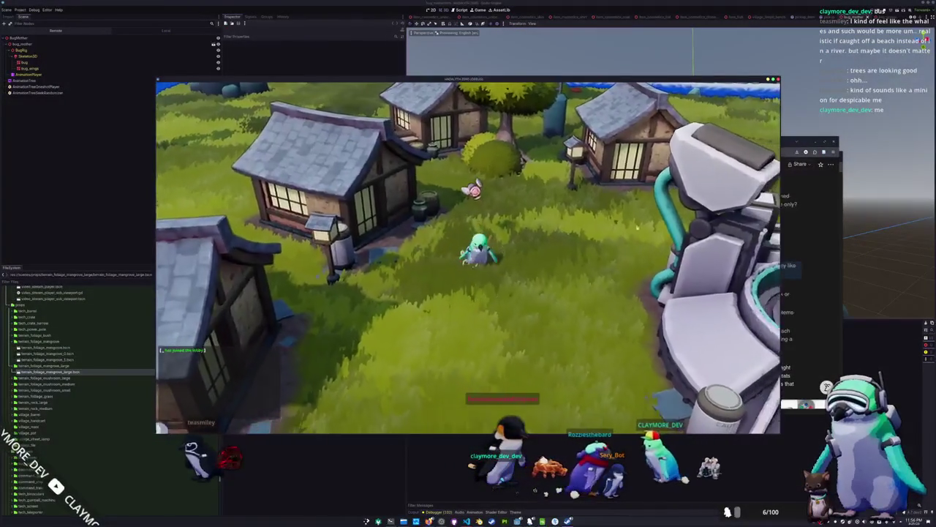
key("alt+Tab")
scroll(648, 293, "down", 5)
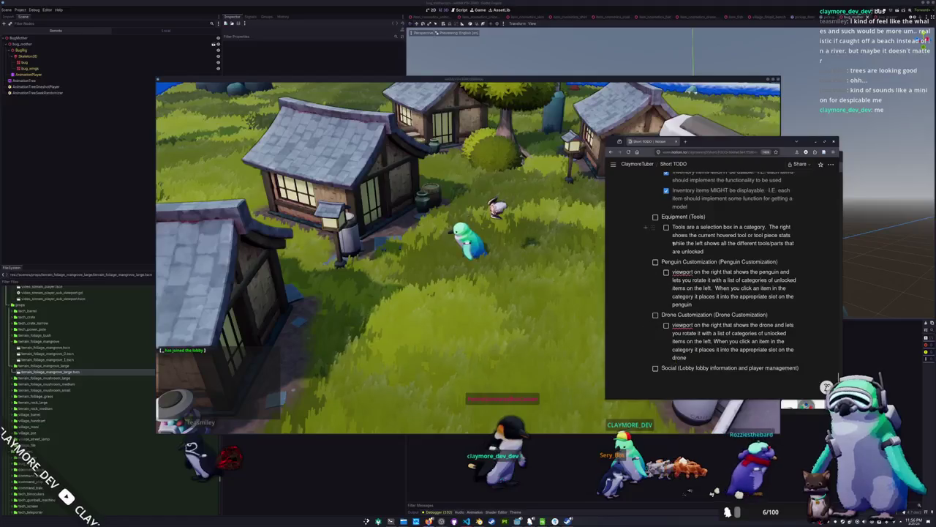
left_click(534, 342)
key("Tab")
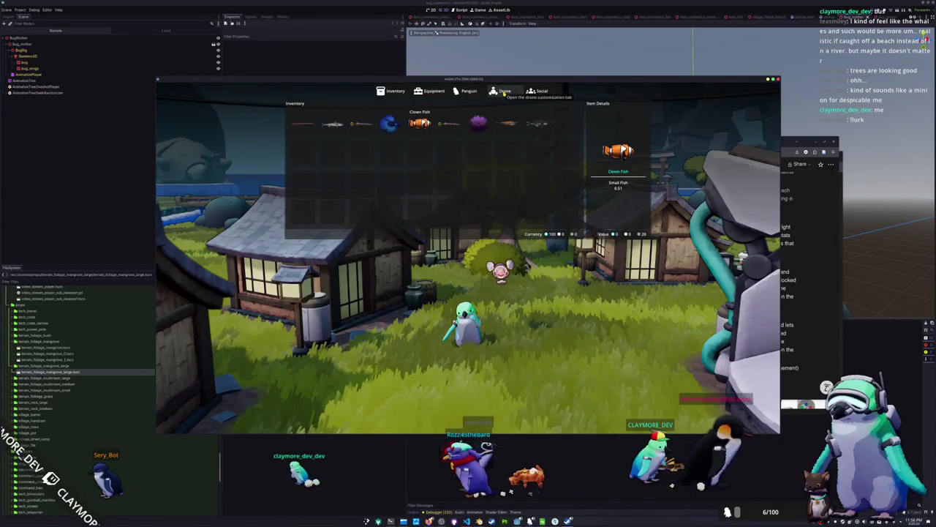
- Close the inventory and walk the penguin left, forward past the houses, then right toward the mech
key("Escape")
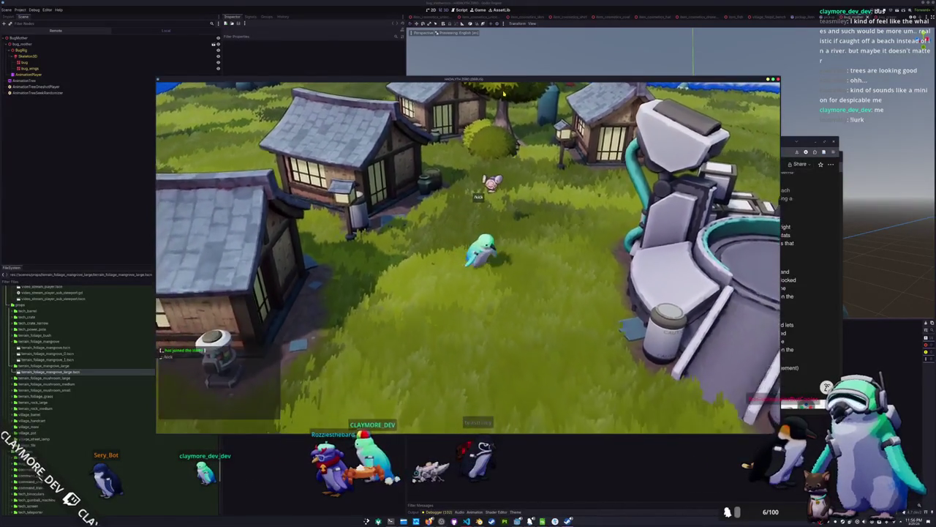
key("a")
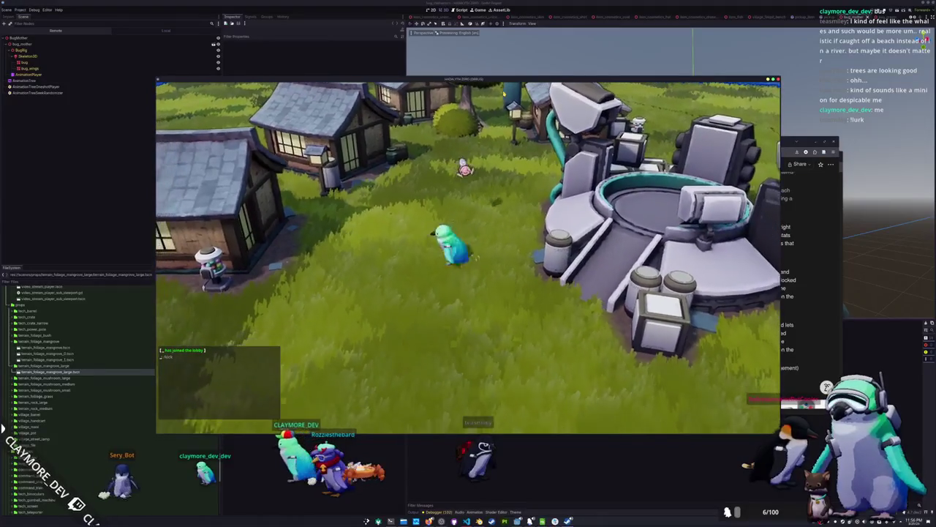
key("a")
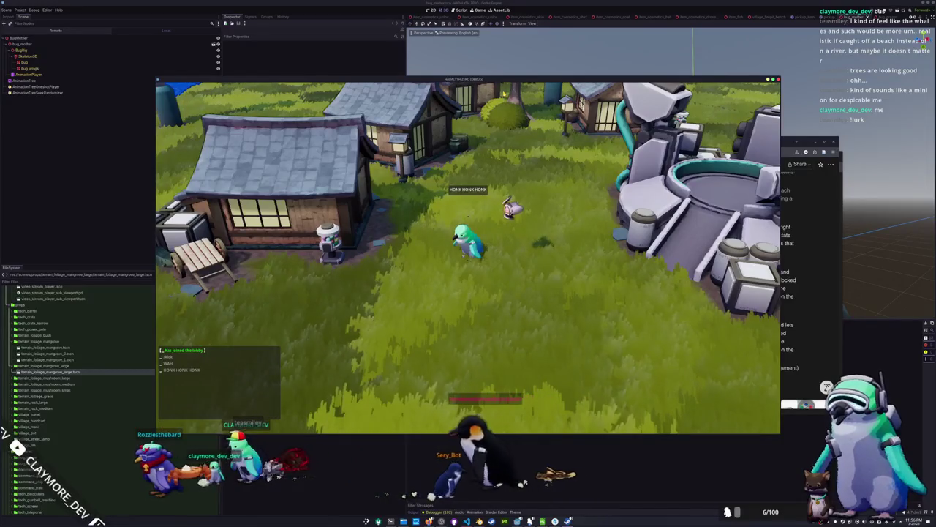
key("w")
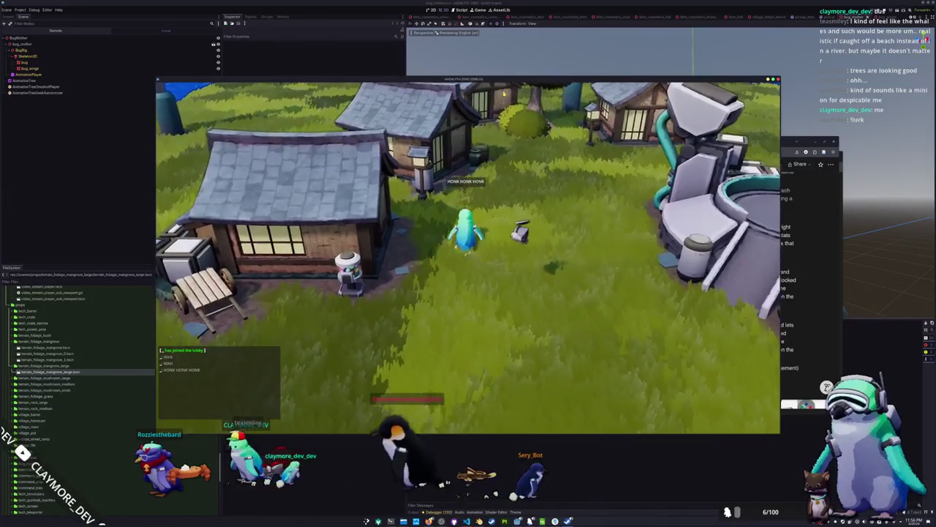
key("w")
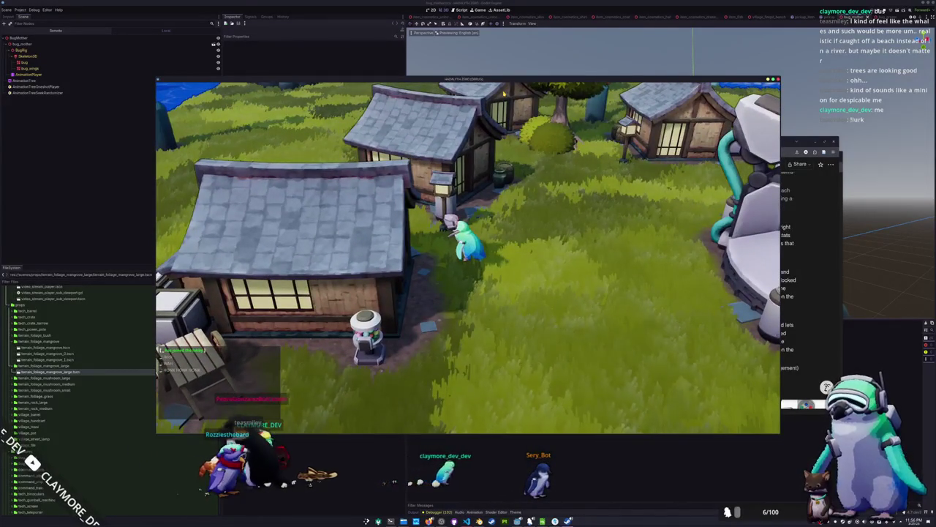
key("d")
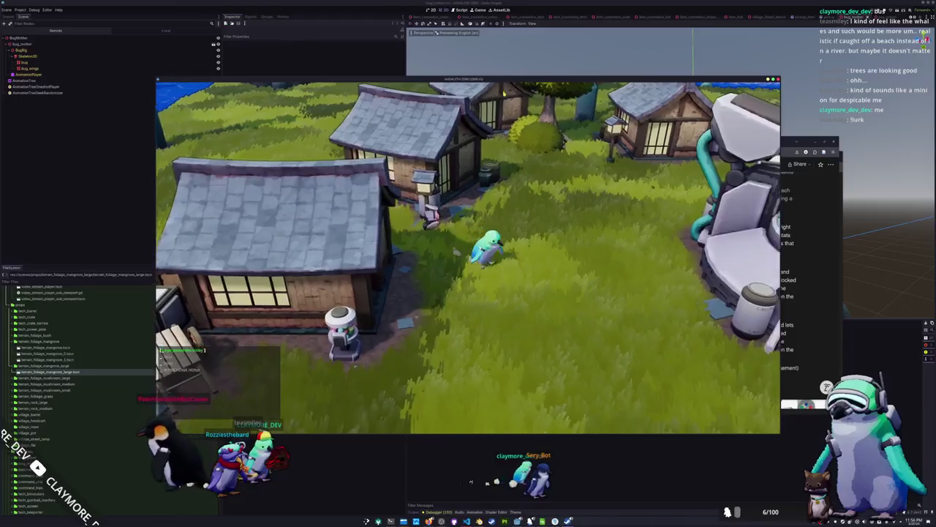
key("d")
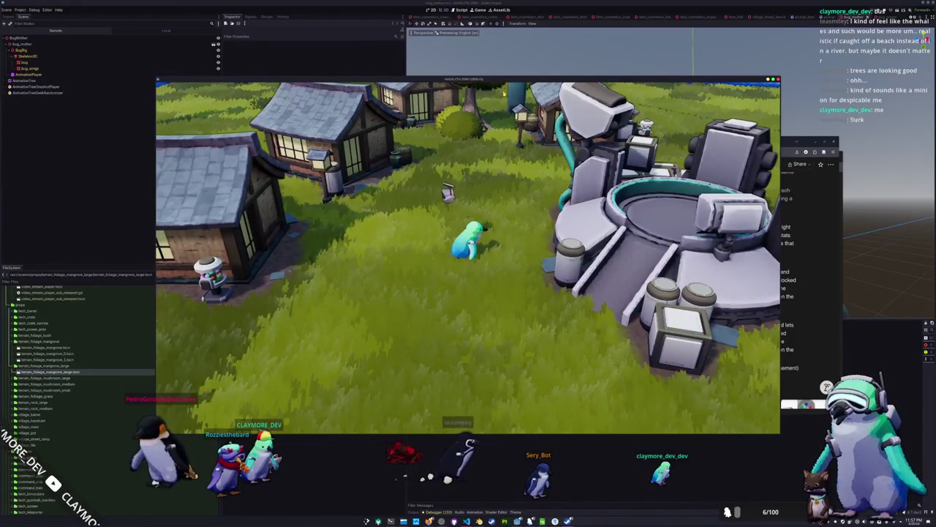
- Have the penguin display the Purple Sea Urchin from the inventory
key("i")
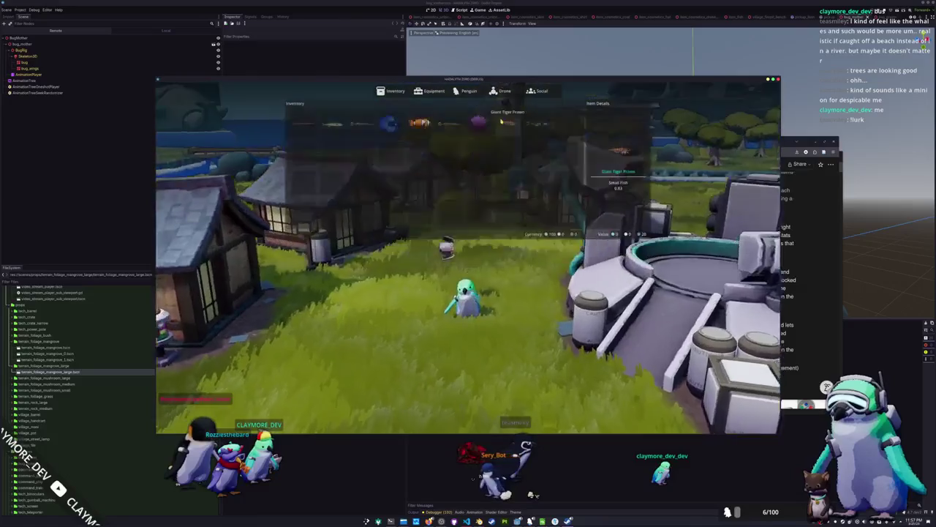
left_click(478, 123)
key("i")
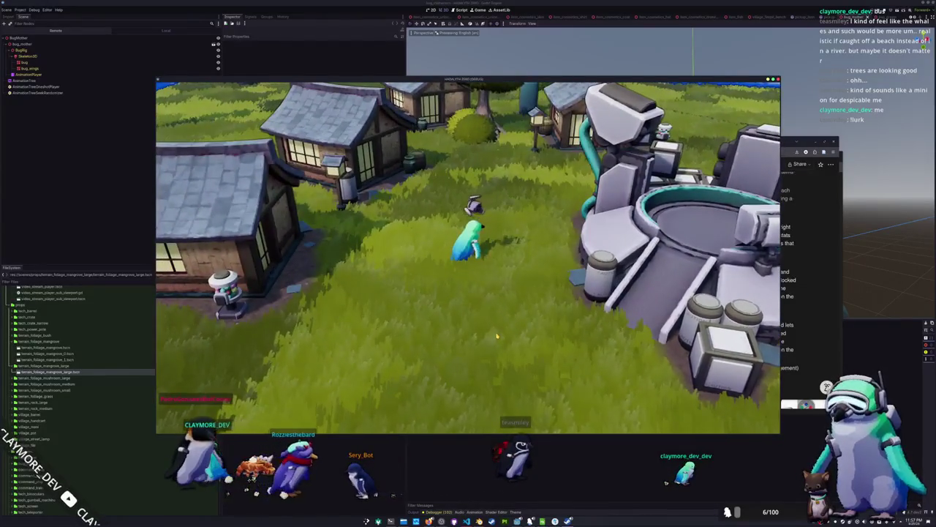
key("i")
left_click(478, 123)
left_click(486, 137)
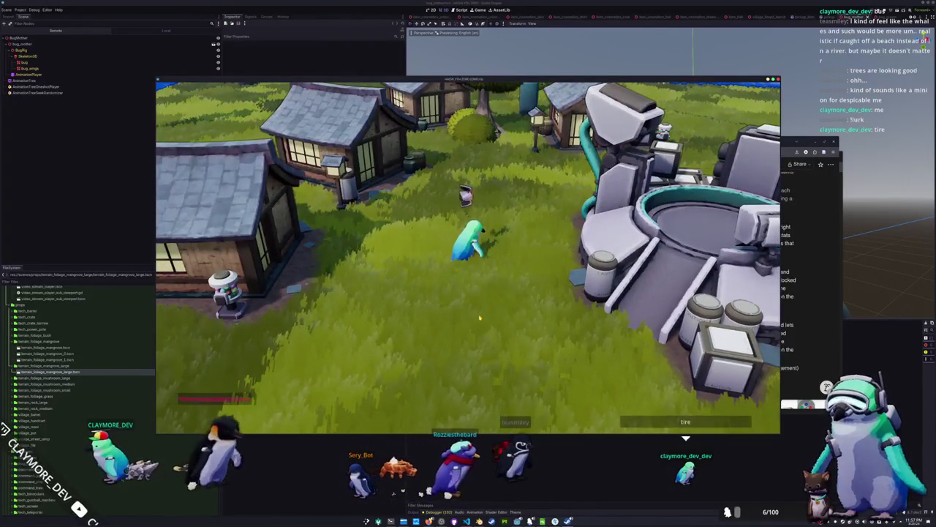
- Drop the Hagfish and the Bluestripe Pipefish onto the ground, then close the inventory
key("i")
left_click(332, 122)
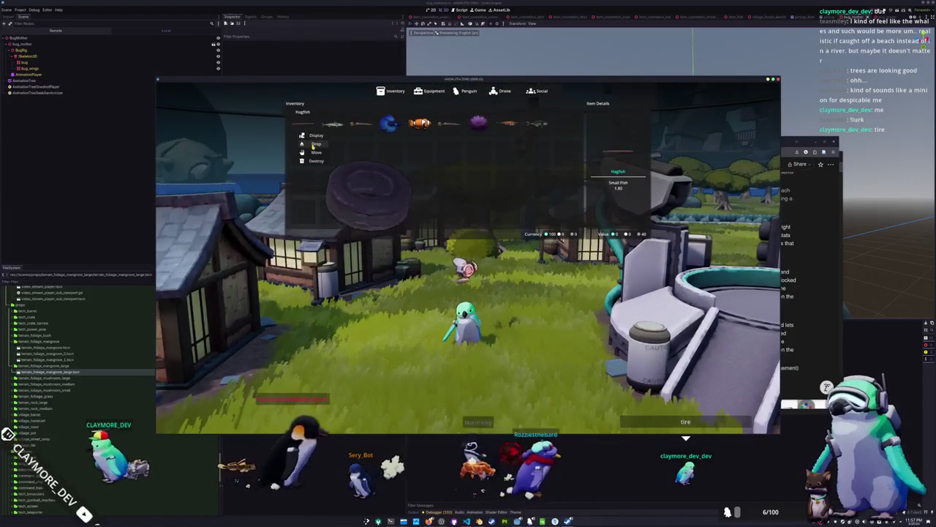
left_click(314, 144)
left_click(360, 124)
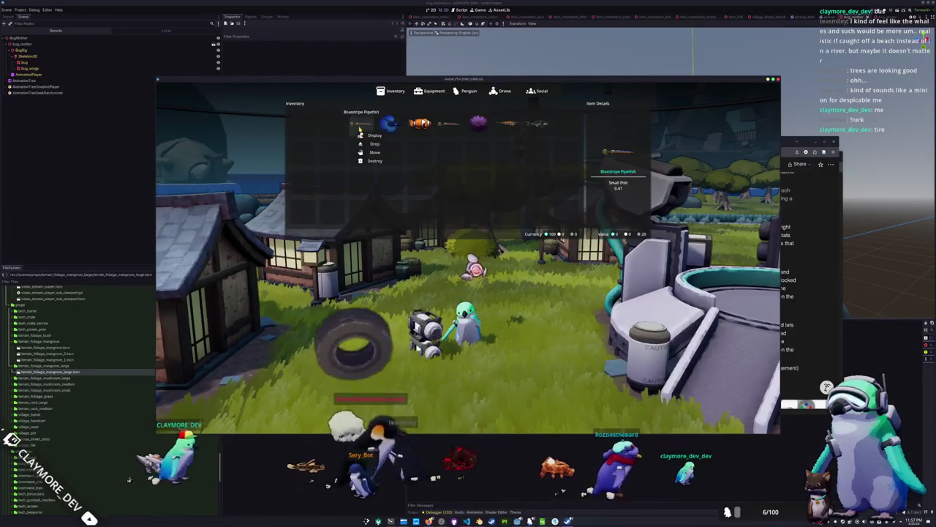
left_click(373, 144)
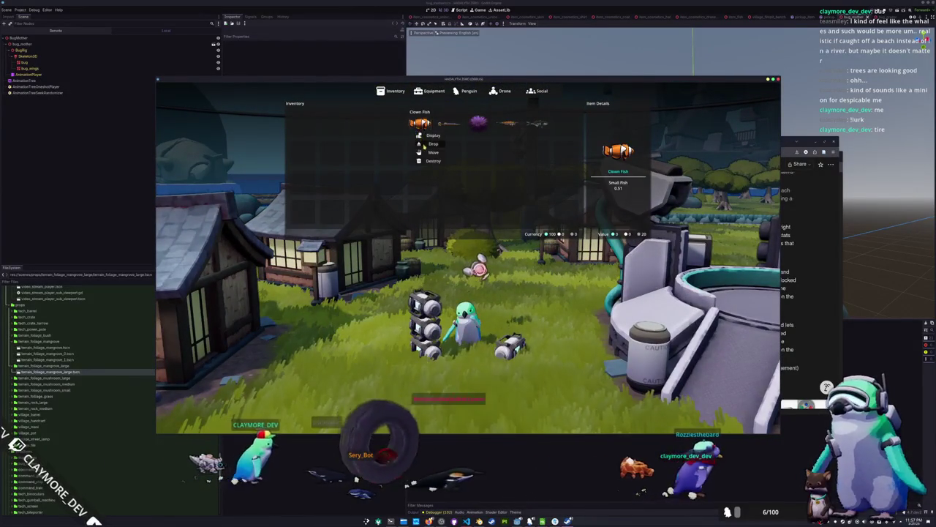
key("i")
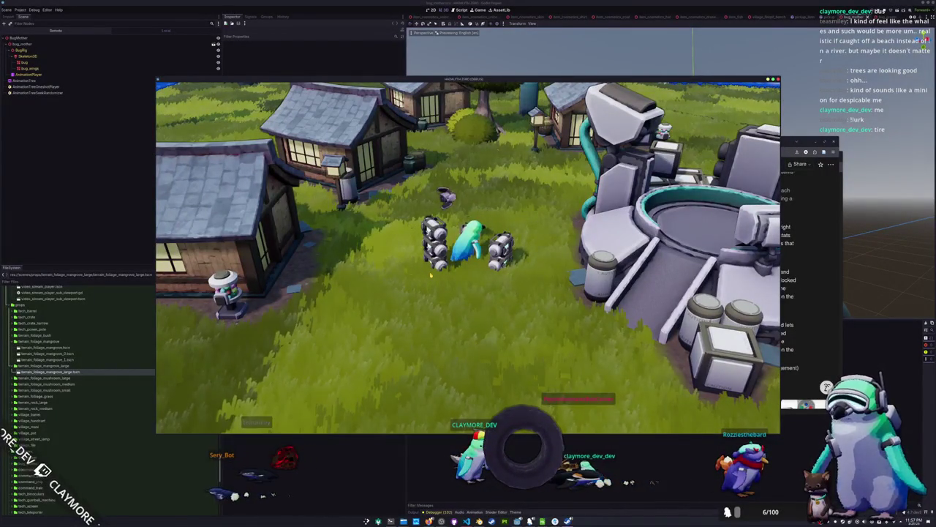
- Walk the penguin around and between the dropped fish to inspect them
key("a")
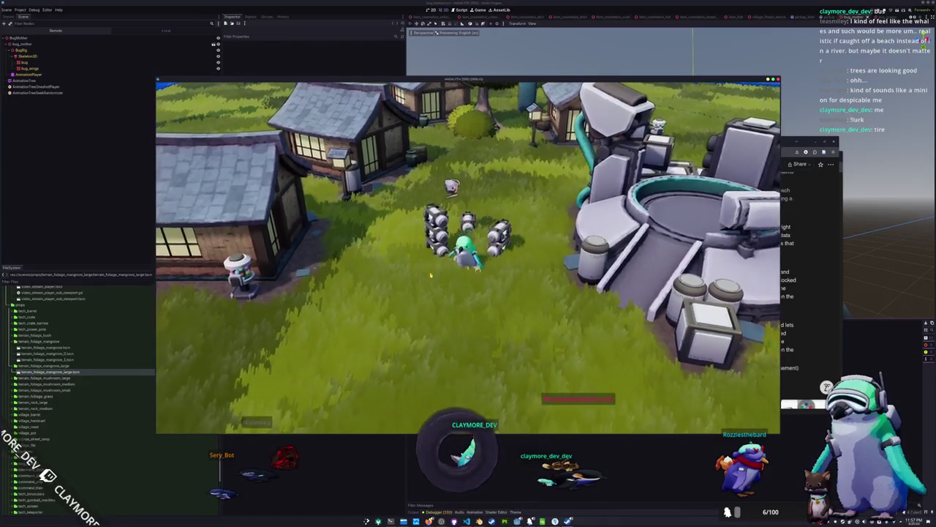
key("d")
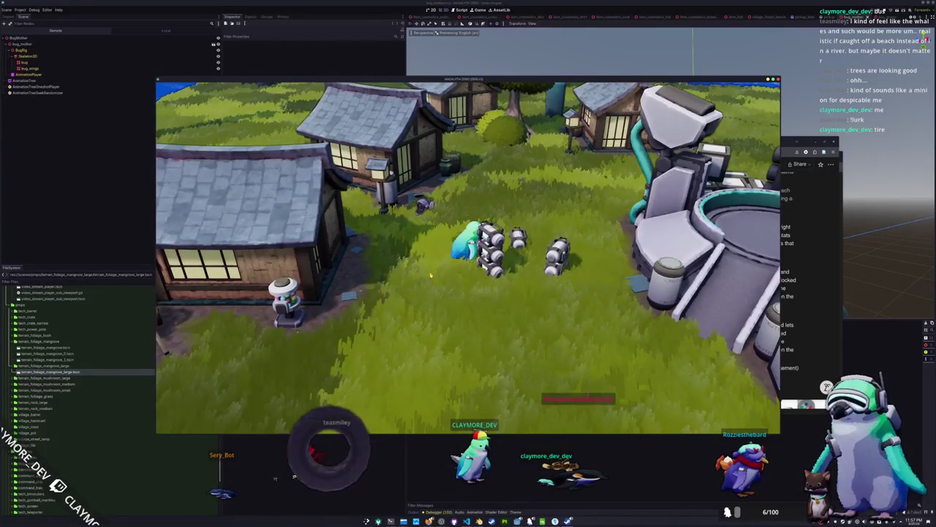
key("w")
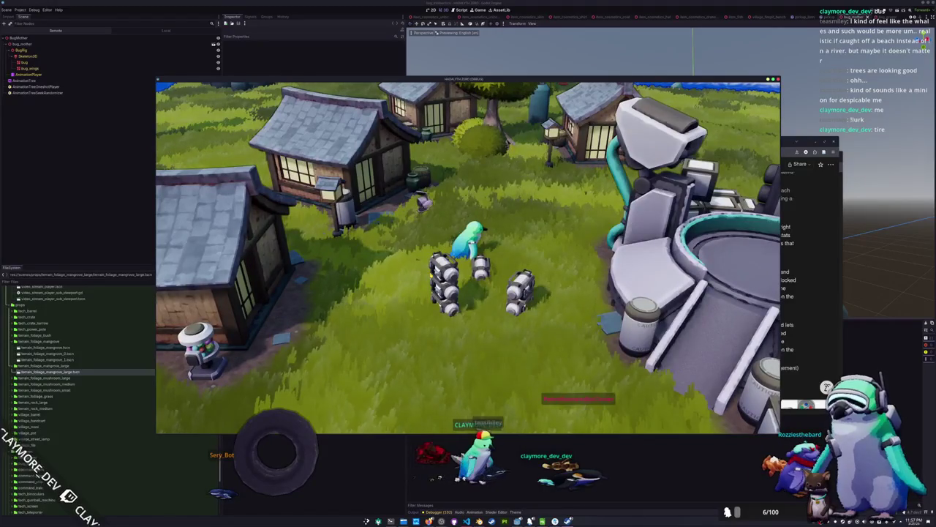
key("s")
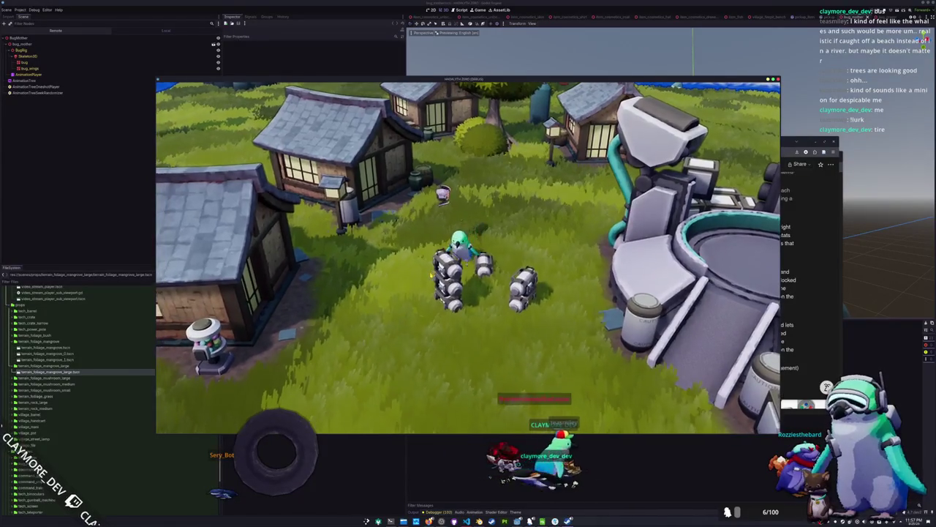
key("w")
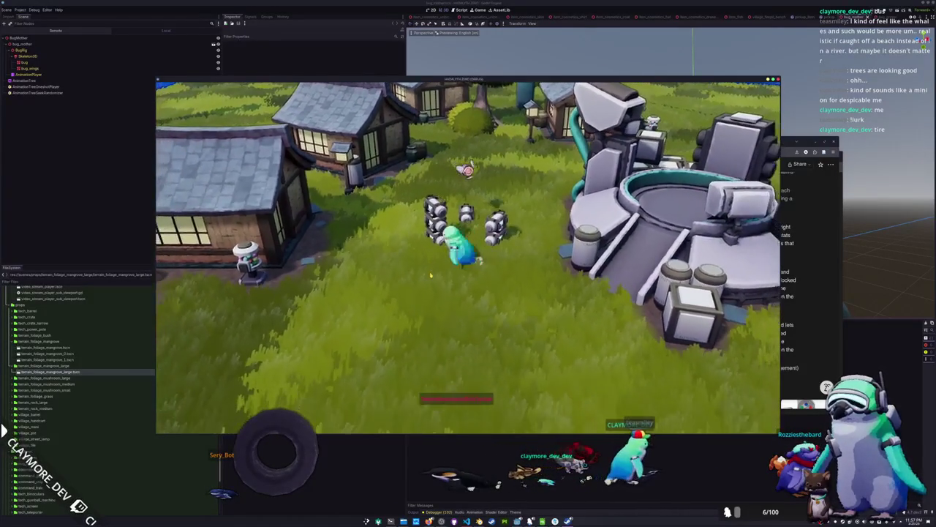
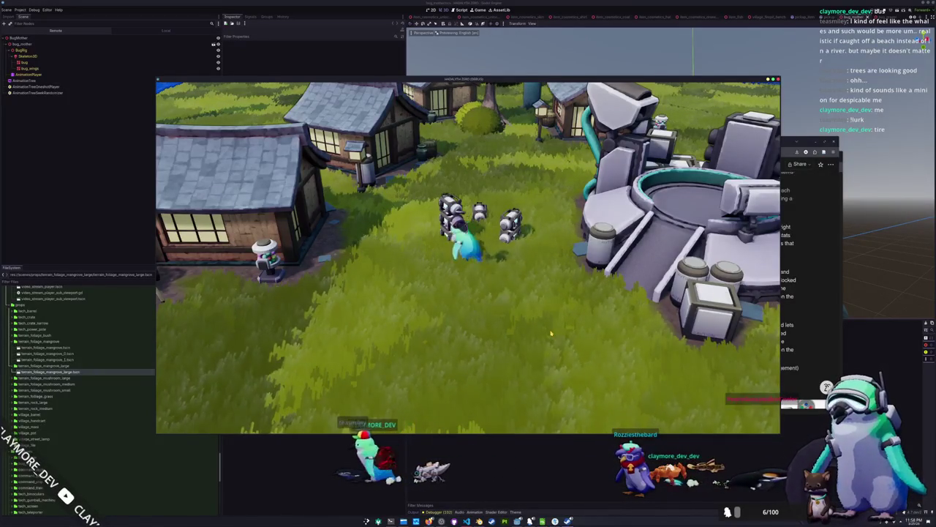
- Walk the penguin west, south and north around the village houses into a room
key("a")
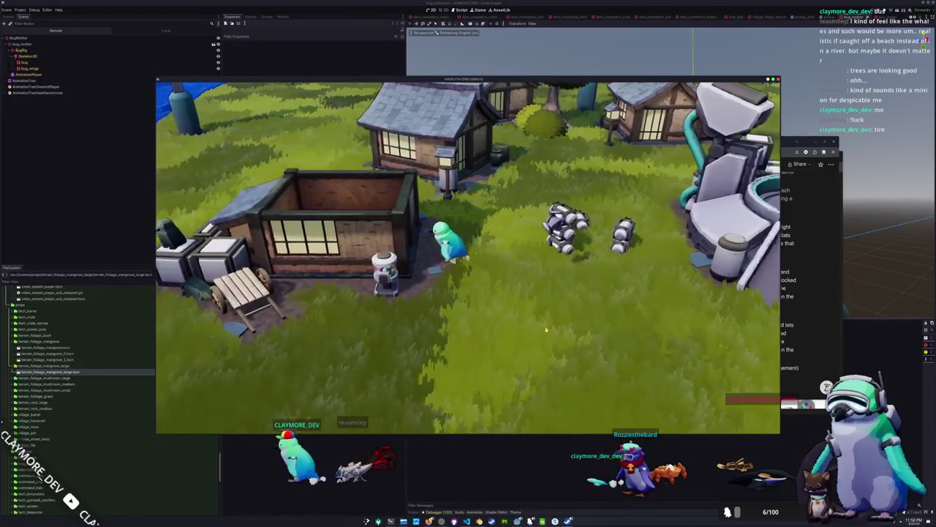
key("s")
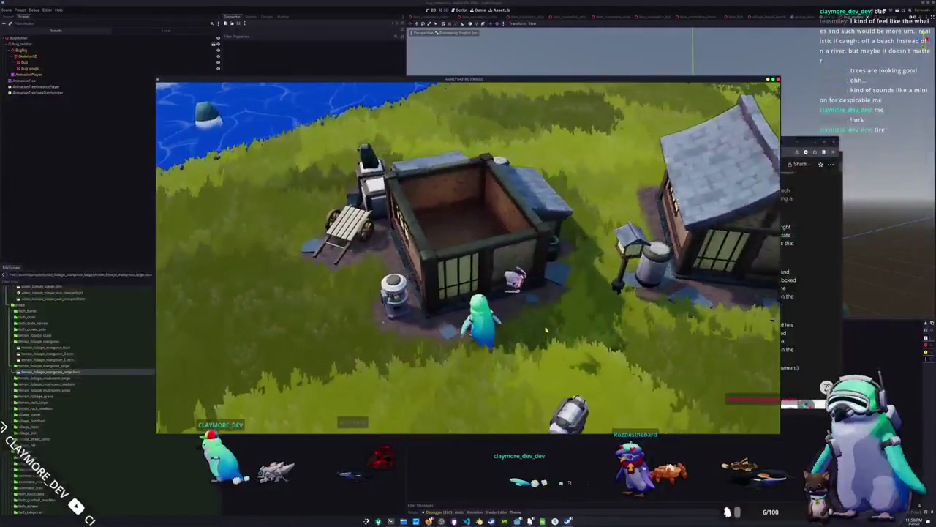
key("w")
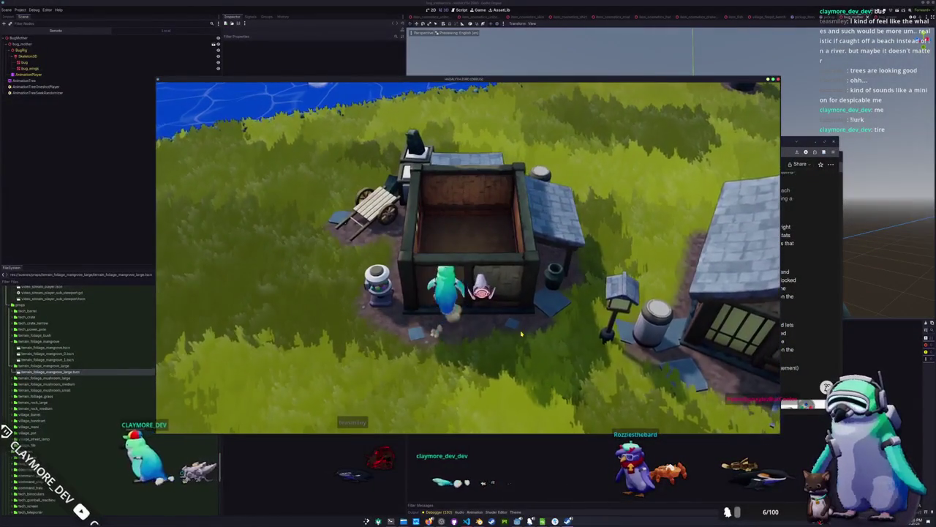
key("w")
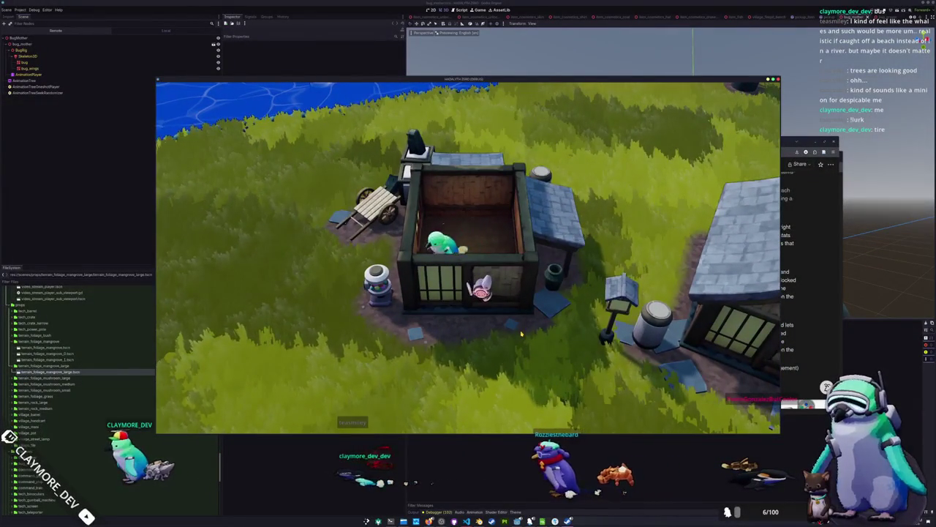
key("w")
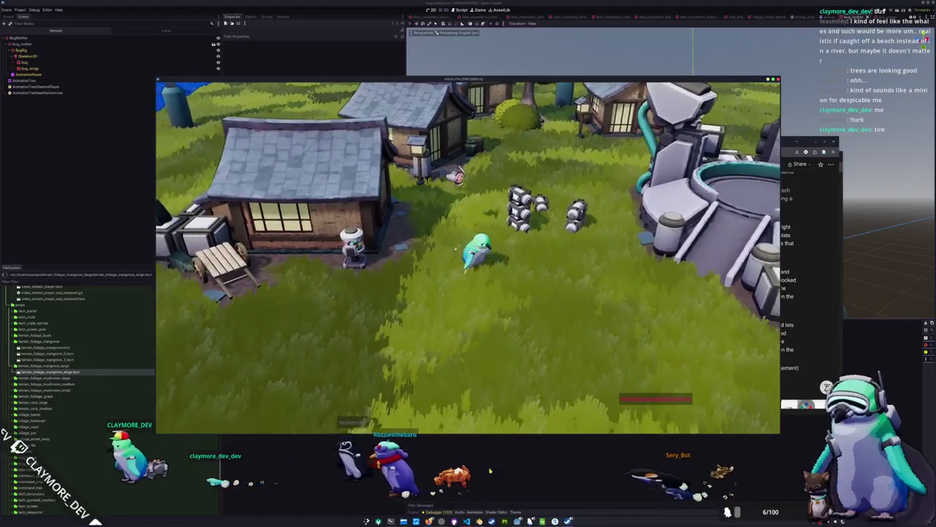
- Glance at the project's file tree in VS Code, then return to the Godot editor
key("alt+Tab")
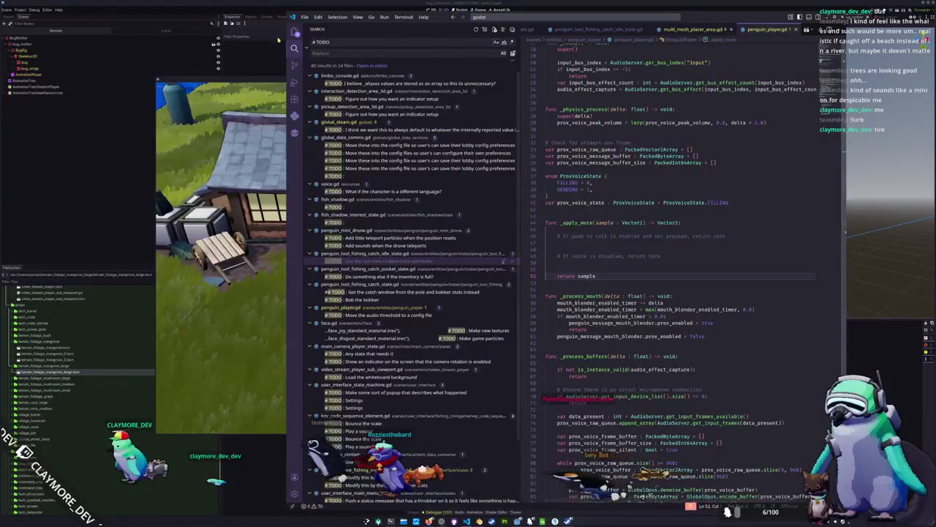
key("ctrl+shift+e")
left_click(77, 187)
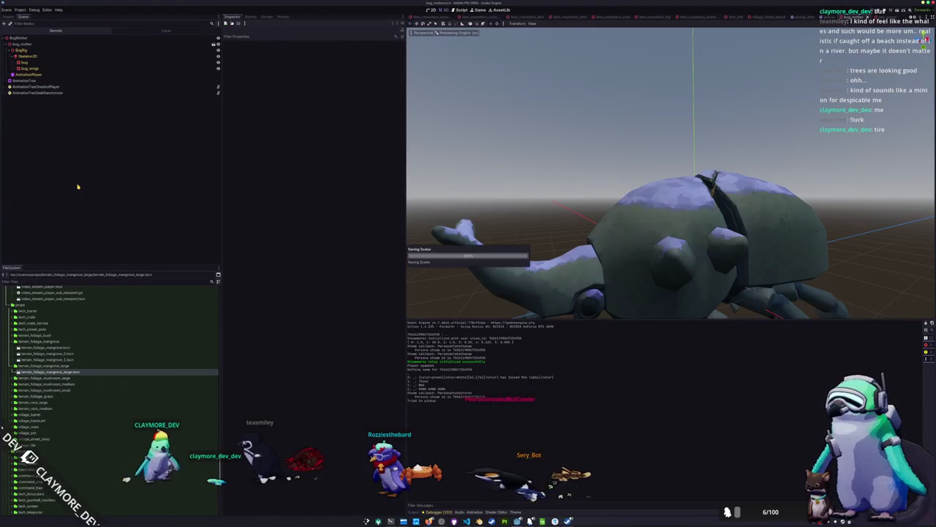
- Add a new player_rotate action in Project Settings' Input Map
left_click_drag(562, 181, 504, 112)
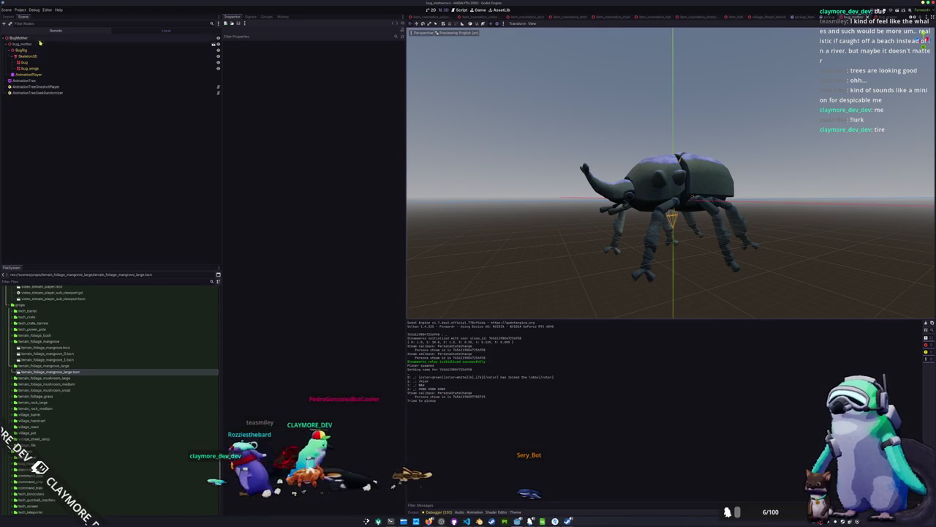
left_click(20, 10)
left_click(22, 16)
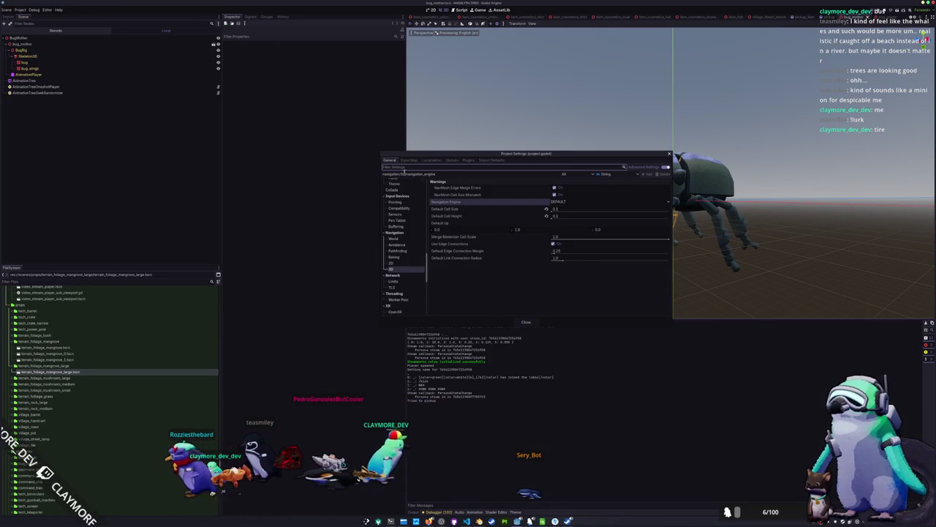
left_click(419, 161)
scroll(492, 262, "down", 8)
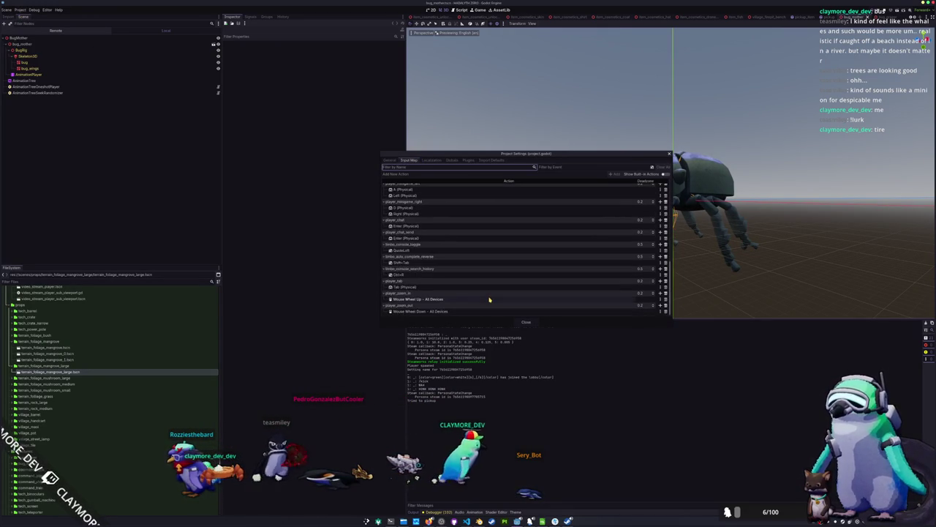
left_click(457, 174)
type("player_inter")
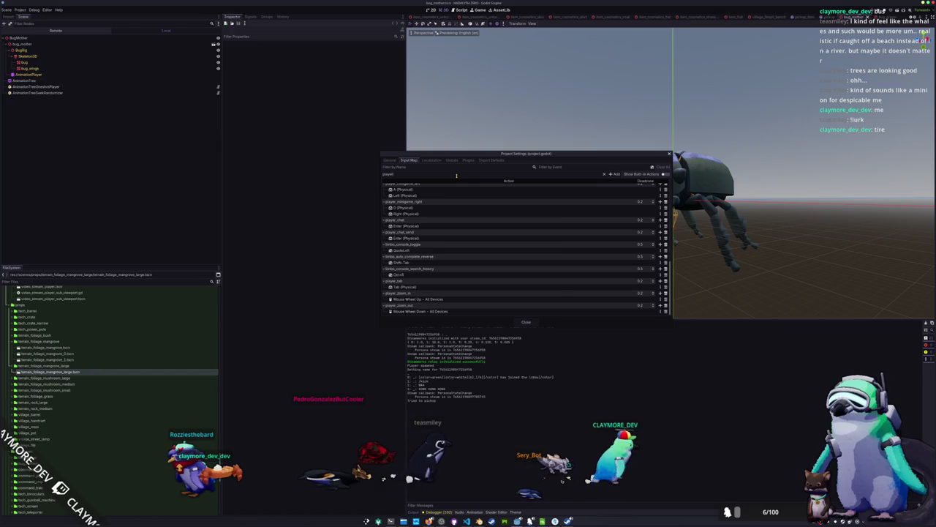
type("act")
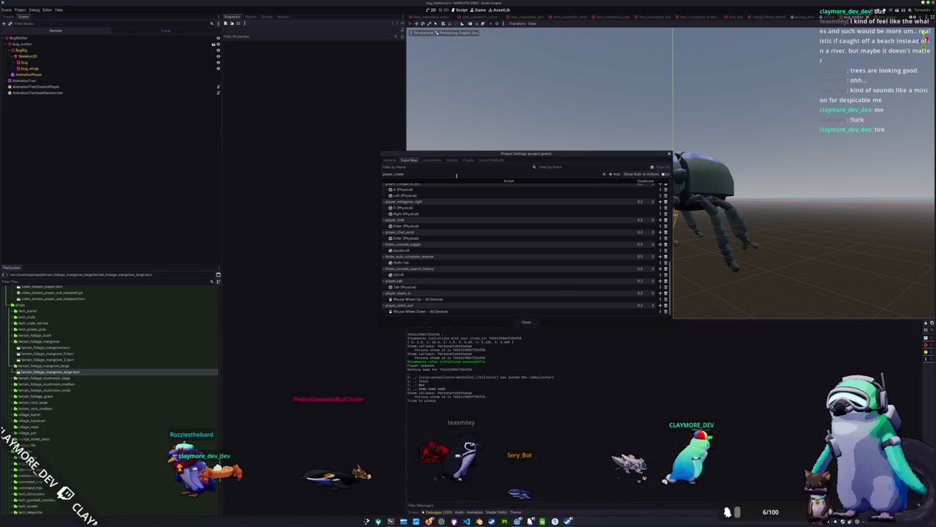
key("Return")
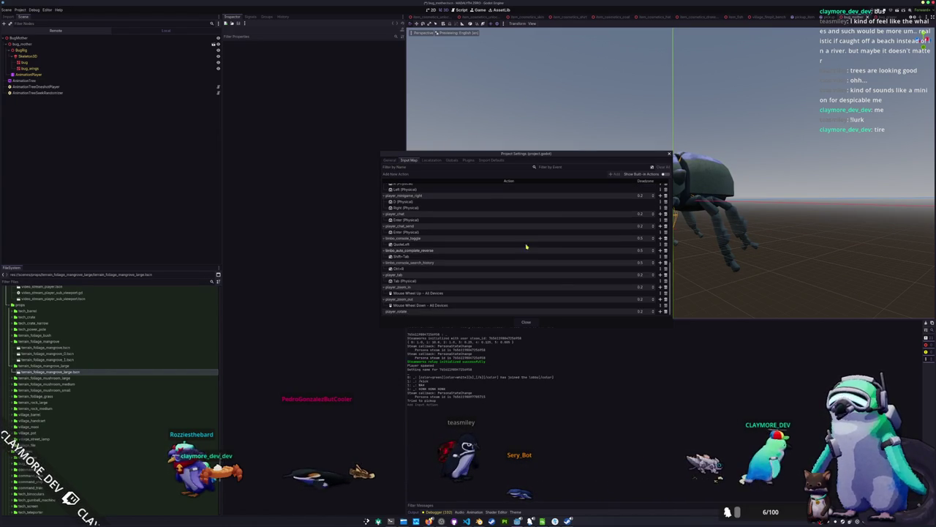
- Bind physical Q to player_rotate and close Project Settings
left_click(661, 311)
key("q")
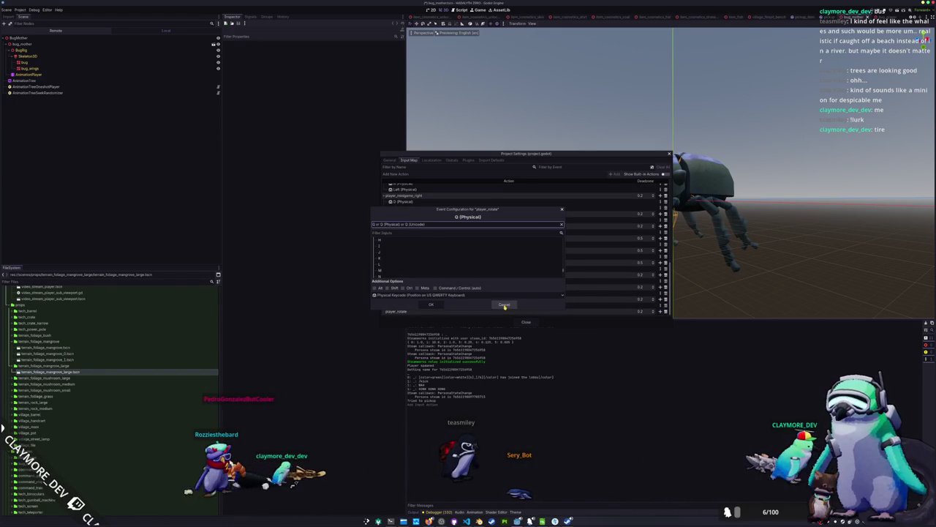
left_click(435, 304)
left_click(527, 322)
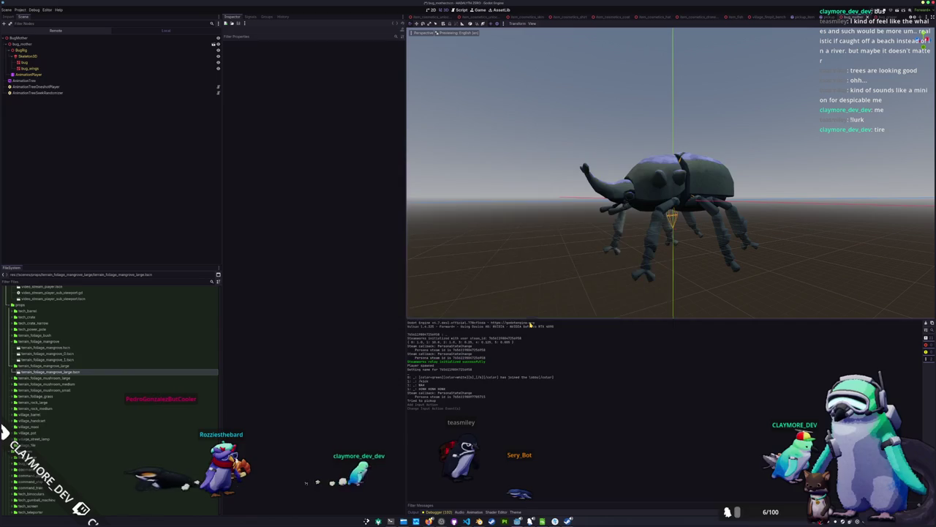
scroll(489, 224, "down", 3)
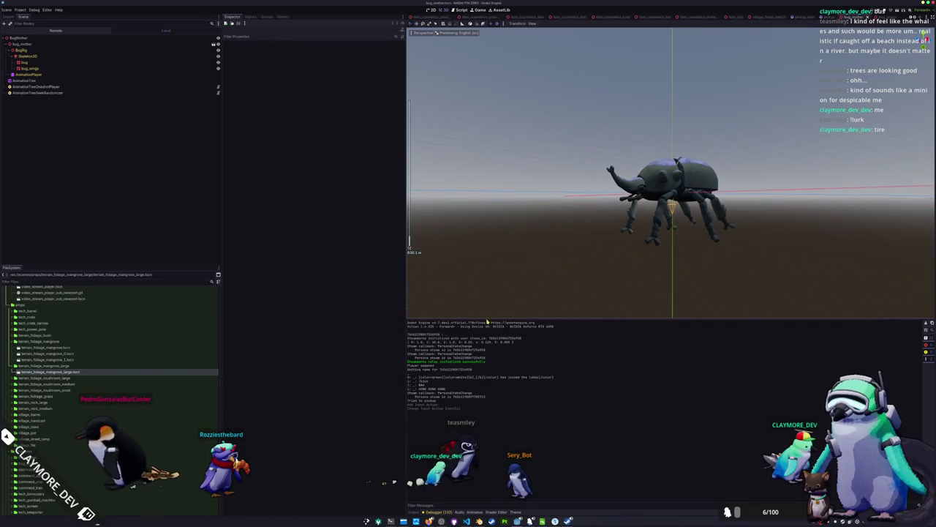
left_click(466, 521)
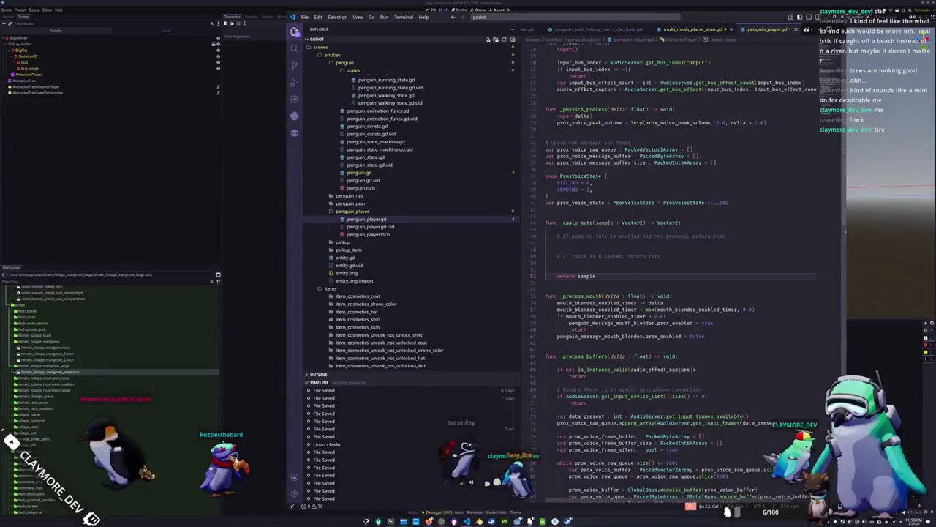
- In multi_mesh_placer_area.gd, type direct_space_state on line 224 as PhysicsDirectSpaceState3D
left_click(695, 31)
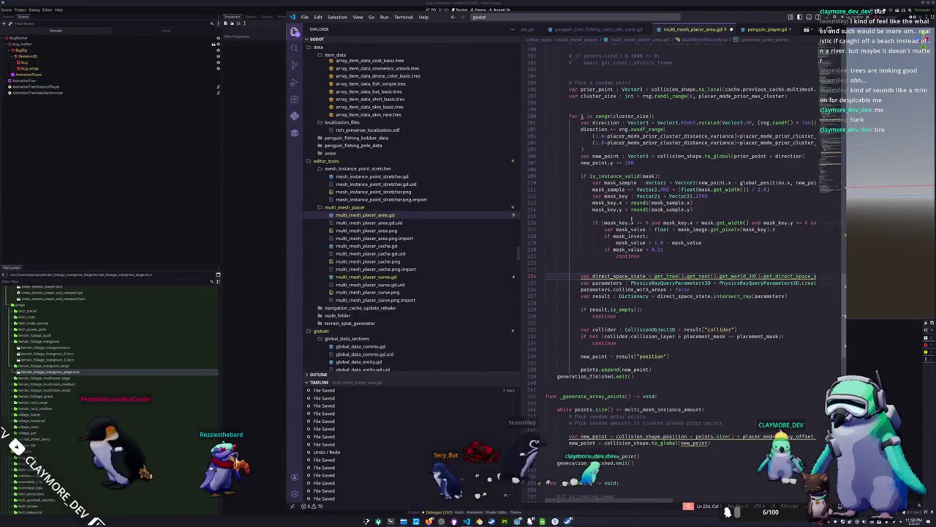
double_click(620, 276)
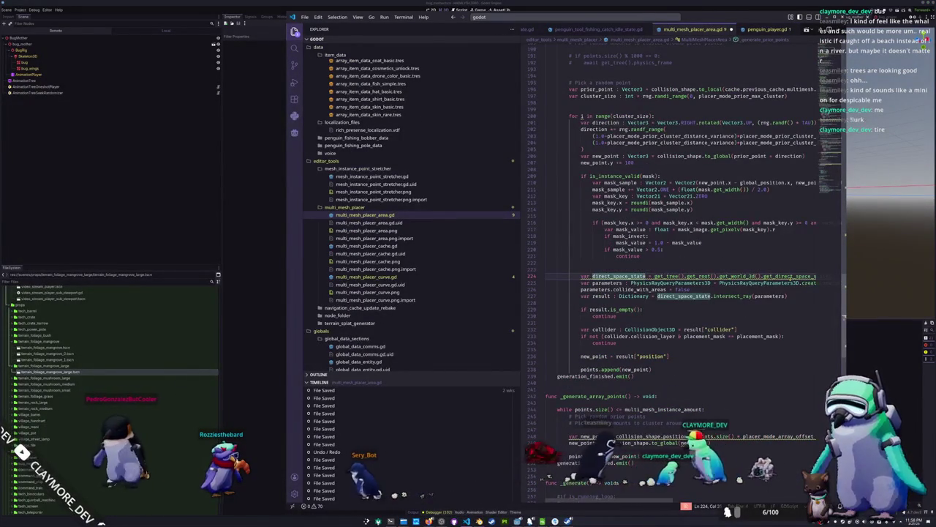
mouse_move(621, 275)
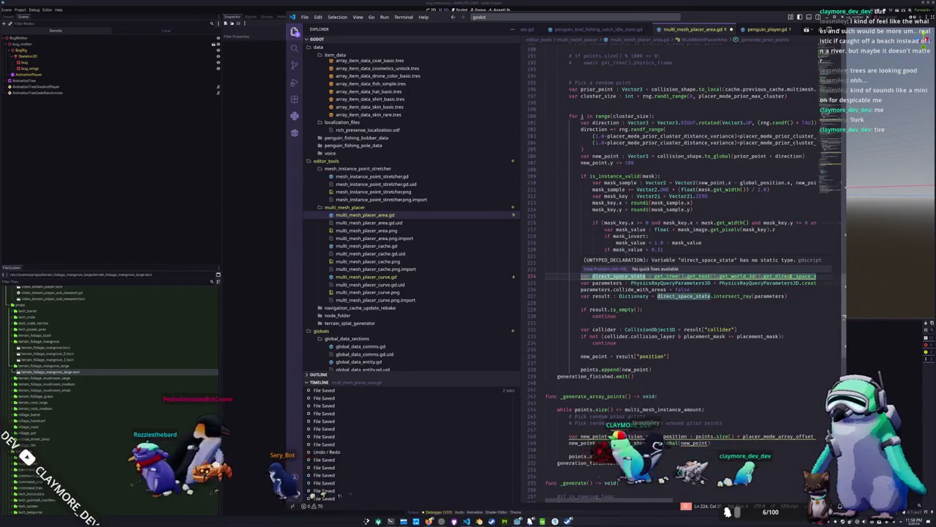
left_click(791, 276)
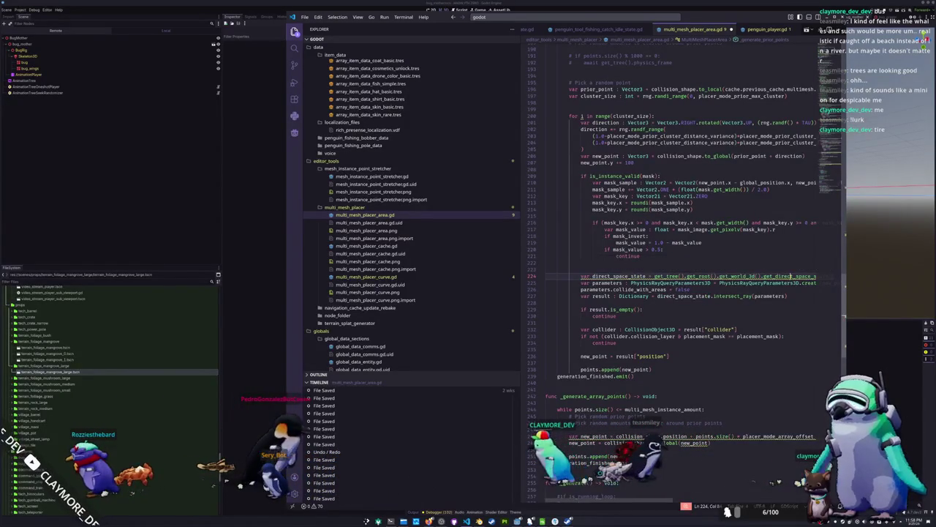
double_click(791, 275)
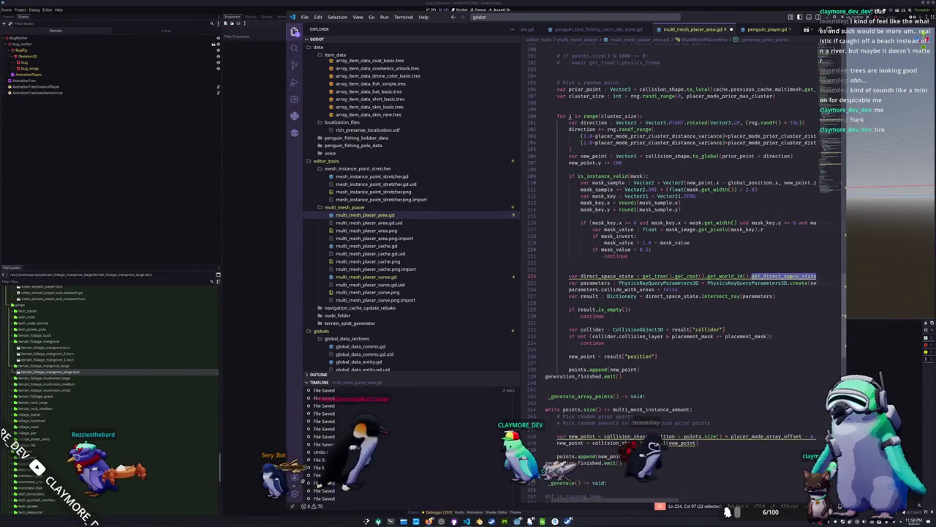
left_click(623, 276)
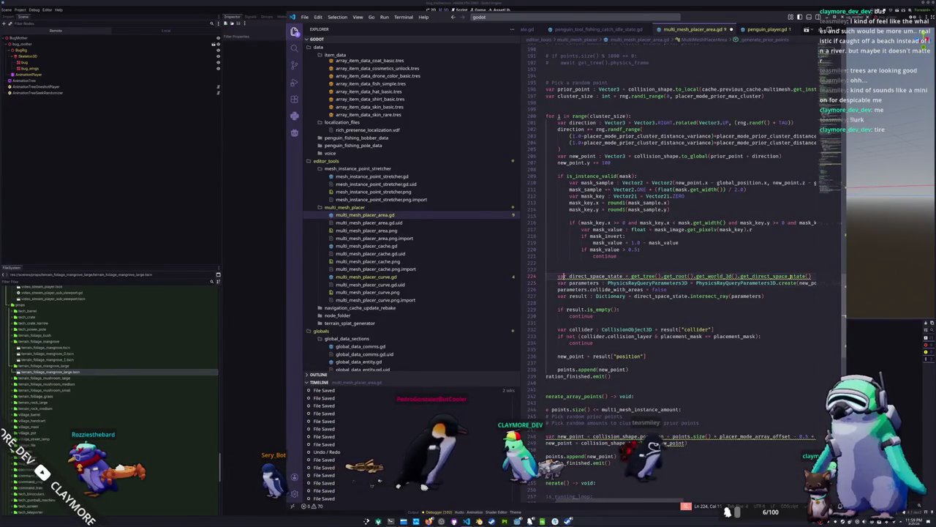
type("DirectSpac")
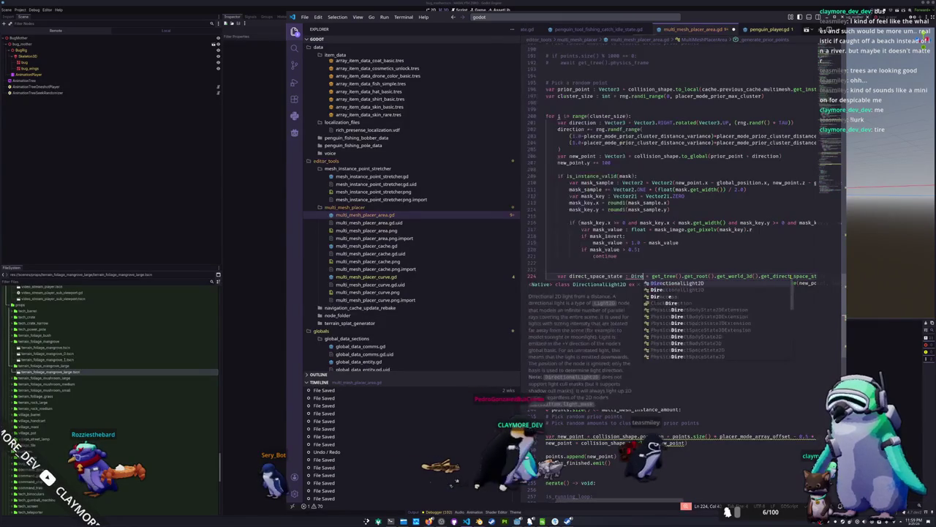
type("e")
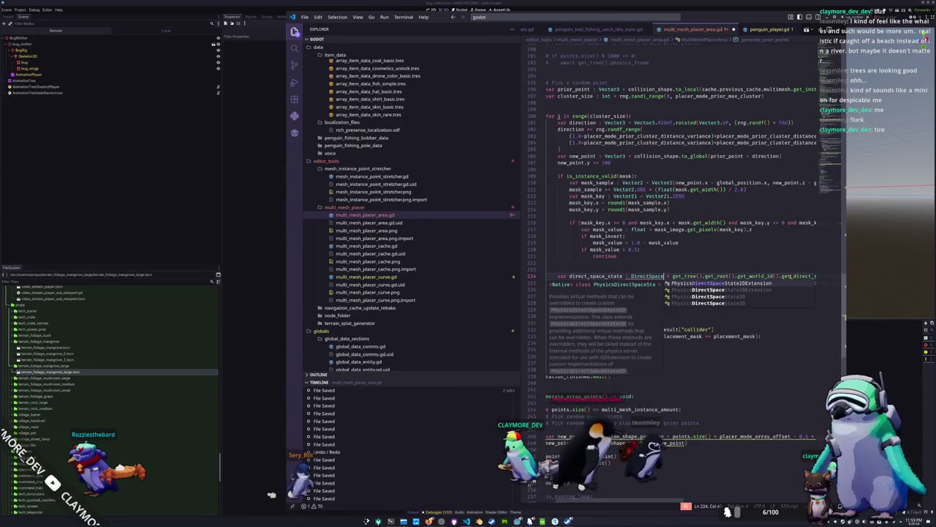
key("Down")
key("Down")
key("Return")
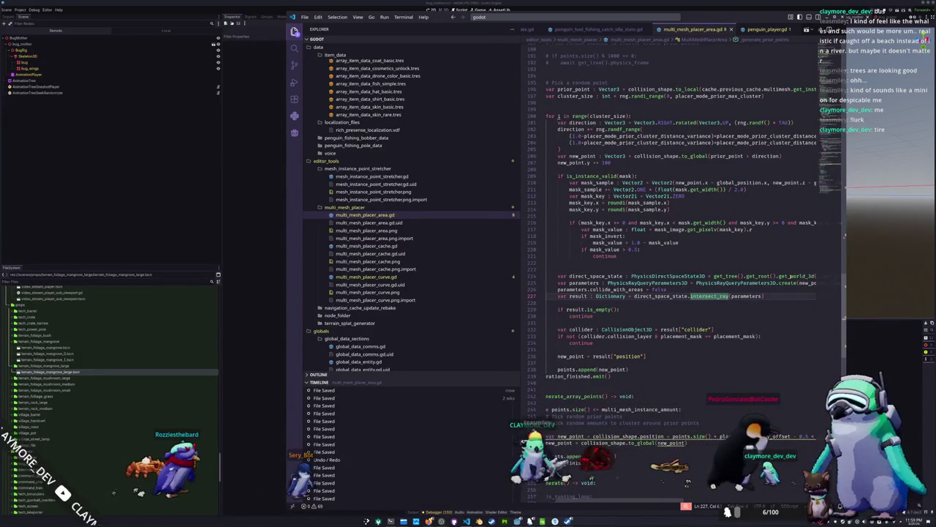
- Type the new_point declaration on line 248 as Vector3 and review the point-generation functions
scroll(729, 336, "left", 1)
left_click(728, 336)
left_click(610, 436)
type("Vector")
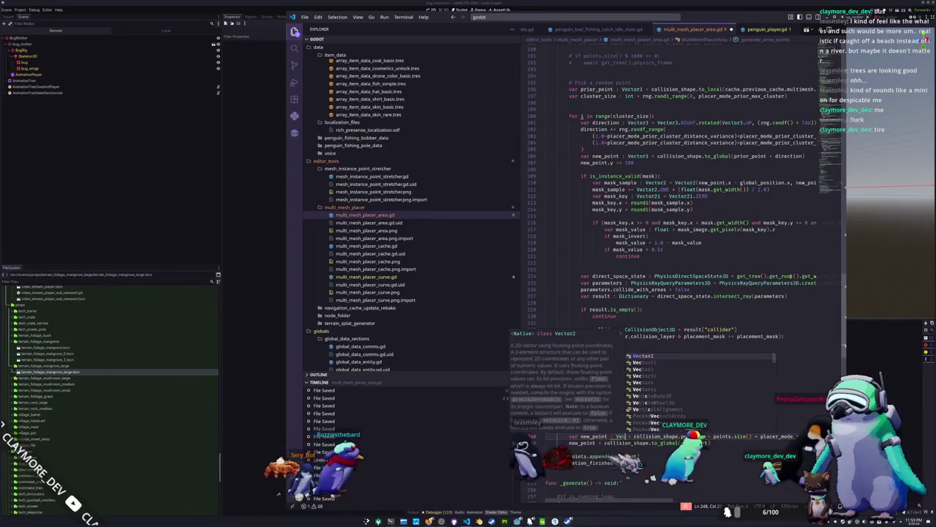
type("3")
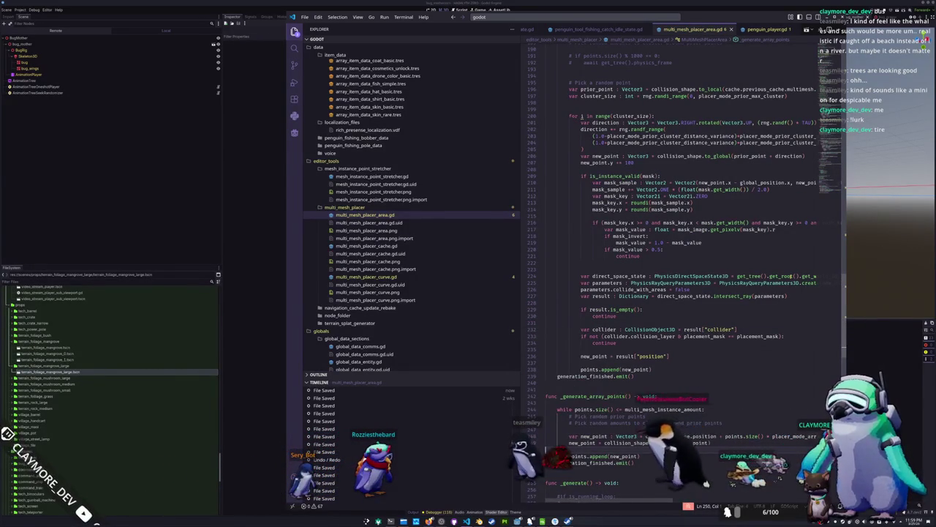
scroll(681, 256, "down", 20)
scroll(680, 256, "up", 20)
scroll(829, 154, "down", 20)
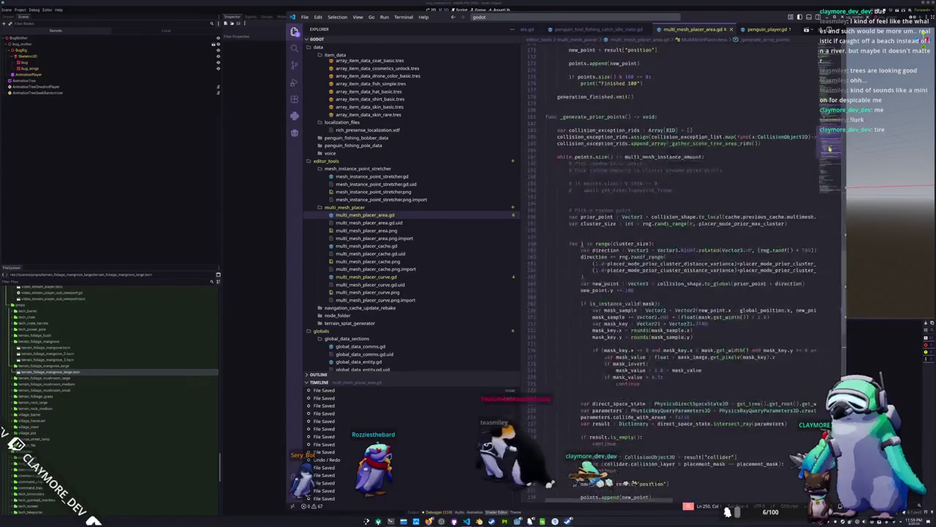
scroll(830, 154, "up", 18)
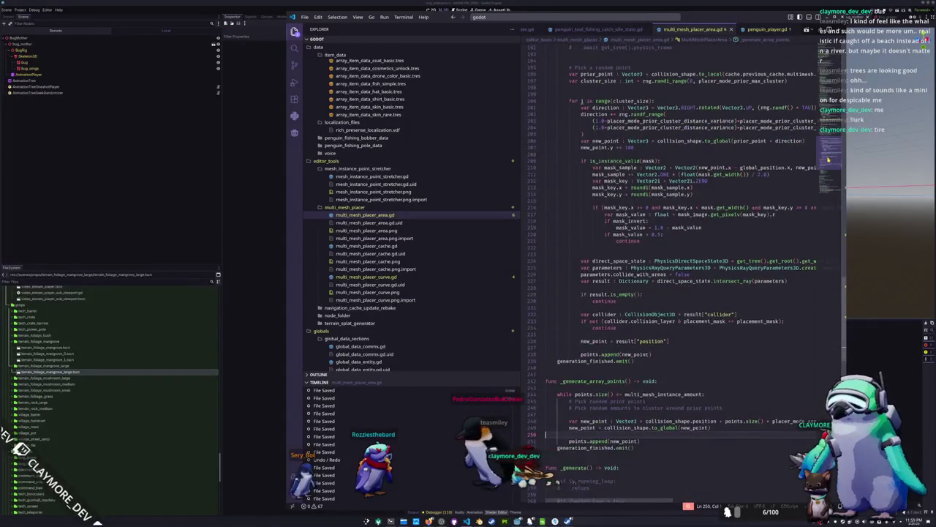
scroll(680, 256, "up", 5)
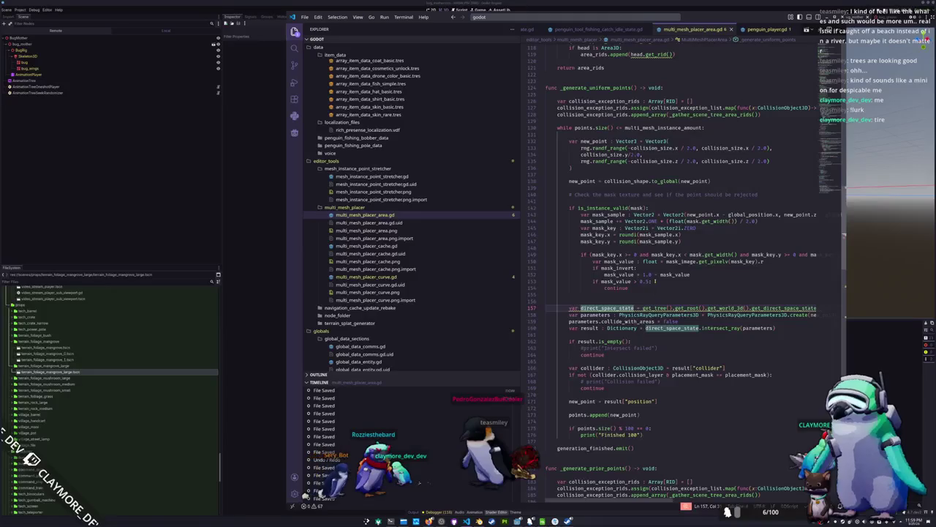
- Annotate direct_space_state on line 157 as PhysicsDirectSpaceState3D
type(":")
key("Escape")
type("Physics")
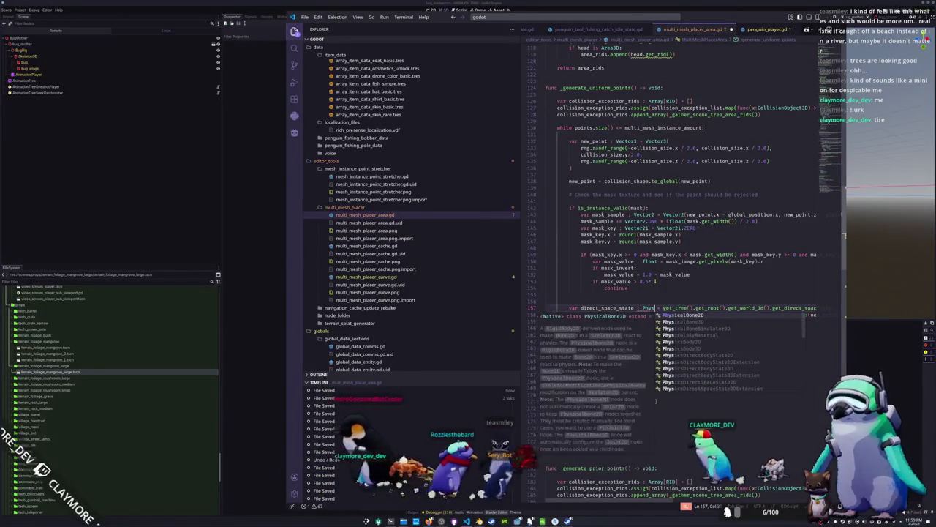
type("DirectS")
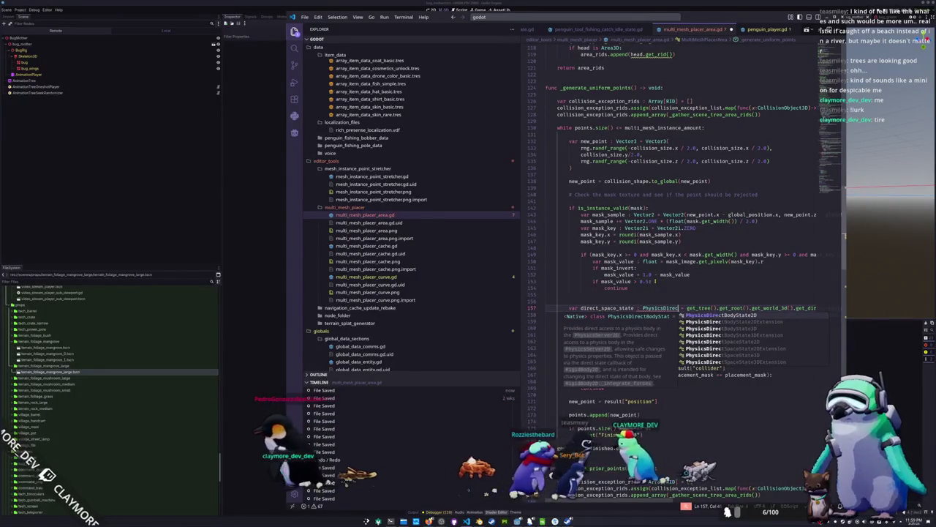
type("paceState3")
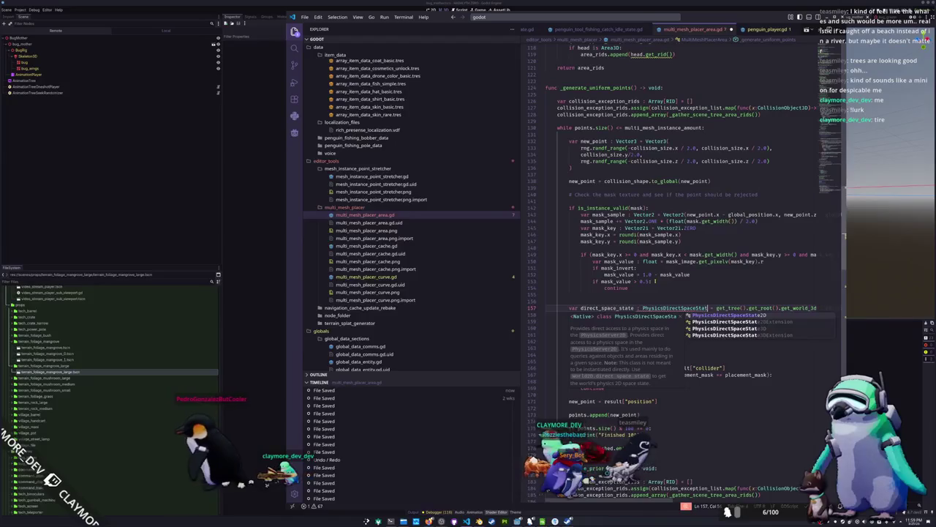
key("Return")
key("Up")
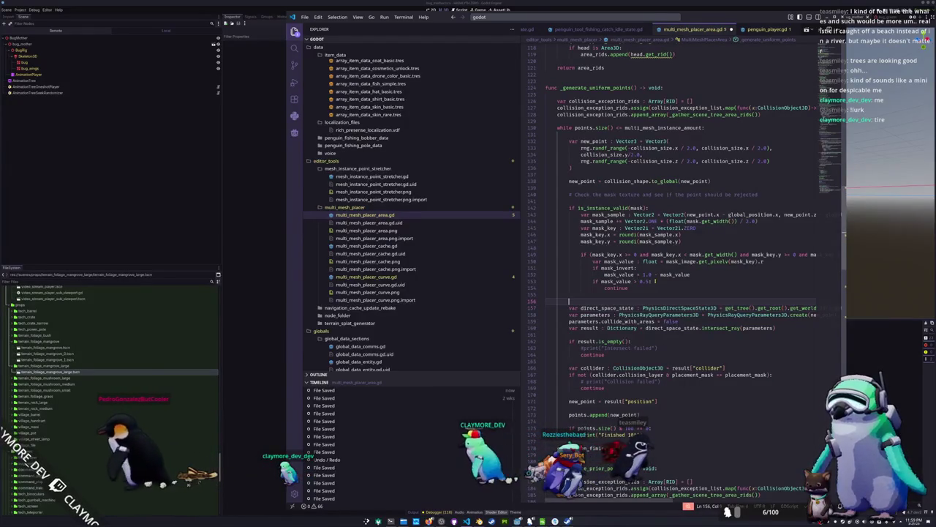
scroll(655, 281, "up", 9)
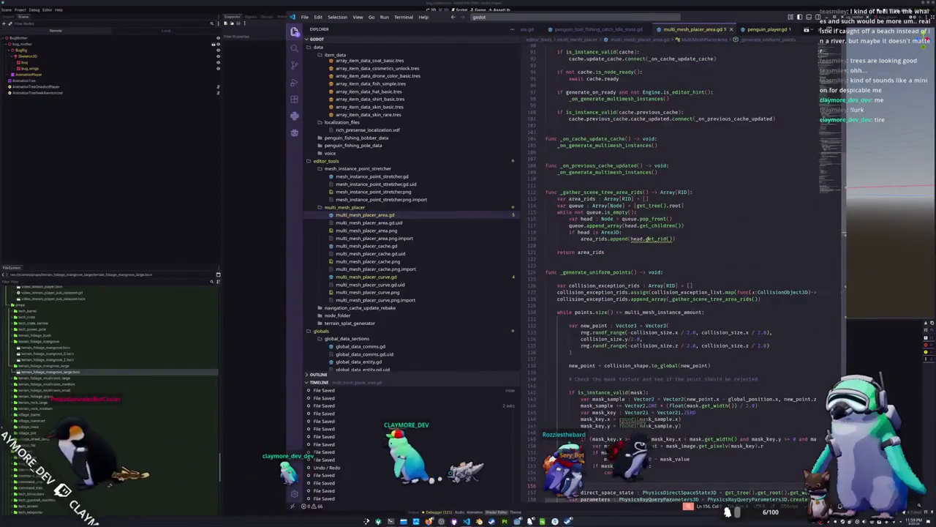
- Rewrite line 119 to append (head as Area3D).get_rid()
mouse_move(635, 239)
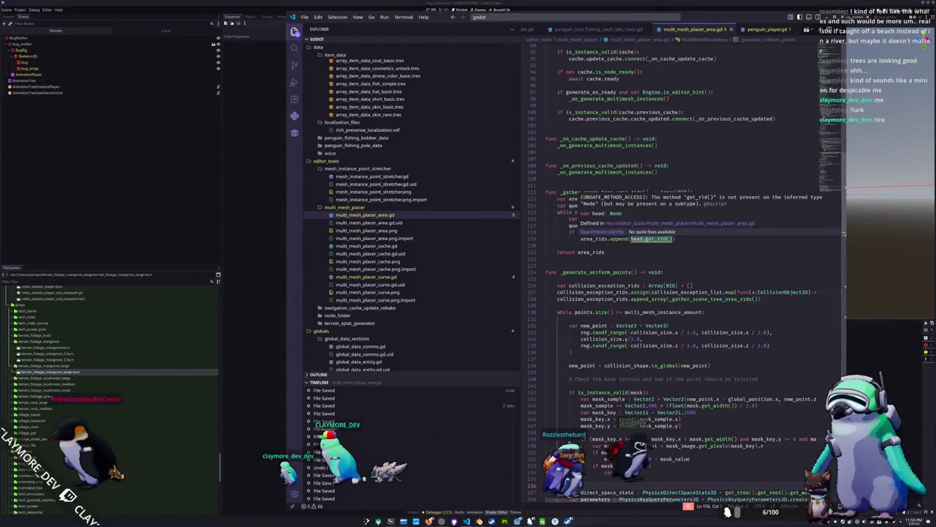
left_click(636, 239)
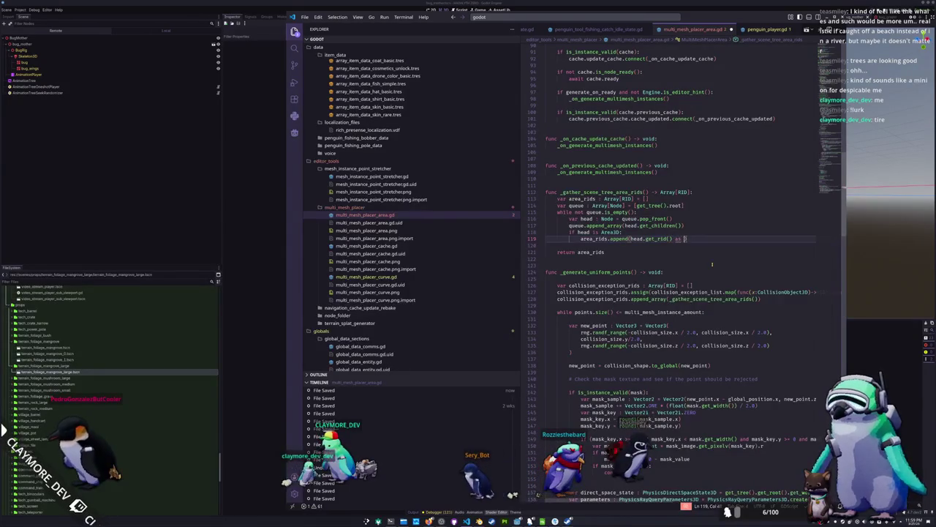
type("s Area3D")
key("Escape")
key("Down")
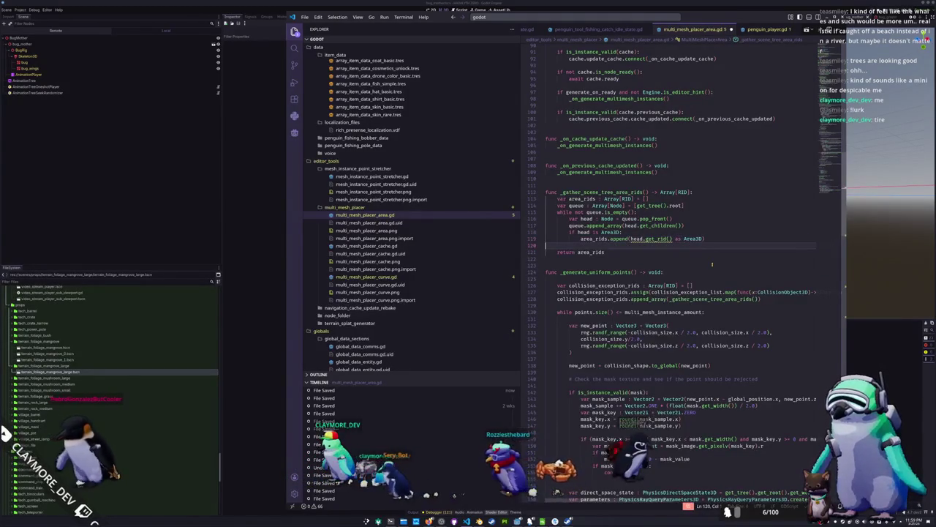
double_click(694, 238)
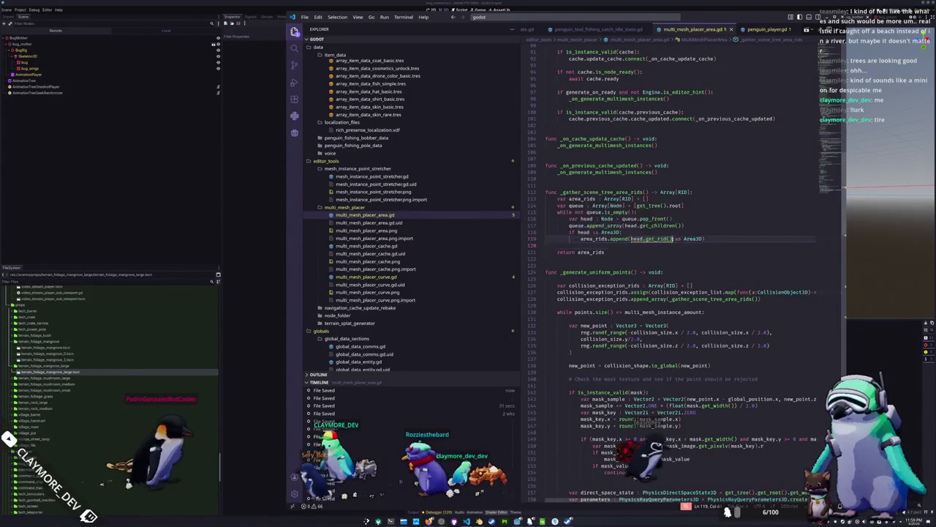
left_click_drag(688, 239, 643, 238)
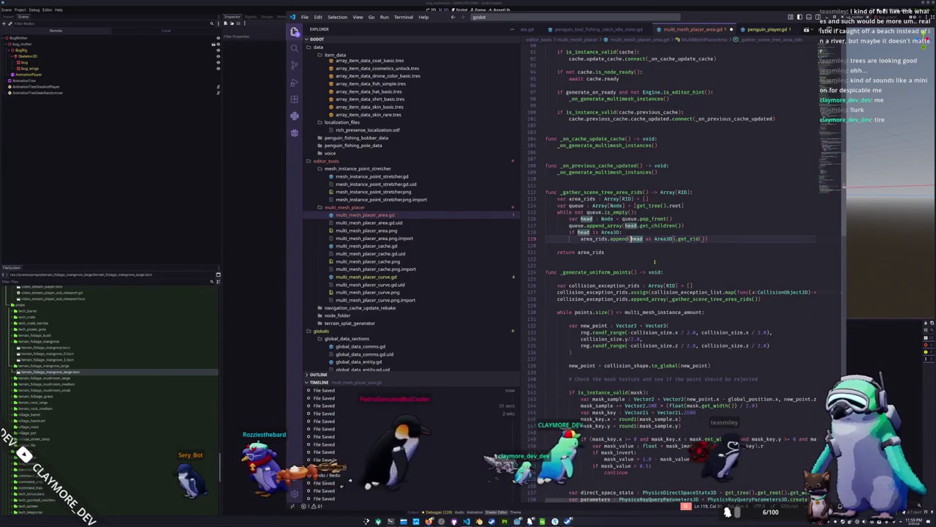
key("Down")
- Type the placement_mask export on line 23 as int
scroll(655, 261, "up", 5)
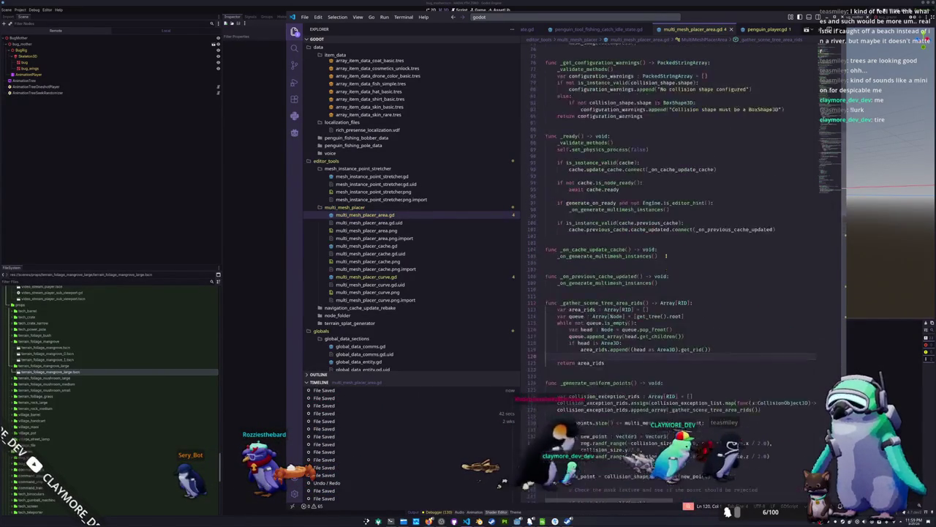
double_click(601, 302)
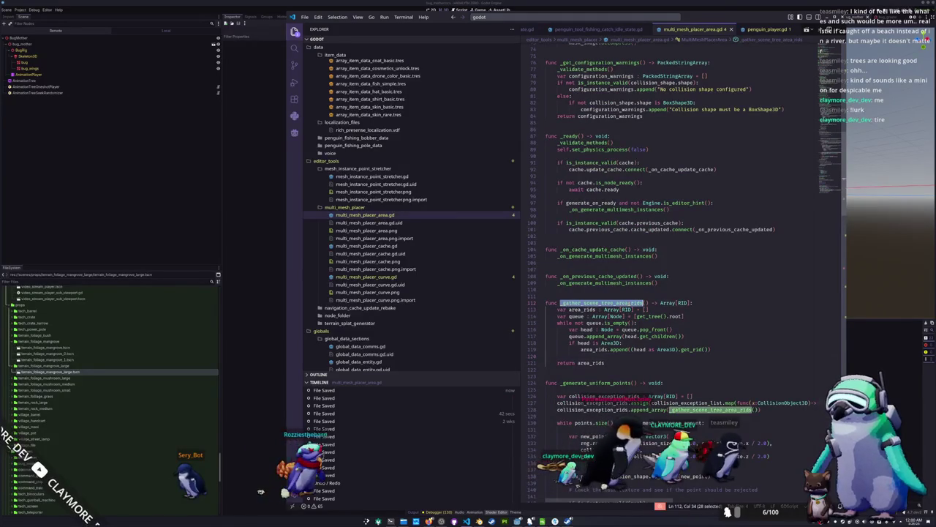
scroll(626, 312, "down", 1)
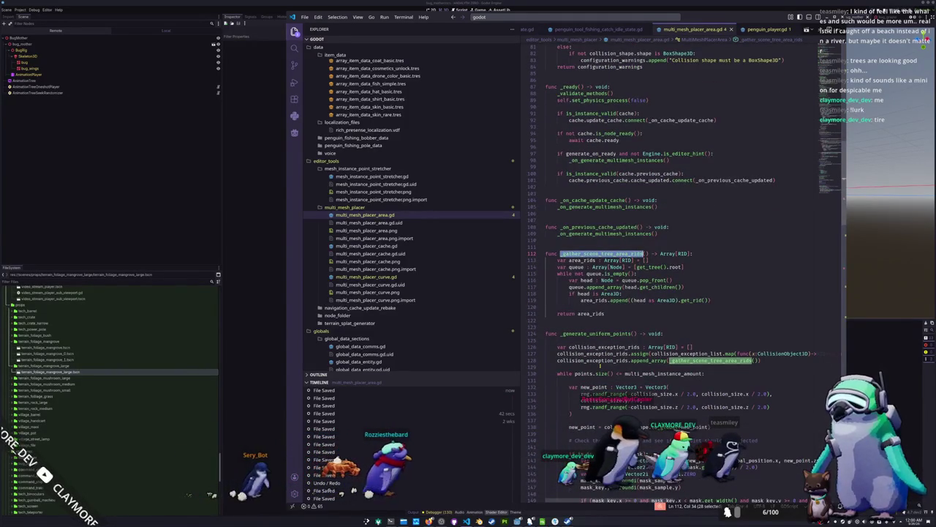
scroll(607, 337, "up", 5)
scroll(601, 343, "up", 10)
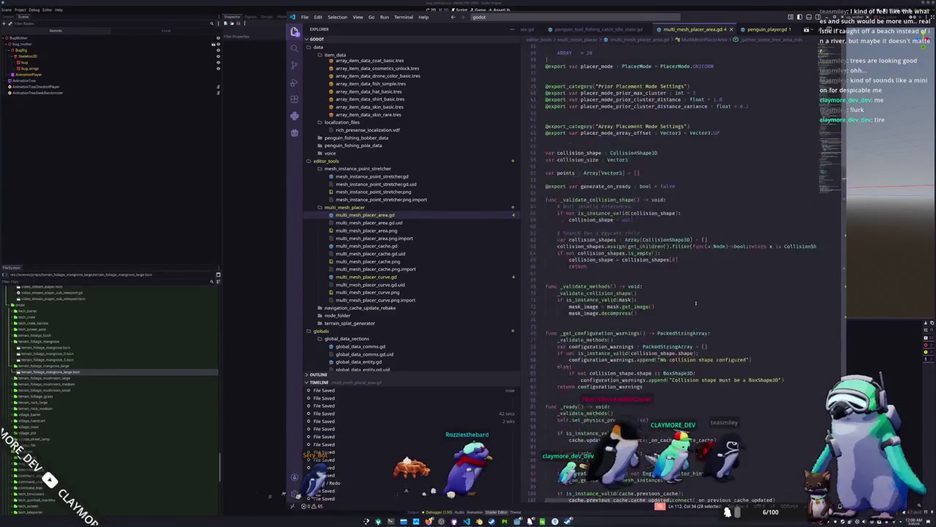
scroll(680, 352, "up", 8)
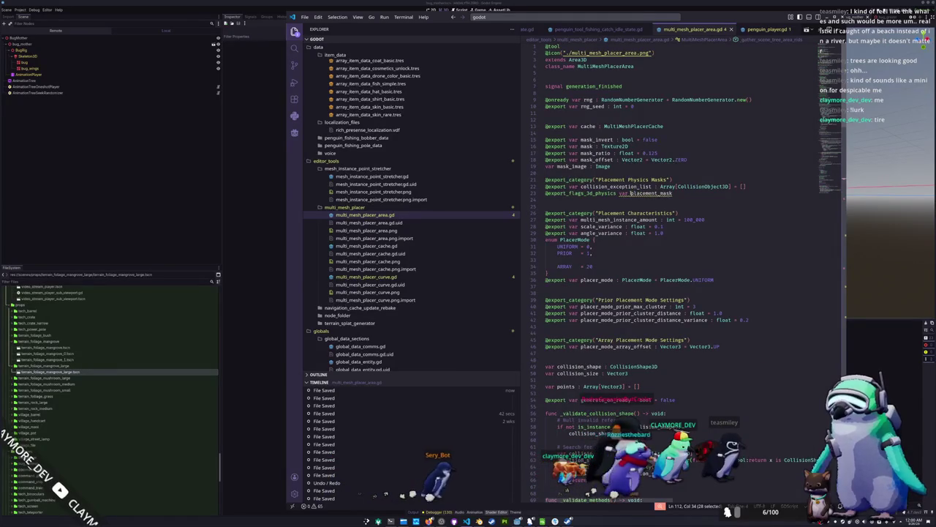
left_click(631, 193)
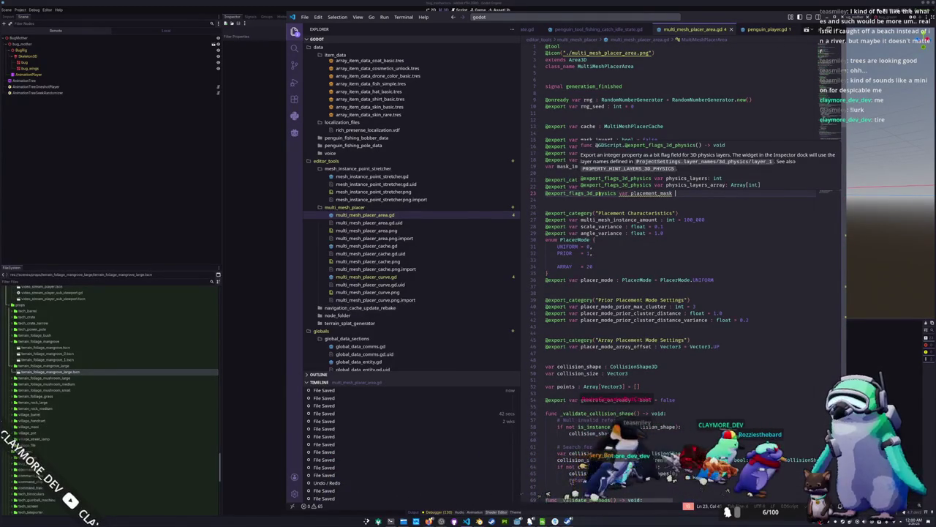
type(": int")
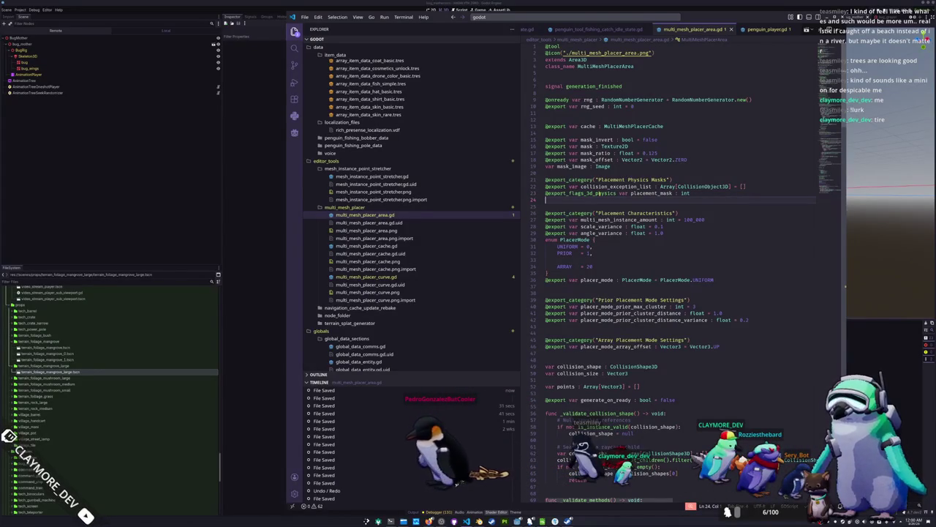
key("alt+Tab")
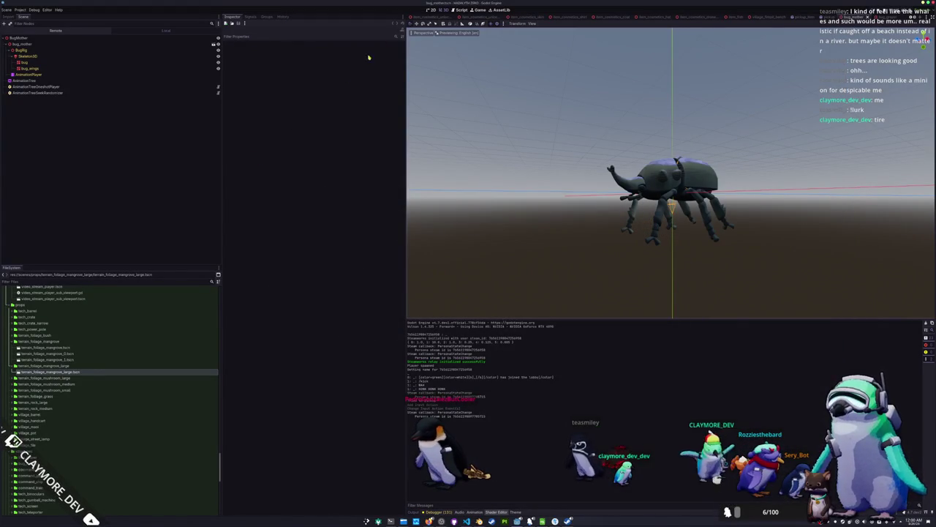
- Inspect the TreeMultiMeshPlacerCache, TreeMultiMeshPlacerArea and TreeLargeMultiMeshPlacerCache nodes in the main scene, then save it
left_click(418, 16)
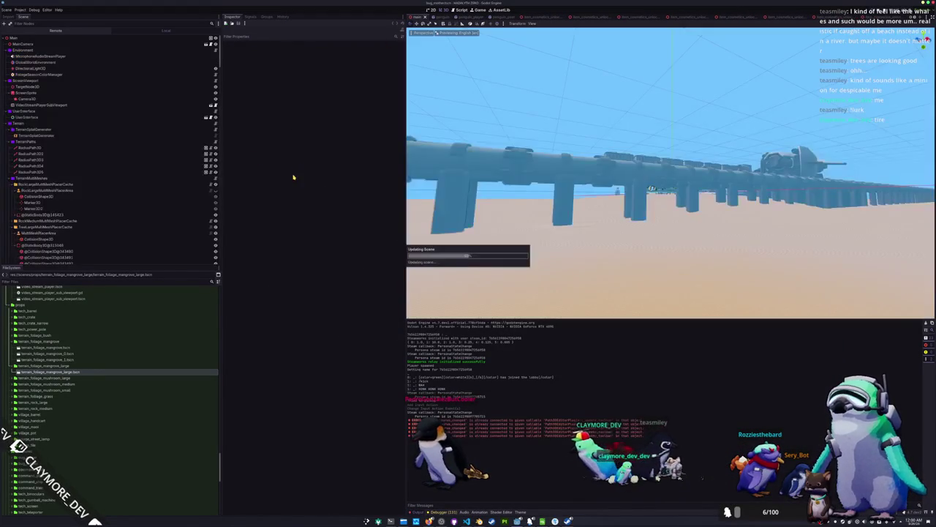
scroll(62, 172, "down", 5)
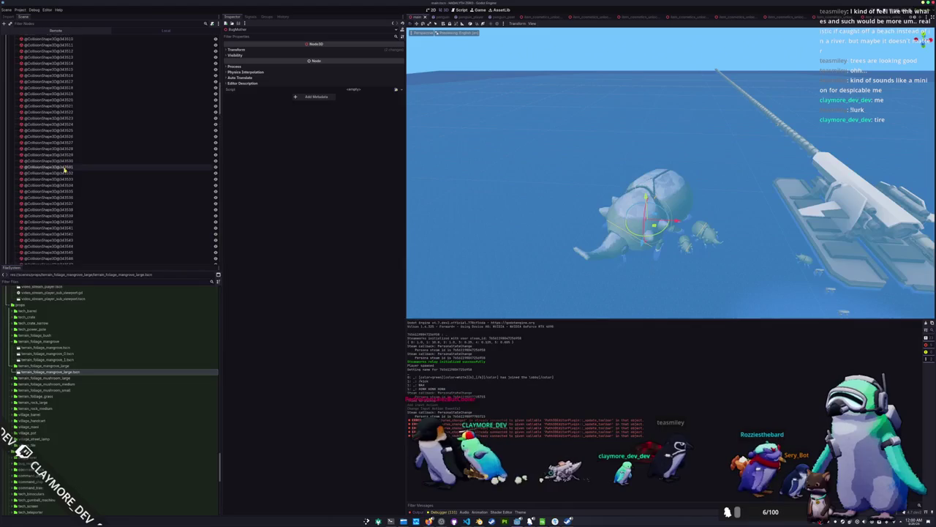
left_click(40, 218)
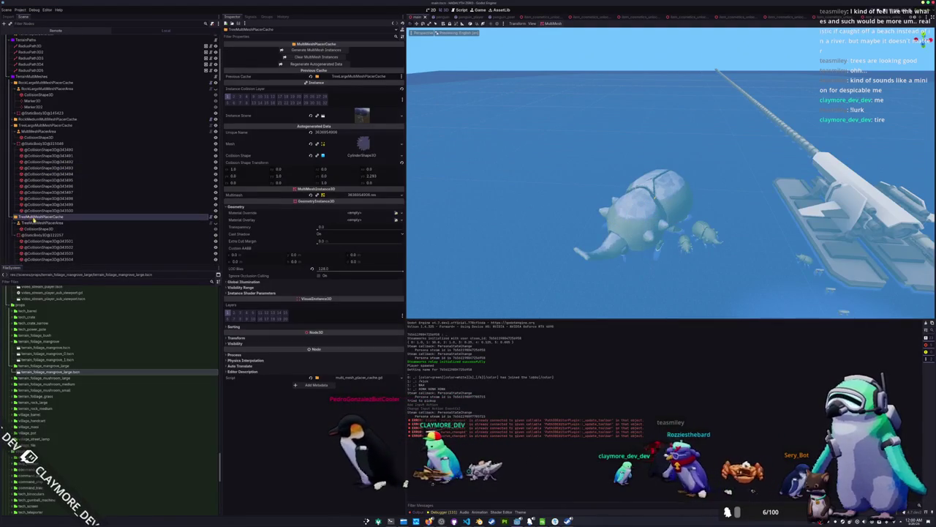
left_click(42, 223)
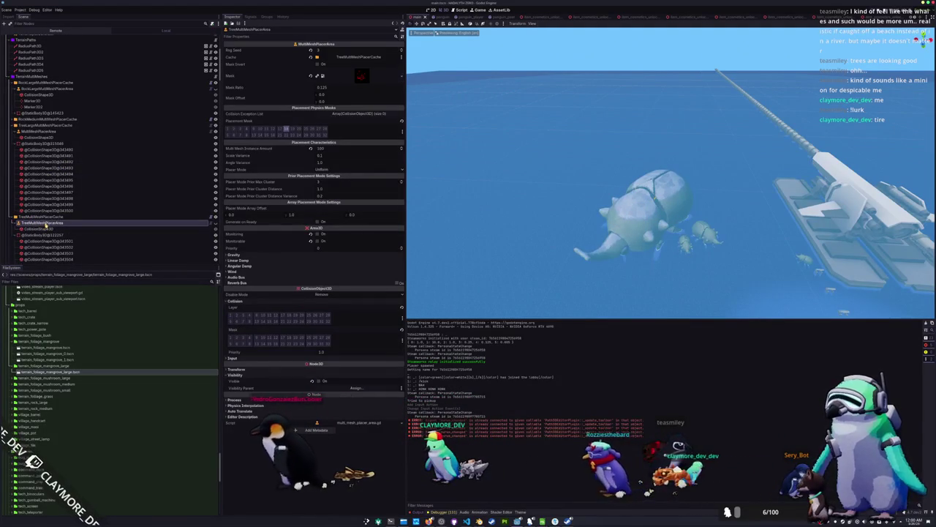
left_click(44, 125)
key("ctrl+s")
key("alt+Tab")
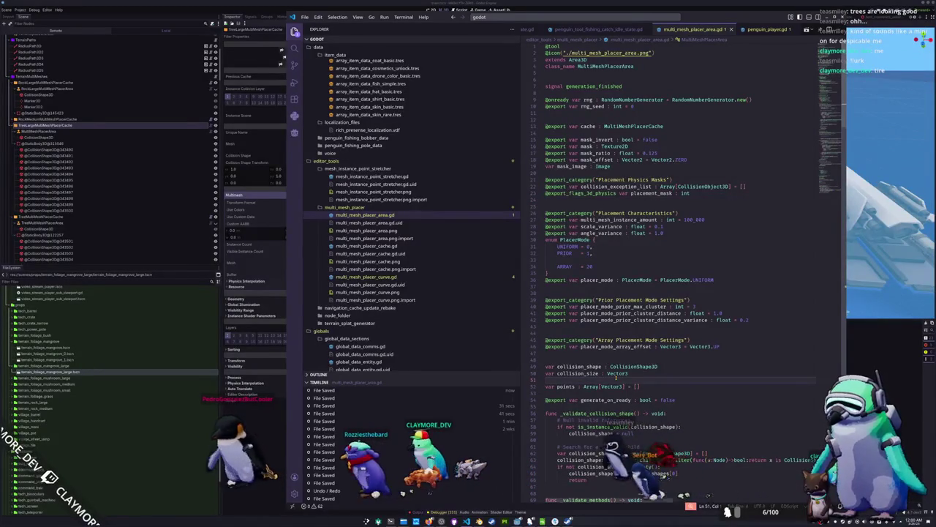
- In main_camera_player_state.gd, declare var base_yaw : float = 0.0 below active
left_click(605, 18)
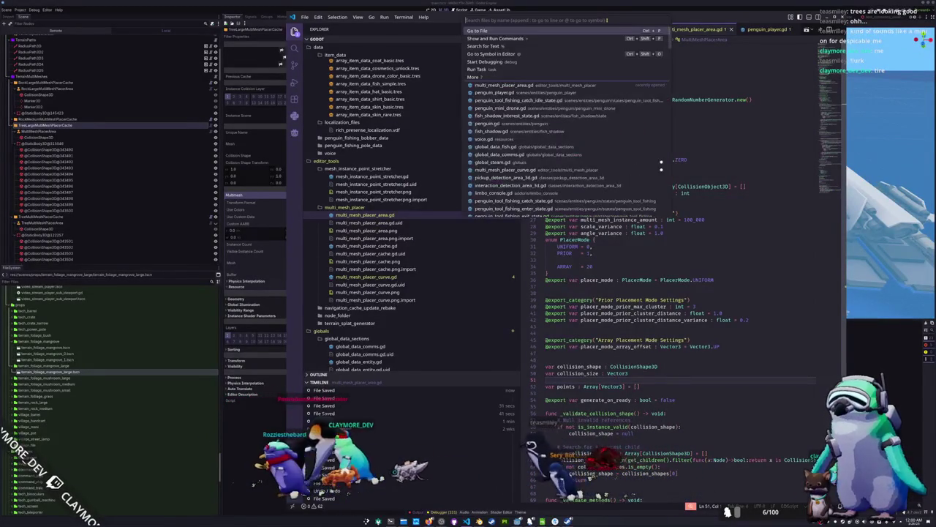
type("main_camera_player_sta")
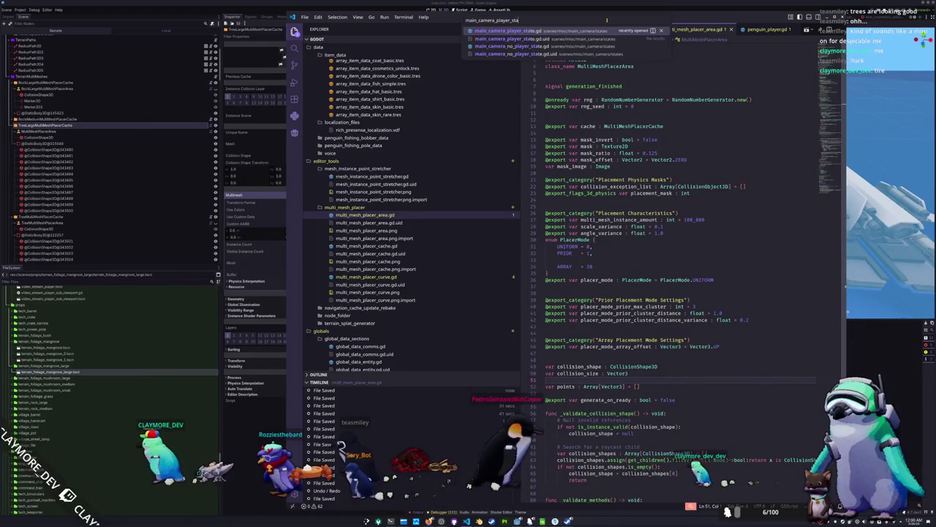
key("Return")
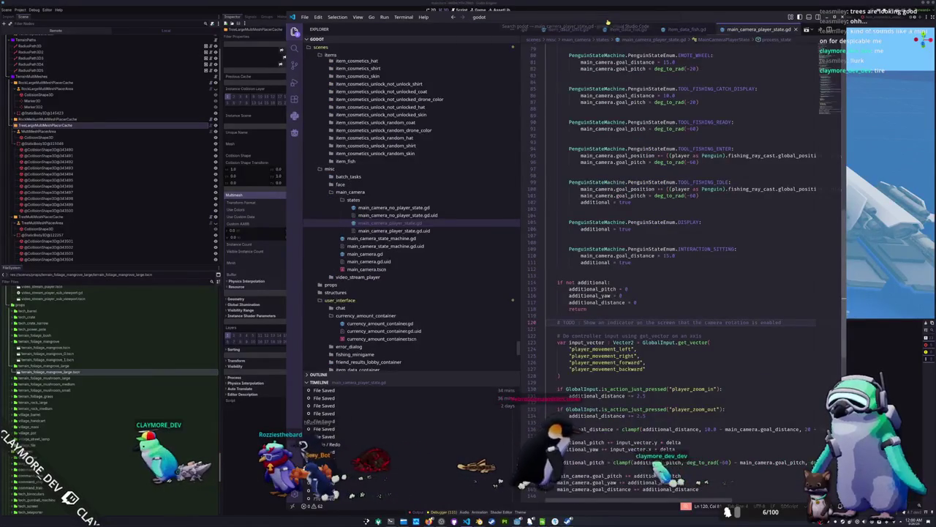
left_click_drag(832, 106, 815, 60)
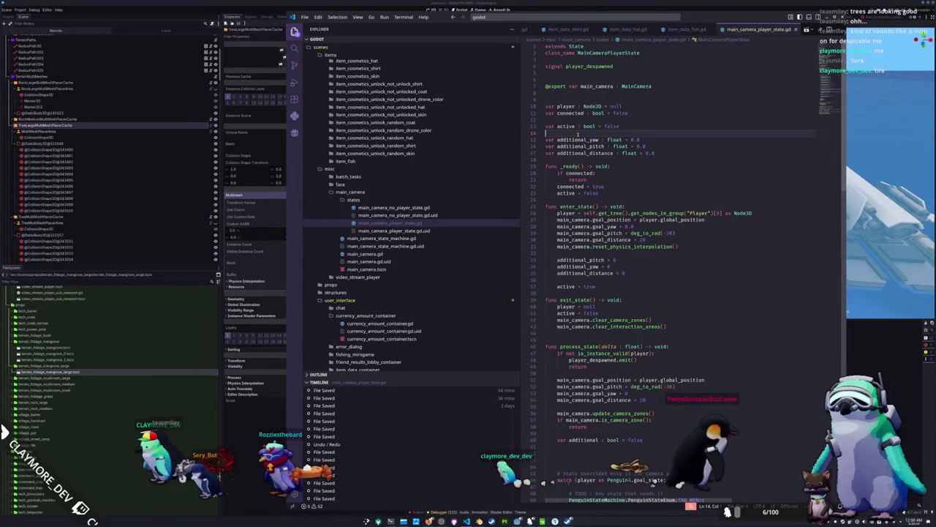
key("Return")
key("Return")
type("var")
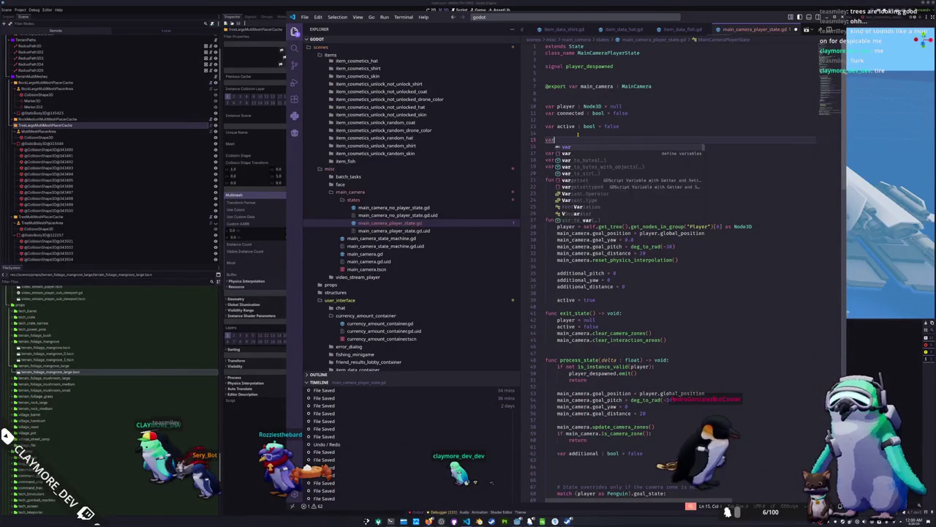
type(" base")
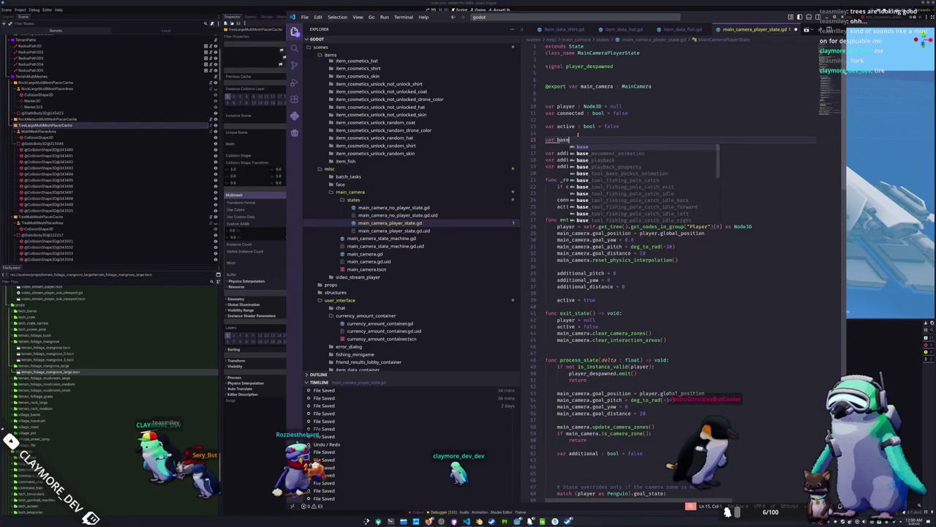
type("_yaw : float = 0.0")
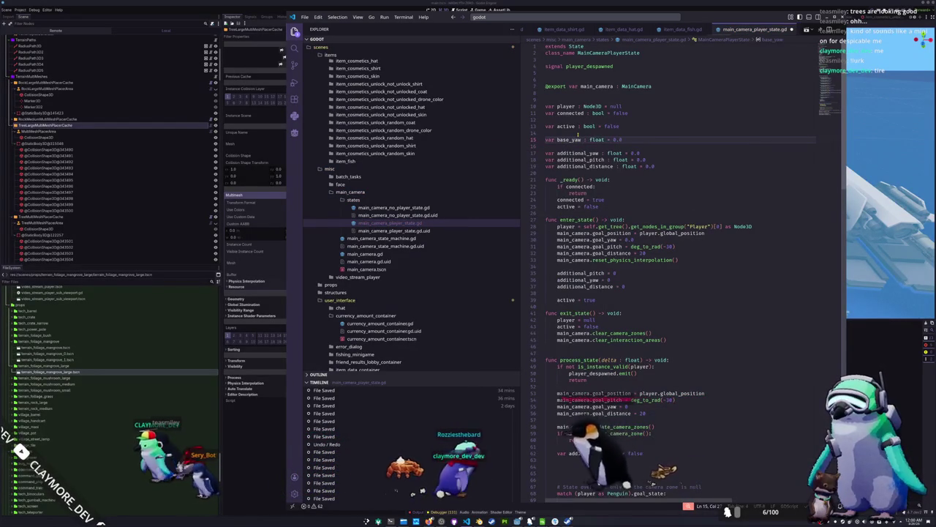
- Reset base_yaw = 0.0 in enter_state after reset_physics_interpolation()
key("Down")
key("Down")
key("Down")
key("End")
key("Return")
key("Return")
type("base_yaw =")
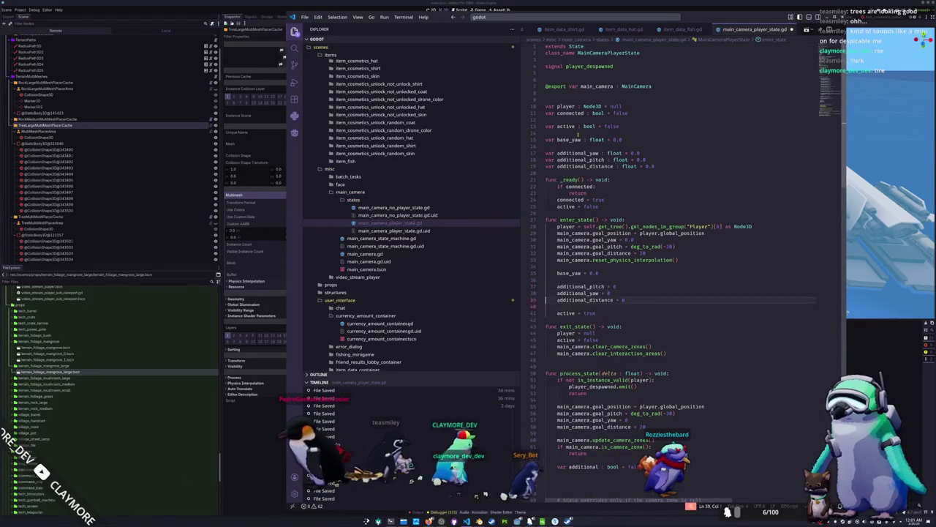
key("Down")
key("Return")
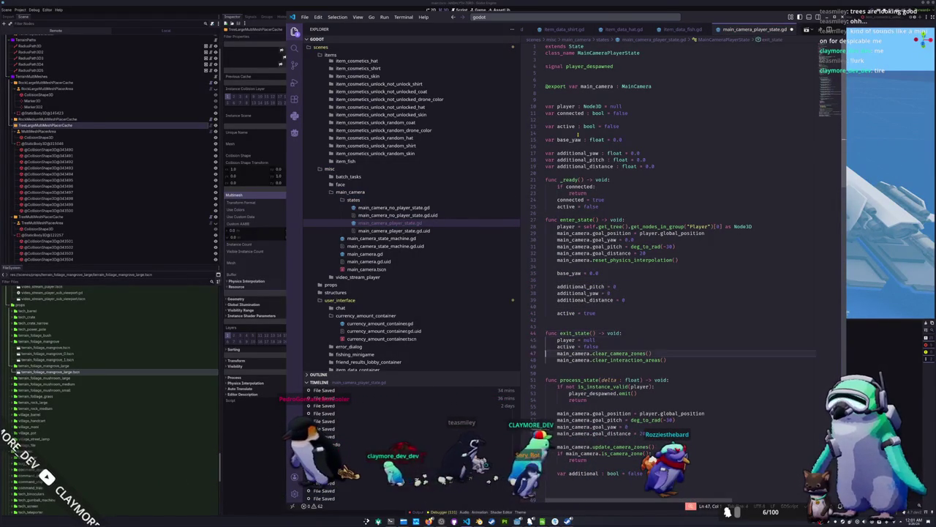
key("Down")
key("Down")
key("Down")
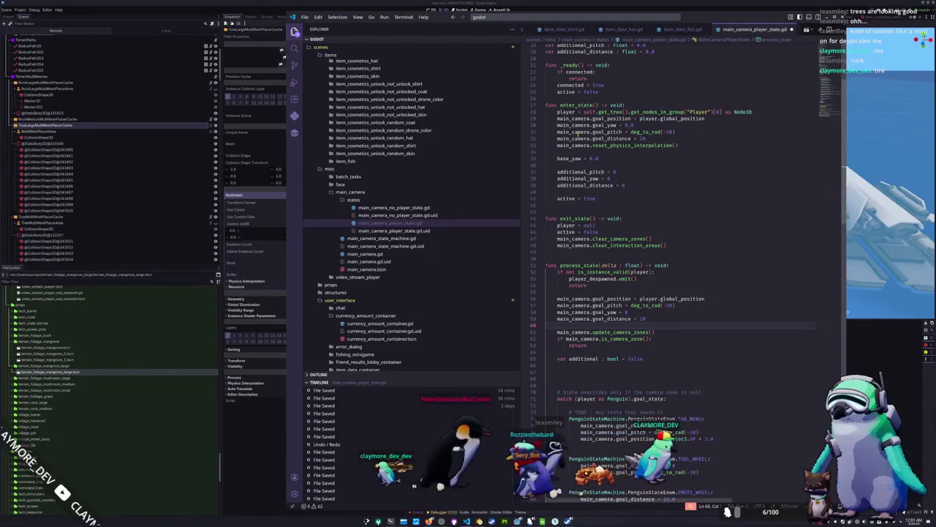
- In process_state, add base_yaw += PI/4.0 whenever player_rotate is just pressed
key("Return")
key("Return")
key("Up")
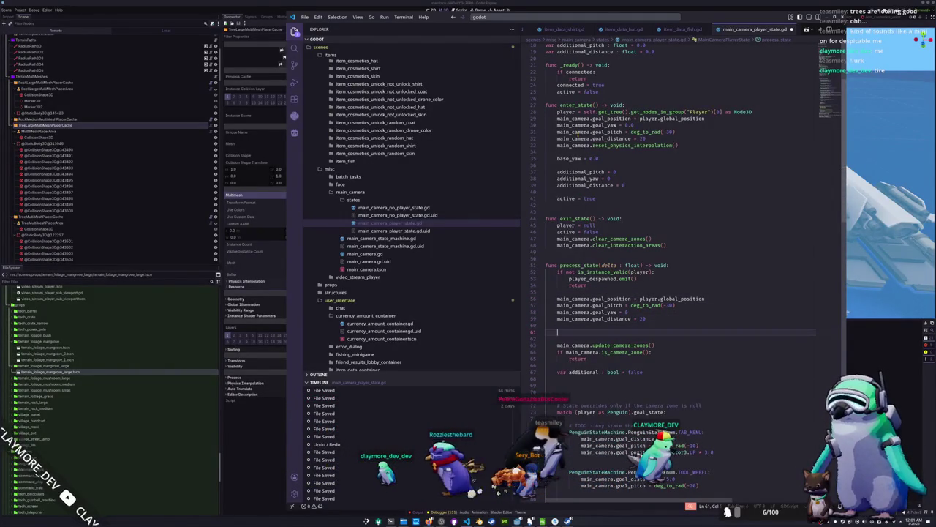
type("if ")
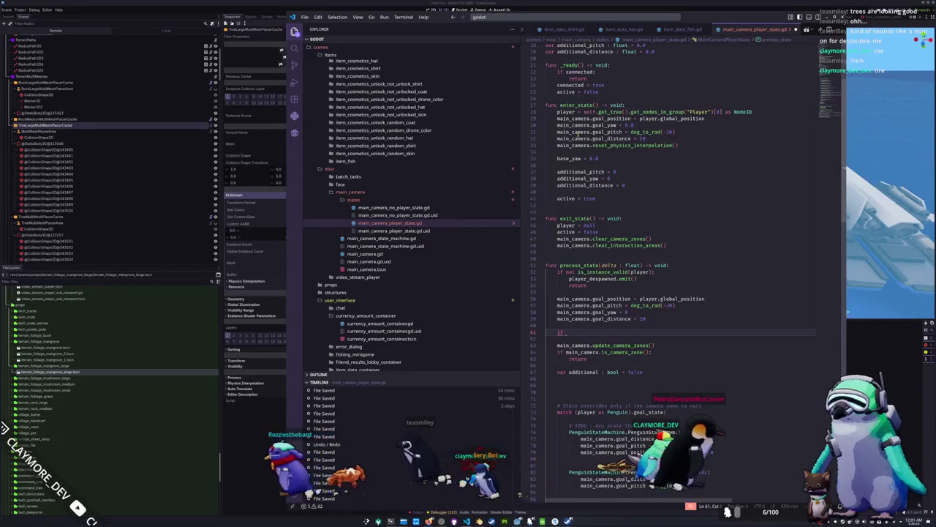
type("GlobalInput.is_action_just_pressed(\"player_rotate\")")
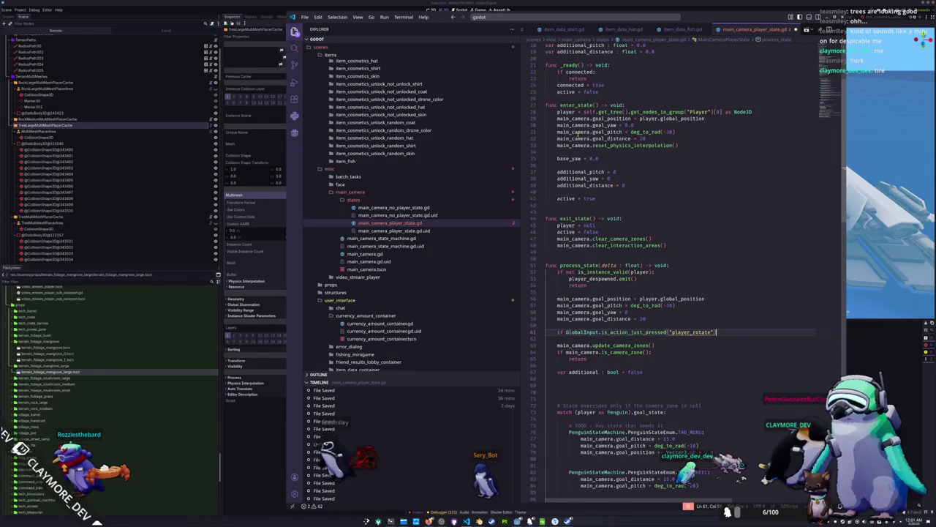
type(":")
key("Return")
type("base_y")
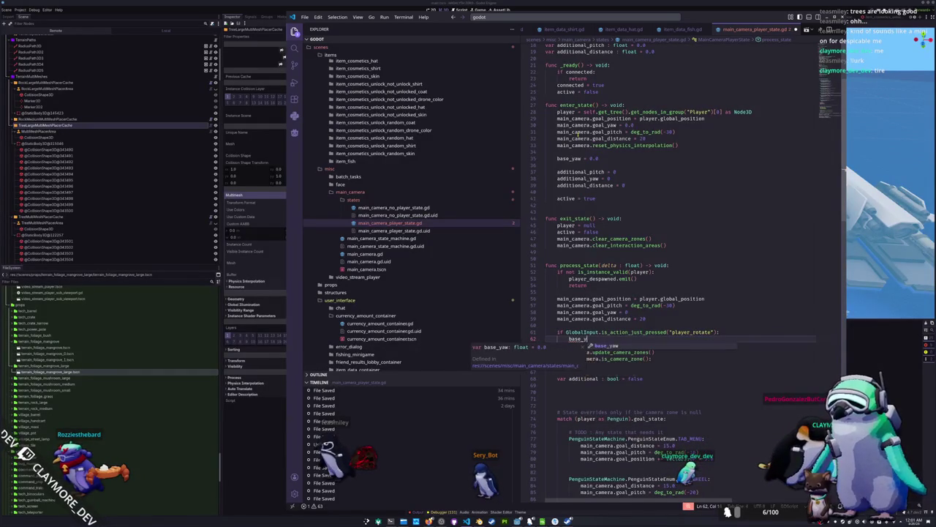
type("aw += deg_")
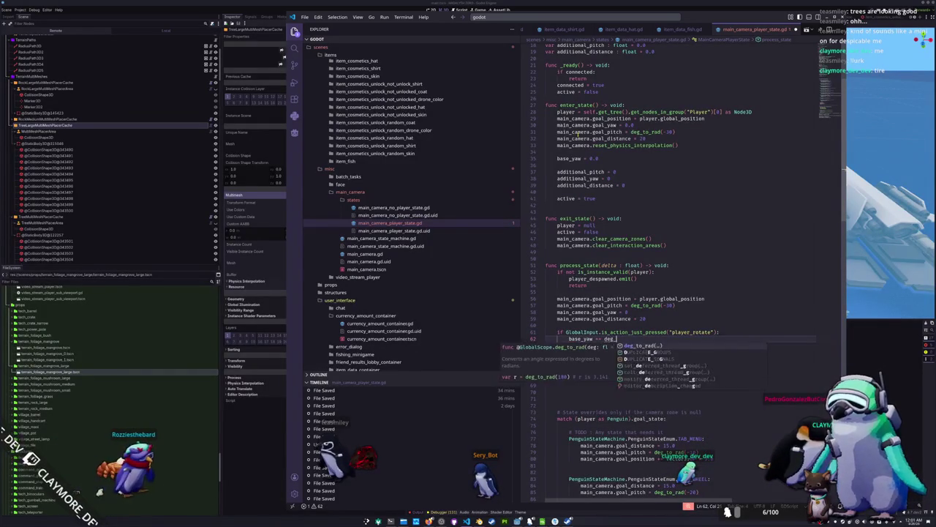
key("BackSpace")
key("BackSpace")
key("BackSpace")
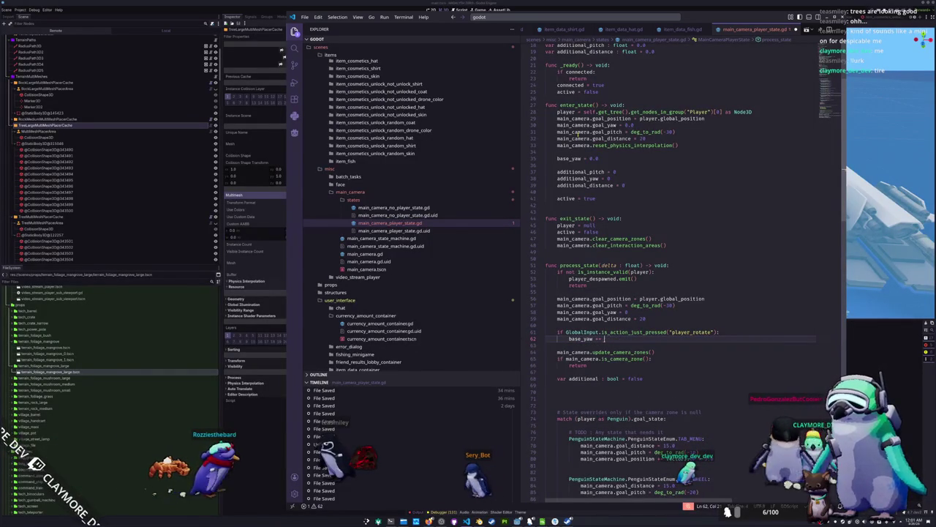
type("PI/6.0")
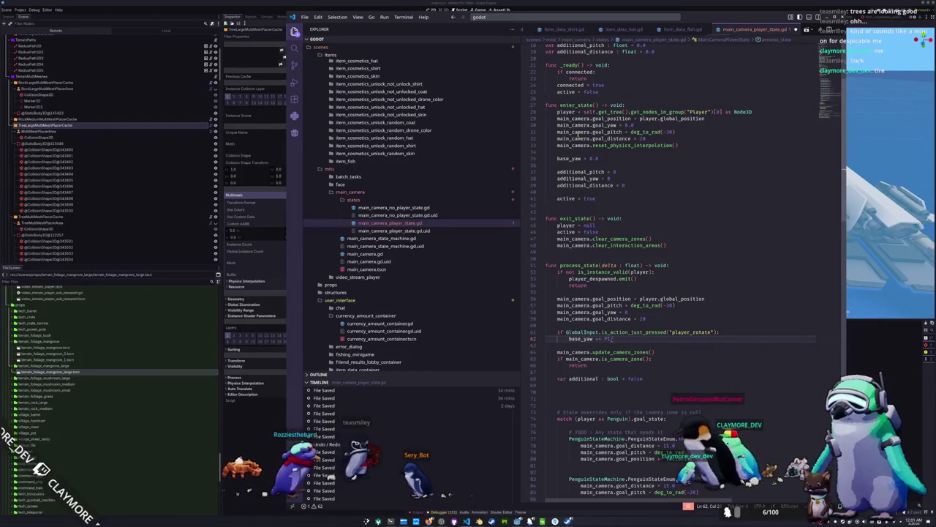
left_click_drag(604, 339, 622, 339)
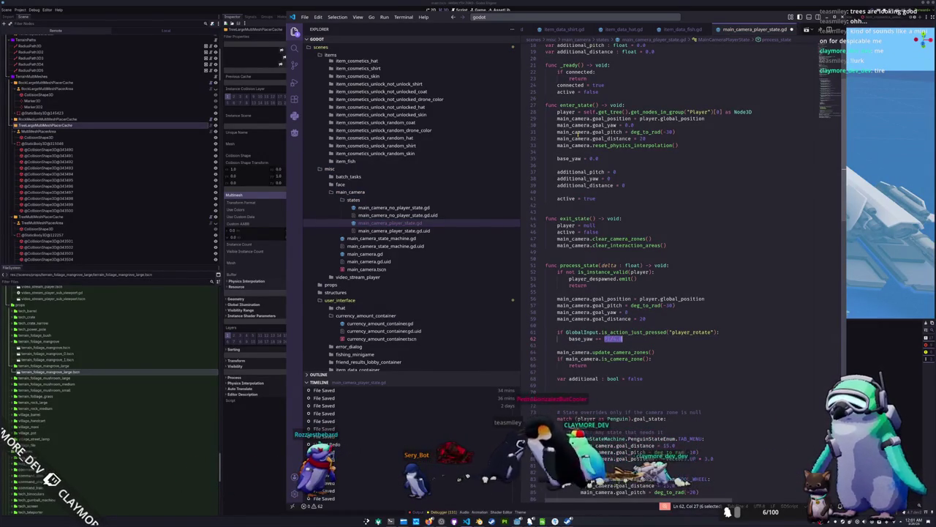
type("PI/4.0")
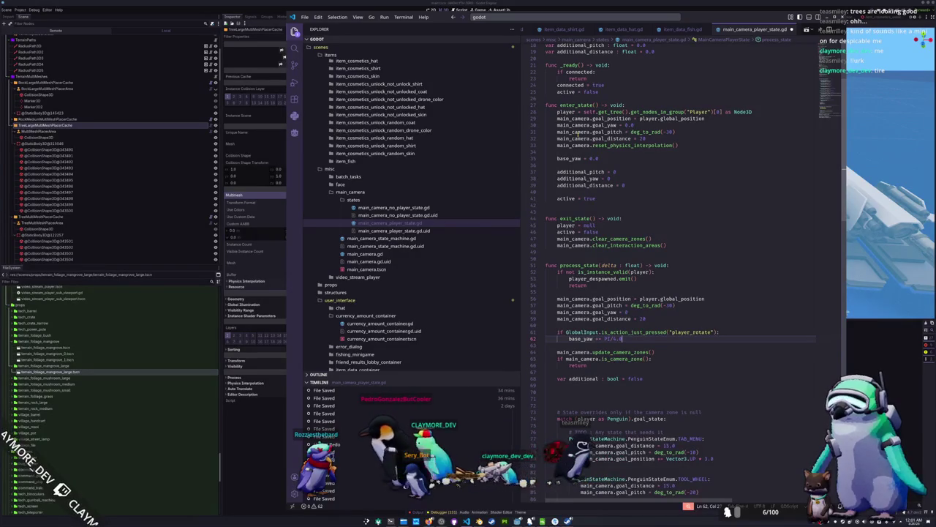
key("shift+Left")
key("shift+Left")
key("shift+Left")
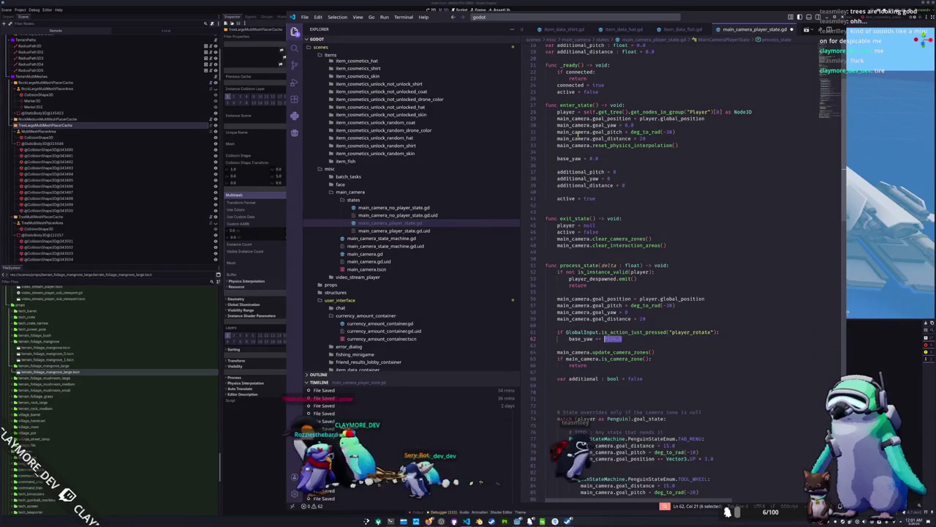
type("PI/4.0")
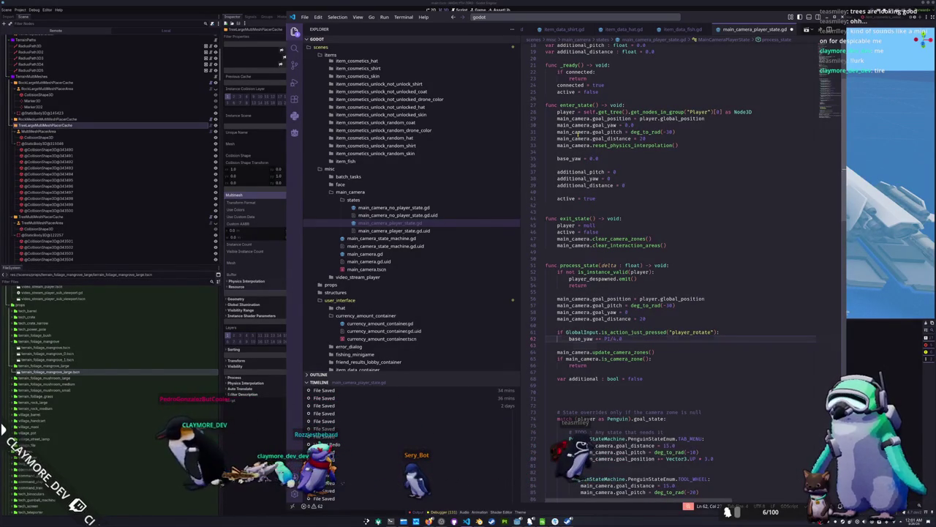
- Set main_camera.goal_yaw = base_yaw after the rotation check
key("Return")
type("main_camera.goal_ya")
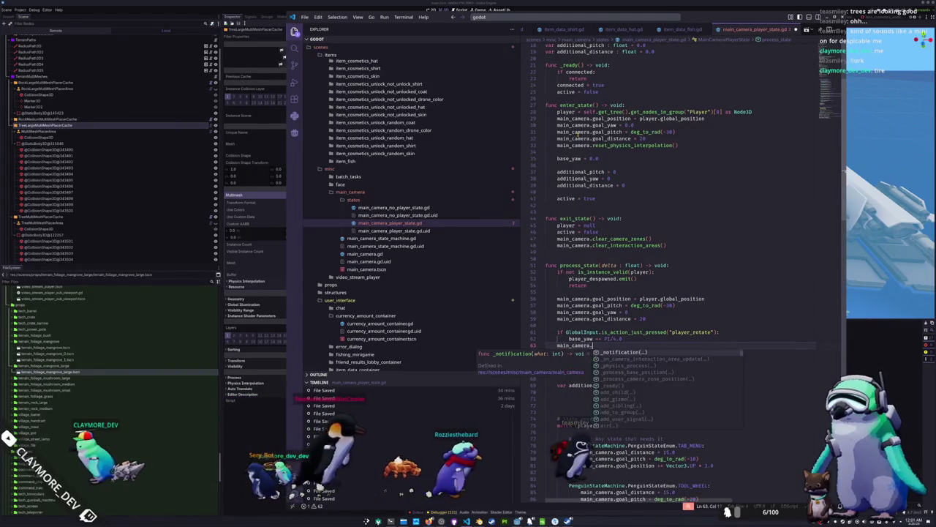
type("w")
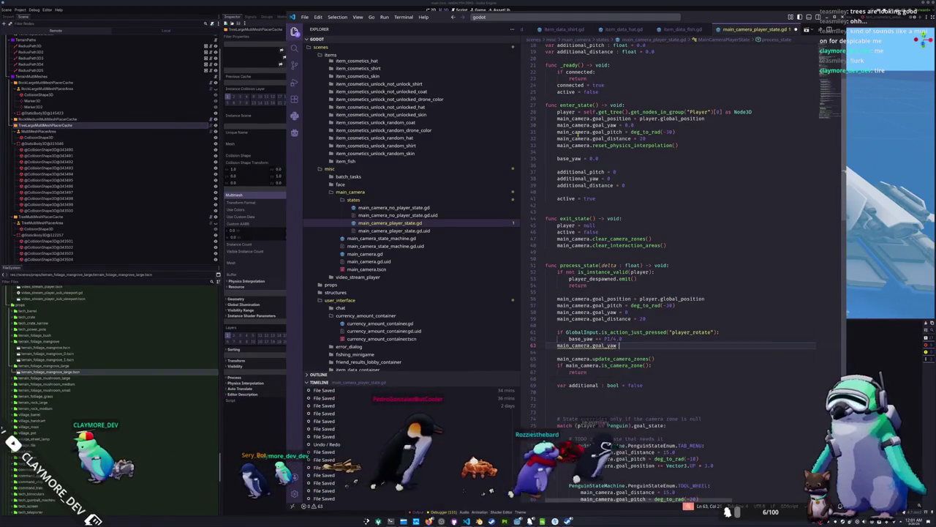
type(" = base_yaw")
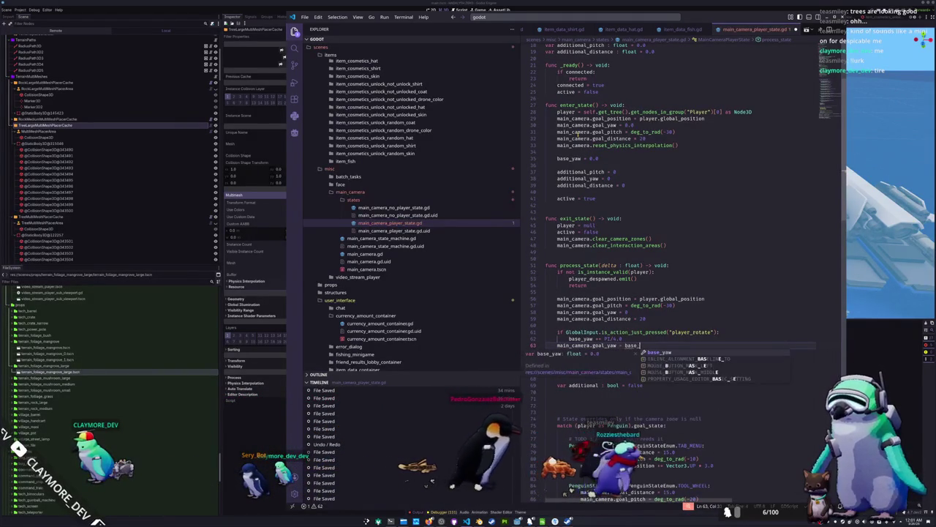
left_click(546, 372)
key("Down")
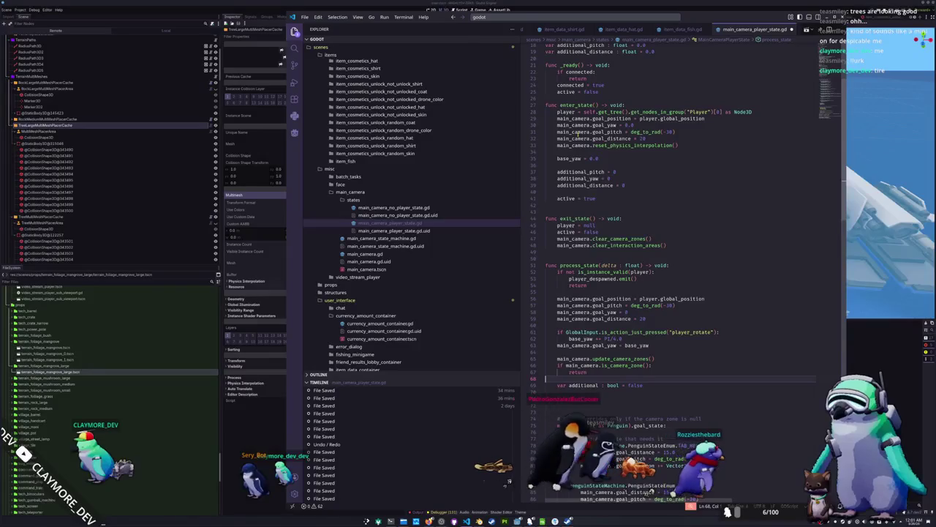
scroll(575, 283, "down", 2)
scroll(576, 282, "down", 5)
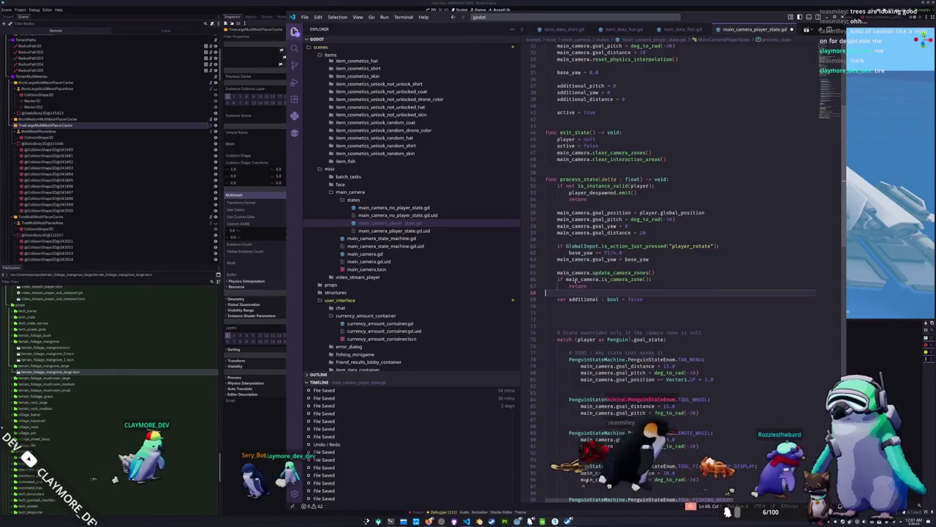
scroll(561, 300, "down", 6)
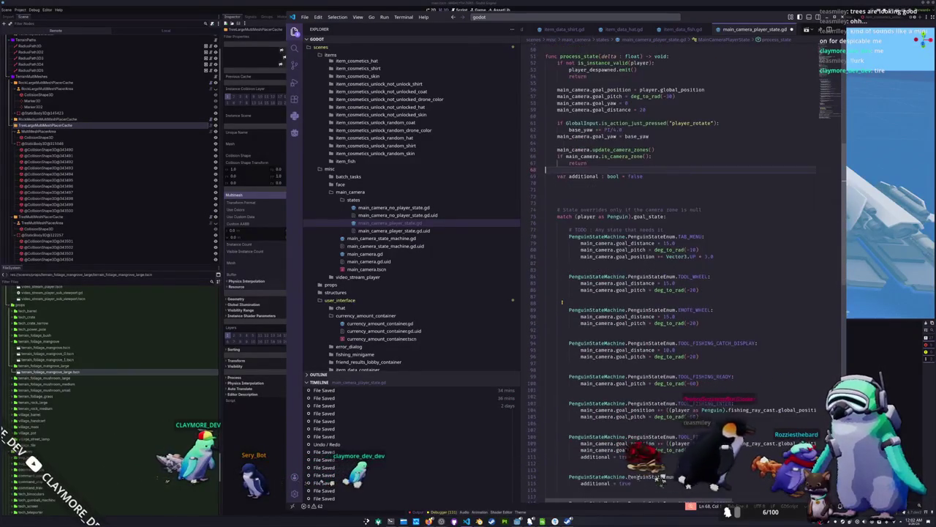
scroll(562, 300, "down", 4)
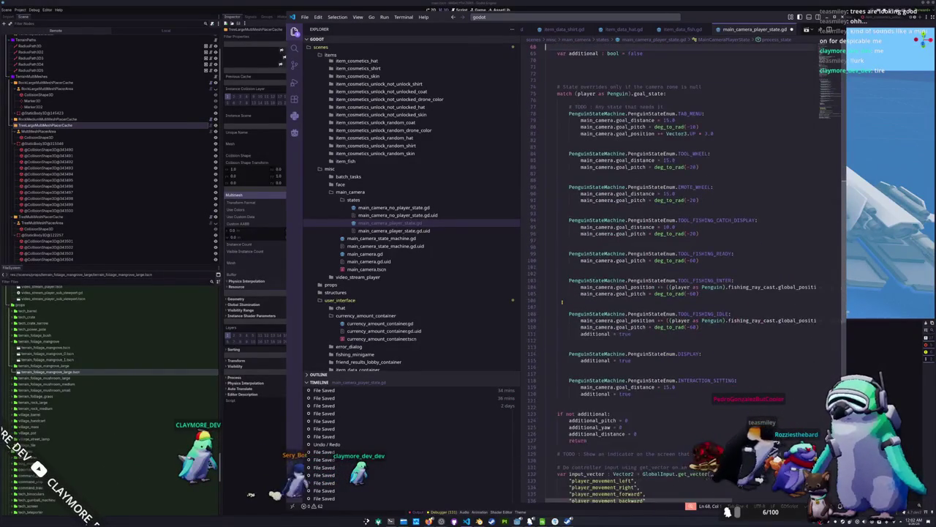
scroll(561, 302, "down", 4)
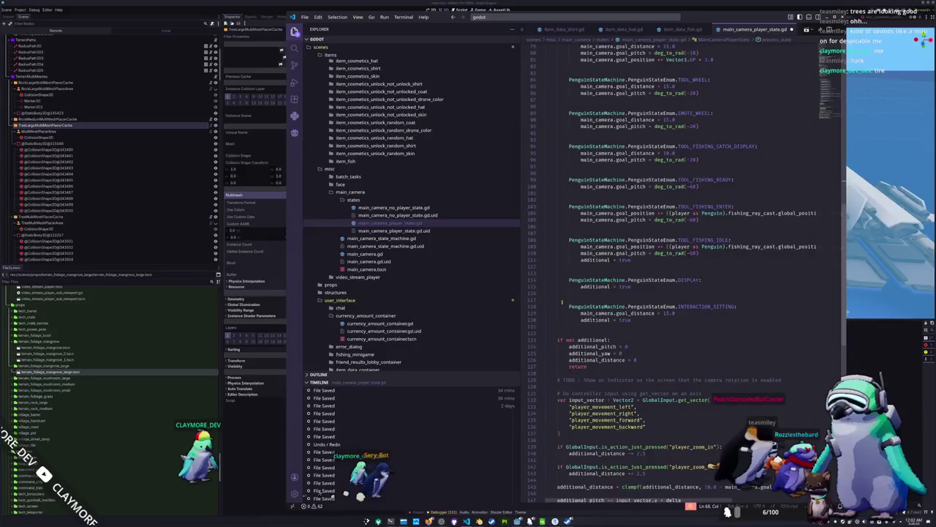
scroll(545, 278, "down", 2)
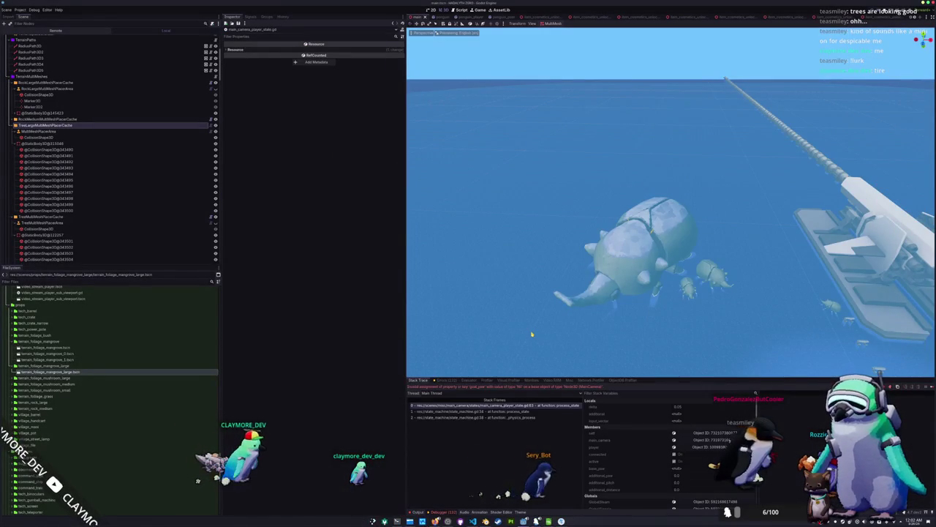
- Restart the game and walk the penguin along the stone path toward the large monitor
key("F8")
key("F5")
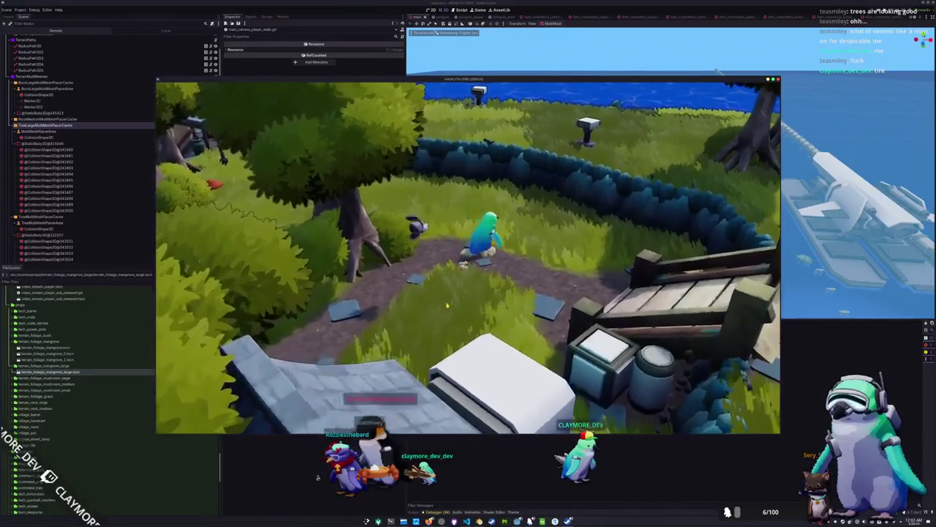
key("d")
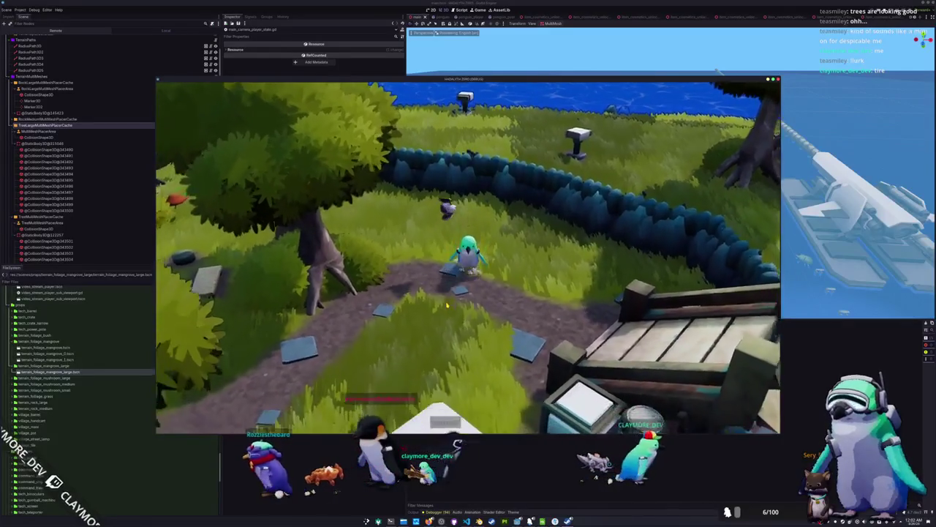
key("d")
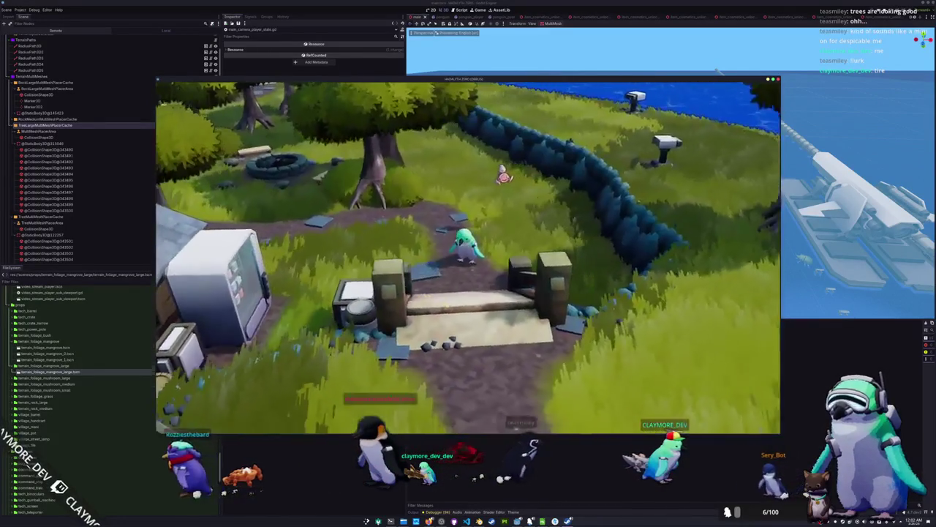
key("d")
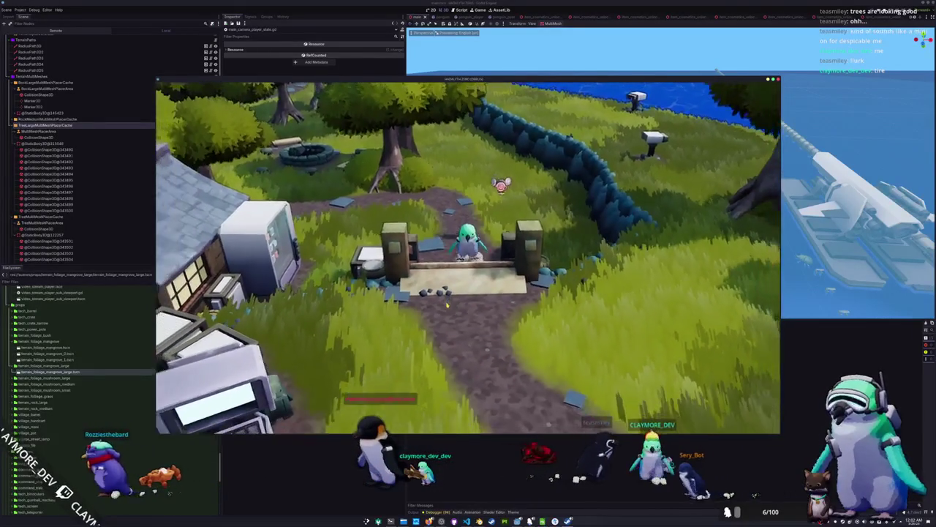
key("s")
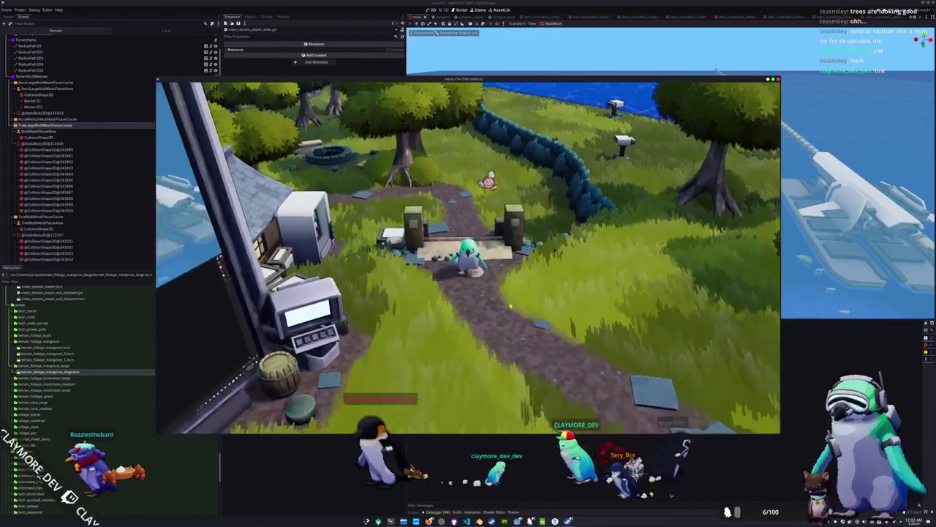
key("a")
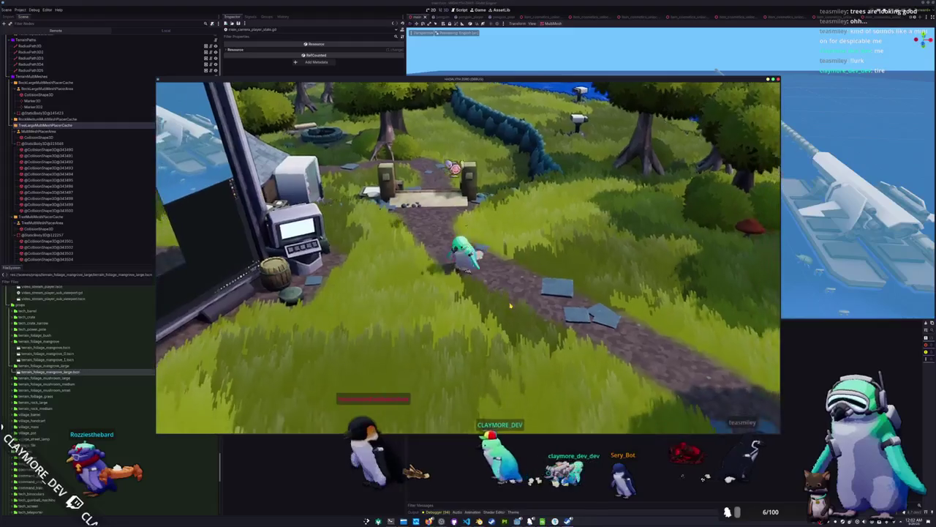
key("a")
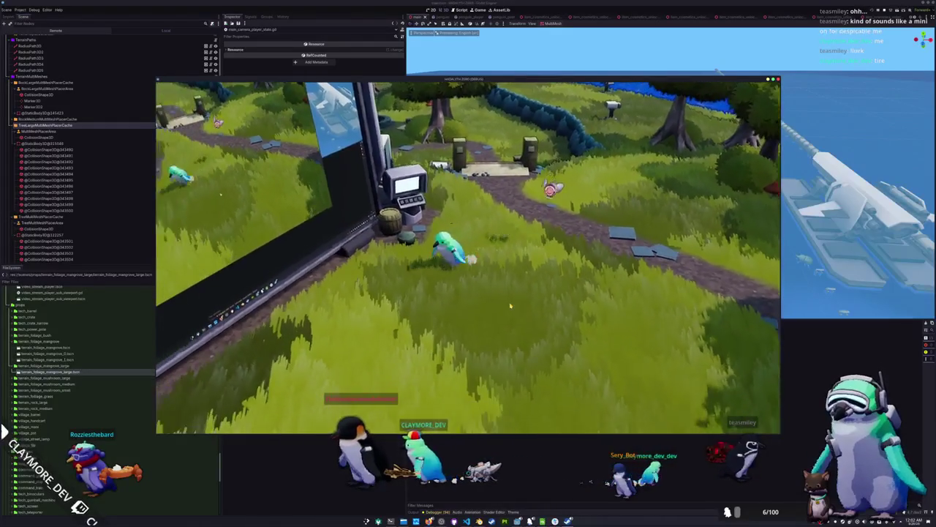
key("w")
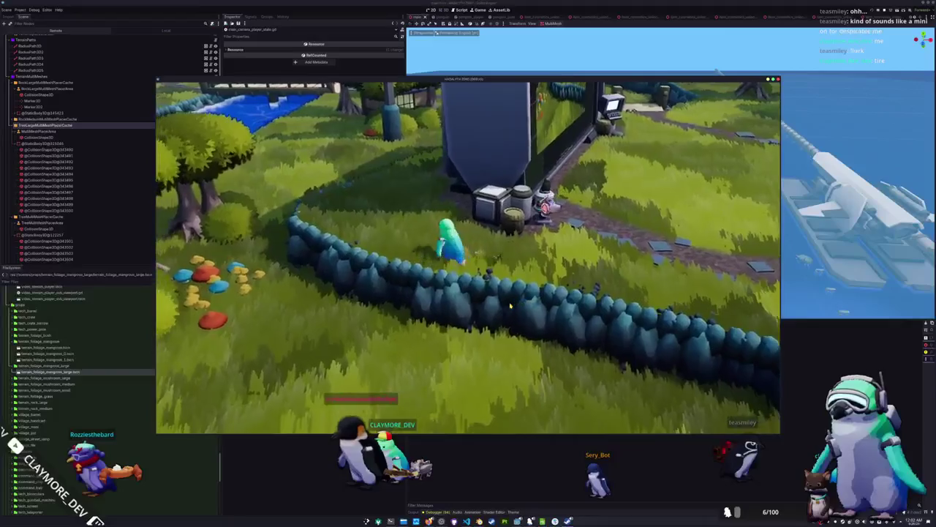
- Walk the penguin along the hedge past the building and onto the bridge
key("a")
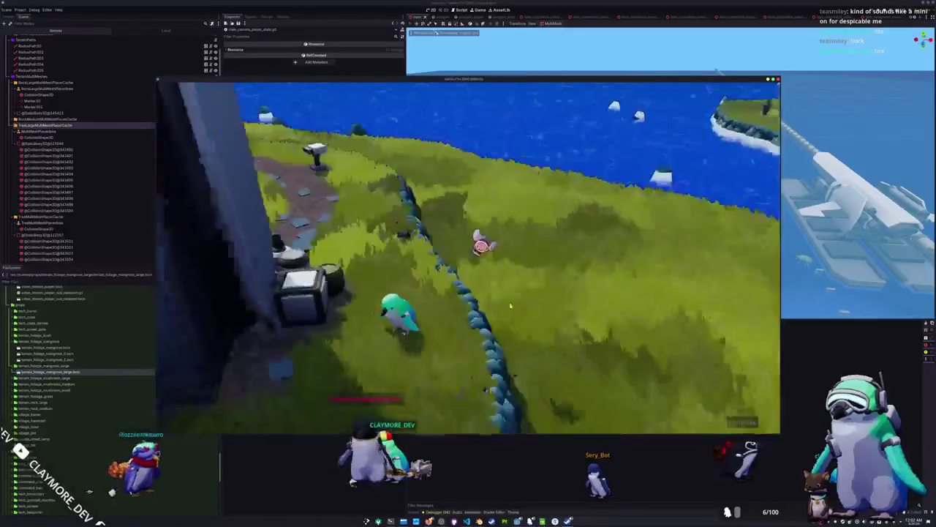
key("a")
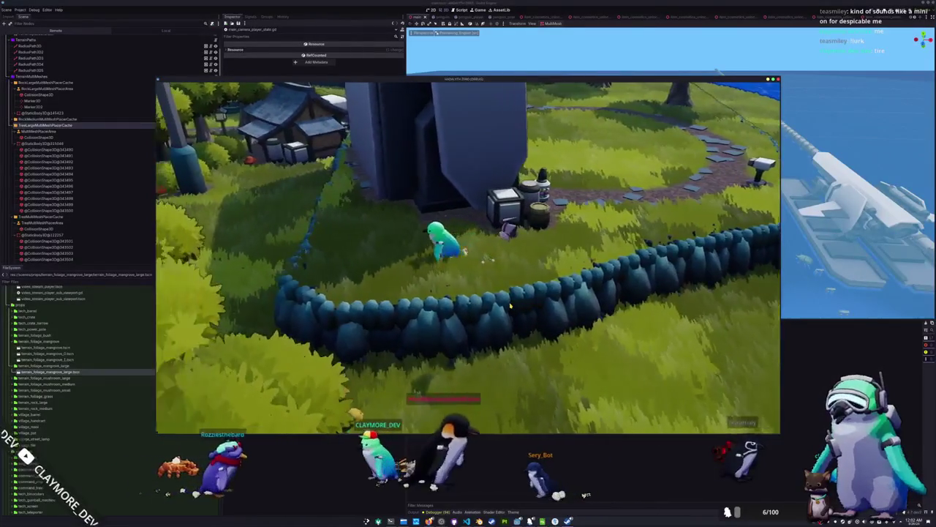
key("a")
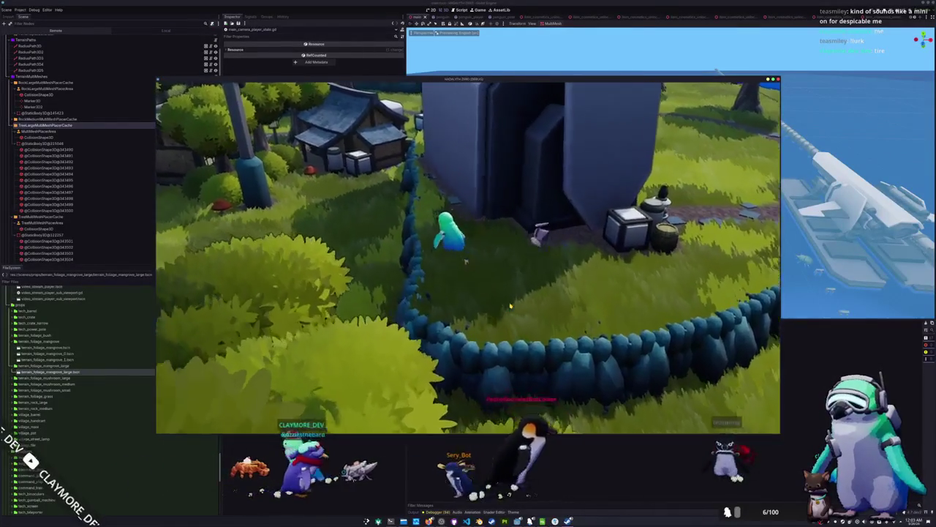
key("a")
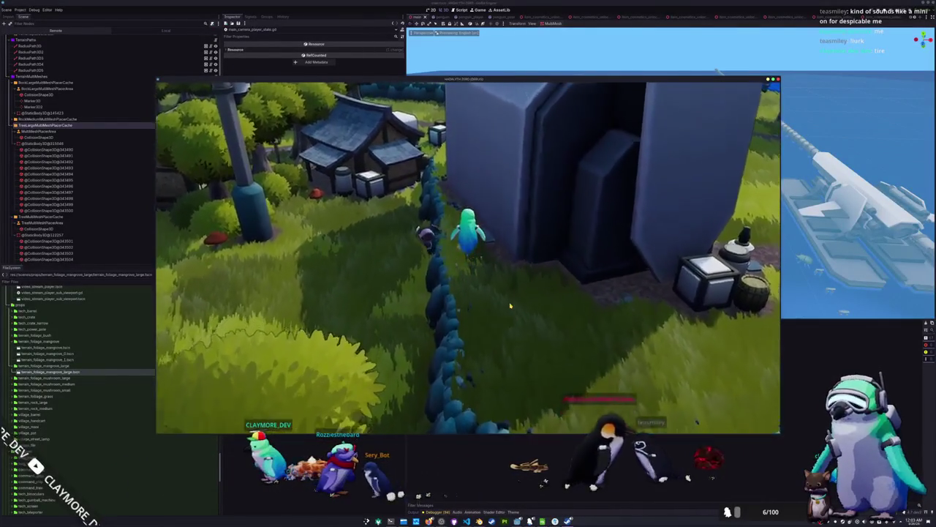
key("a")
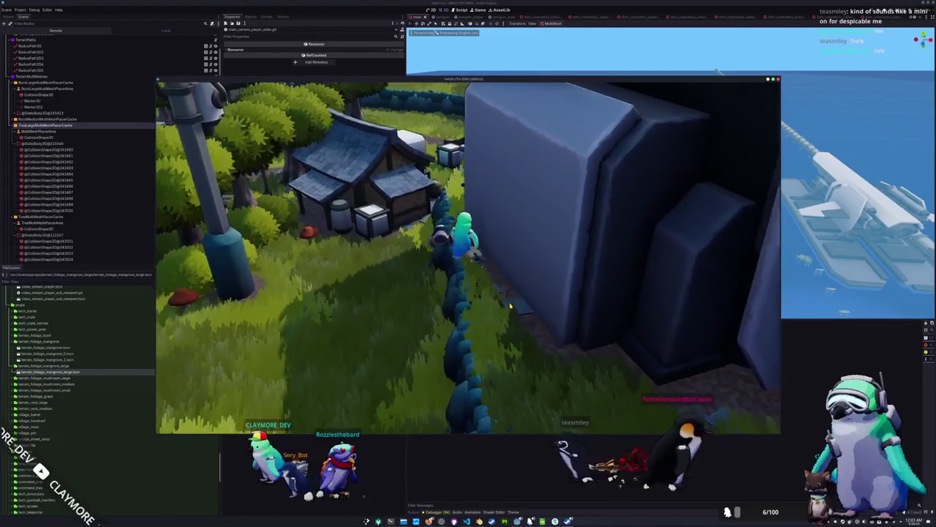
key("a")
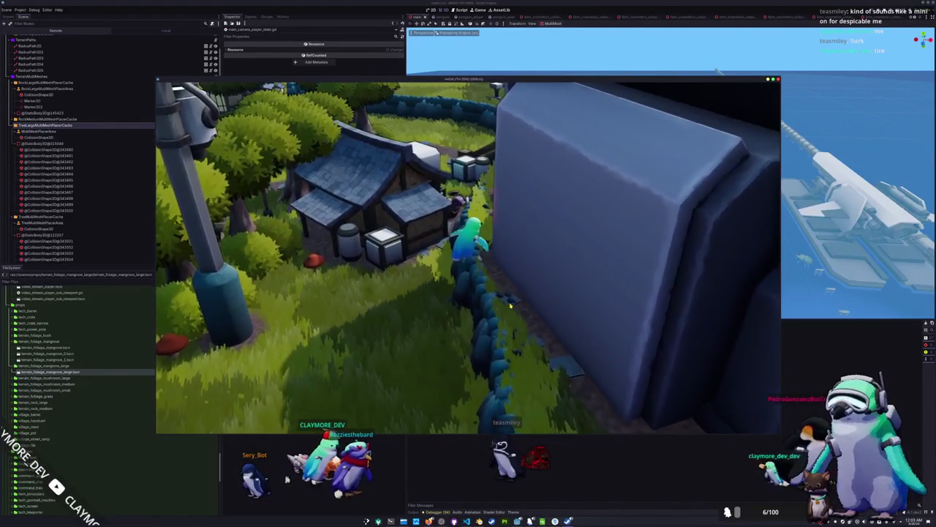
key("a")
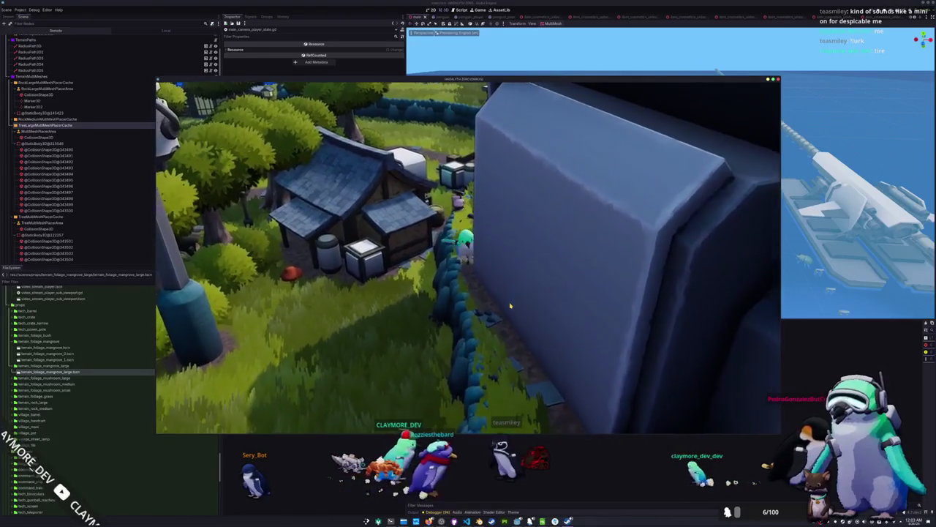
key("a")
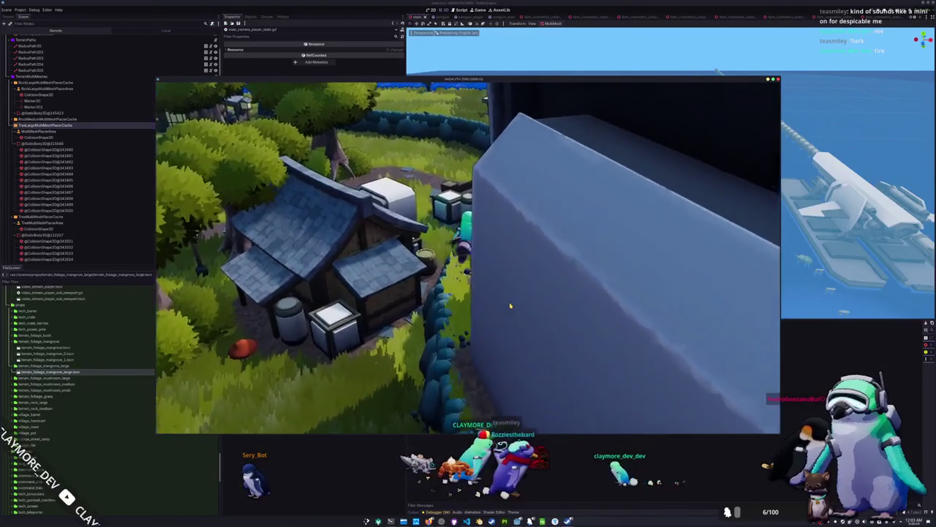
key("a")
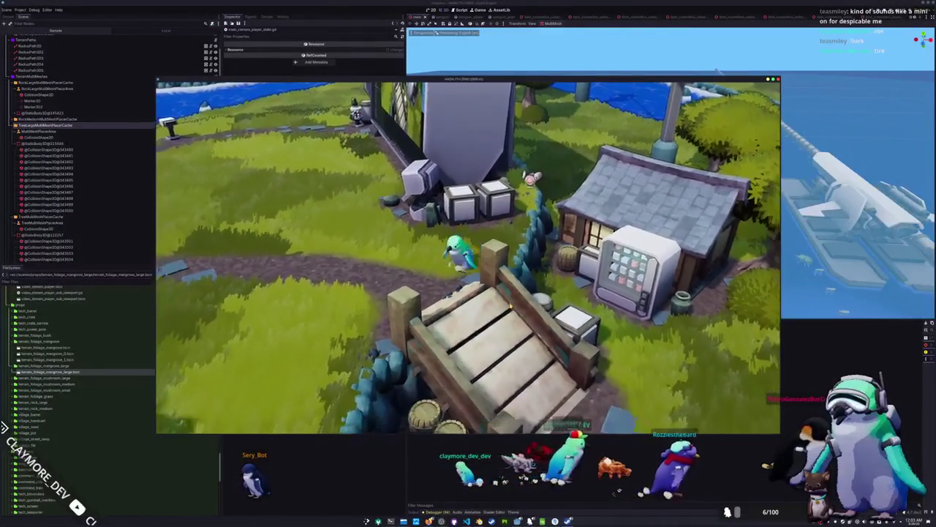
key("a")
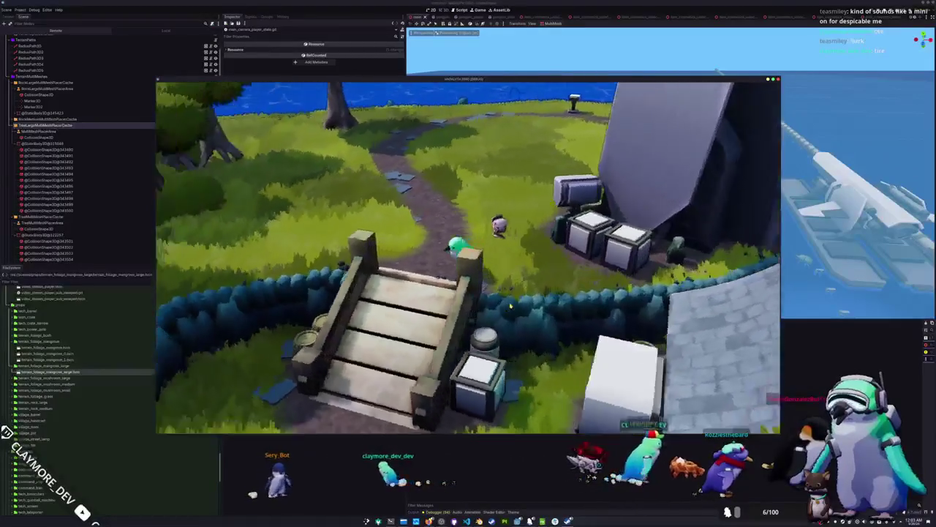
key("a")
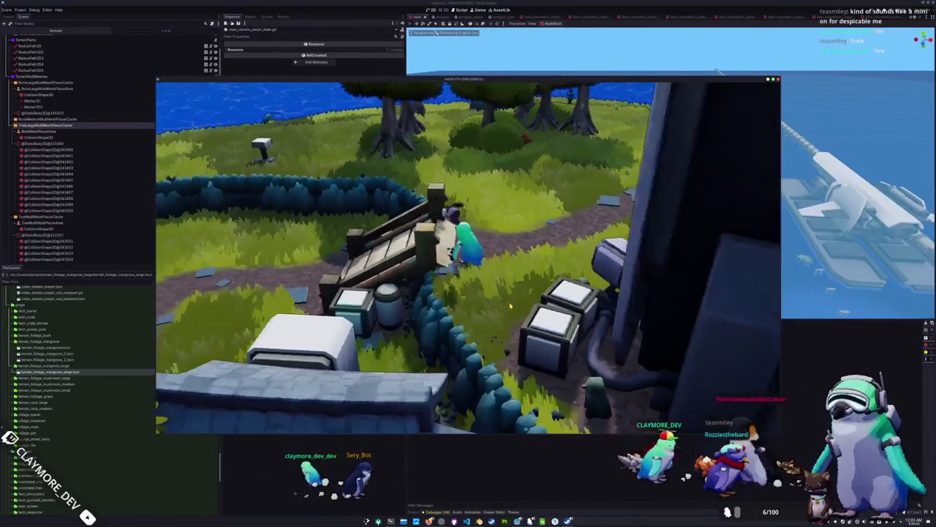
key("a")
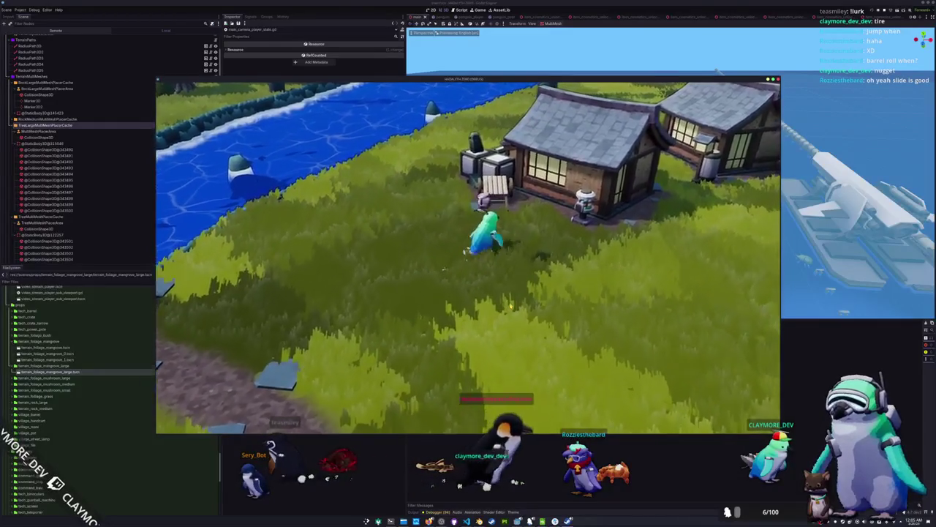
- Walk the penguin north up to the house by the riverbank
key("w")
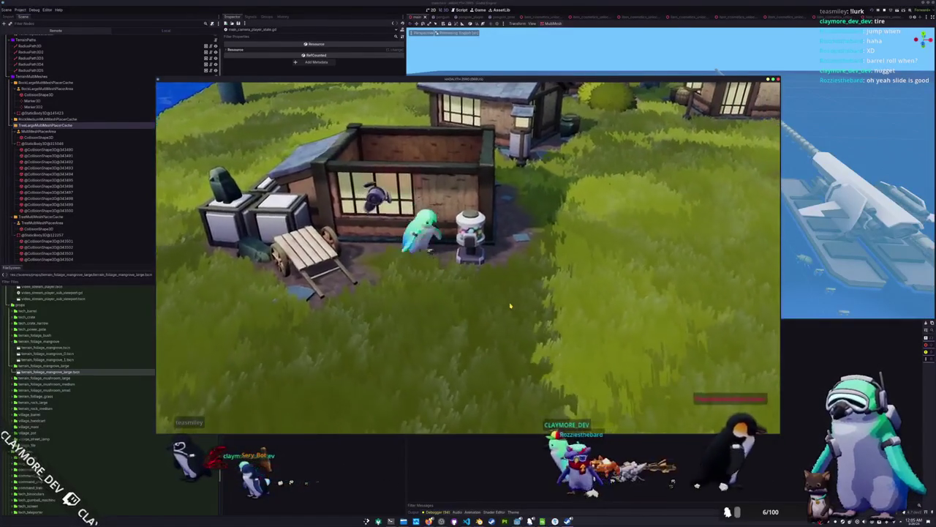
key("w")
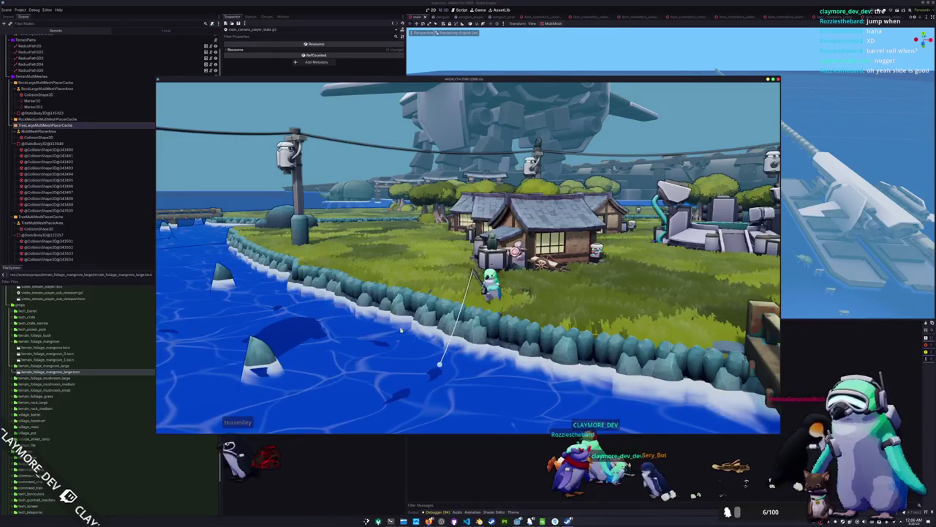
- Enter the first fishing arrow sequences, including the ←→←↓ prompt
scroll(468, 256, "up", 2)
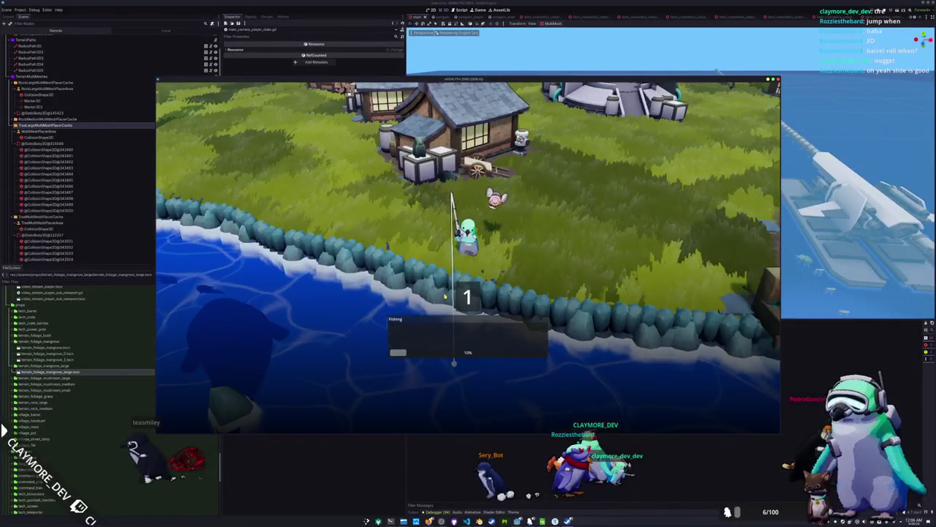
key("Up")
key("Up")
key("Down")
key("Down")
key("Right")
key("Right")
key("Right")
key("Down")
key("Right")
key("Right")
key("Left")
key("Down")
key("Left")
key("Right")
- Finish the →↓↑← sequence to land a 1.63 Small Flying Fish, then bring up the Short TODO page
key("Left")
key("Down")
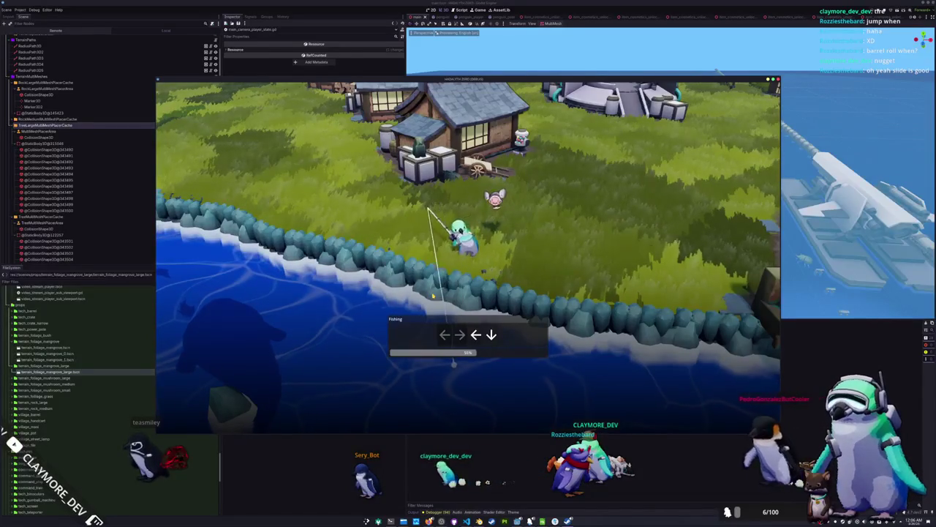
key("Right")
key("Down")
key("Up")
key("Left")
key("Up")
key("Up")
key("Left")
key("Right")
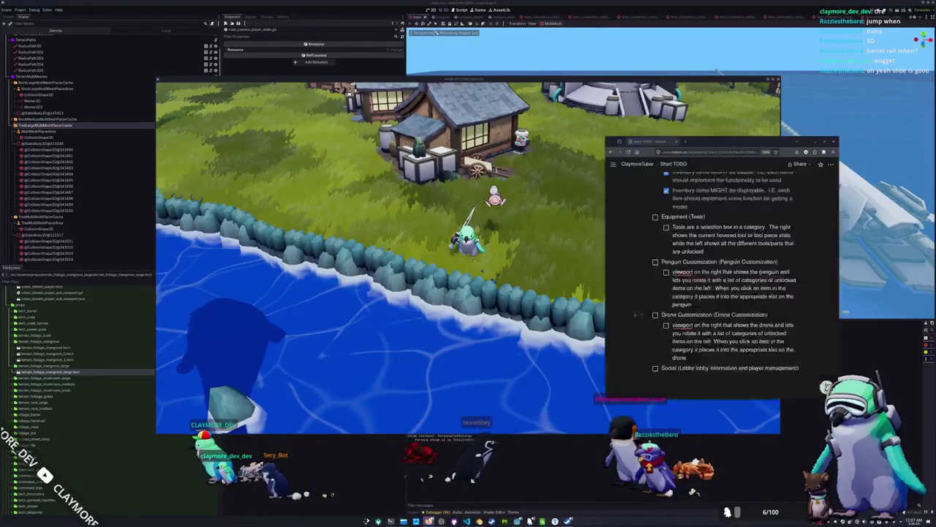
key("alt+Tab")
scroll(685, 307, "up", 10)
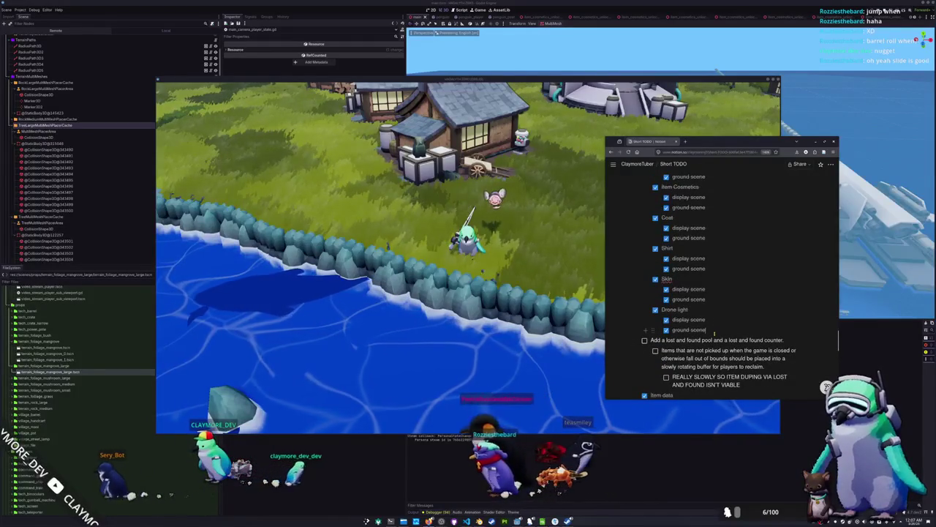
- Add top-level to-dos for the penguin jump and slide states below the ground scene item
key("Return")
key("shift+Tab")
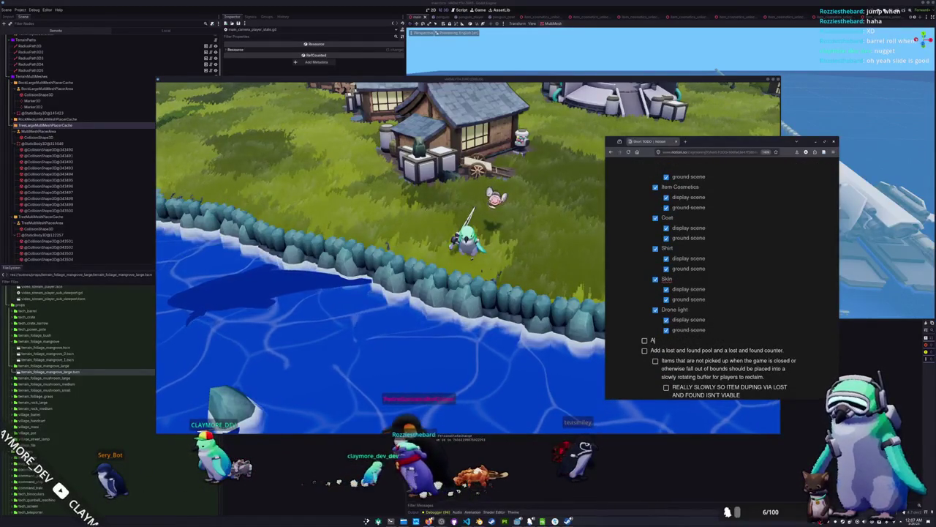
type("Add a ")
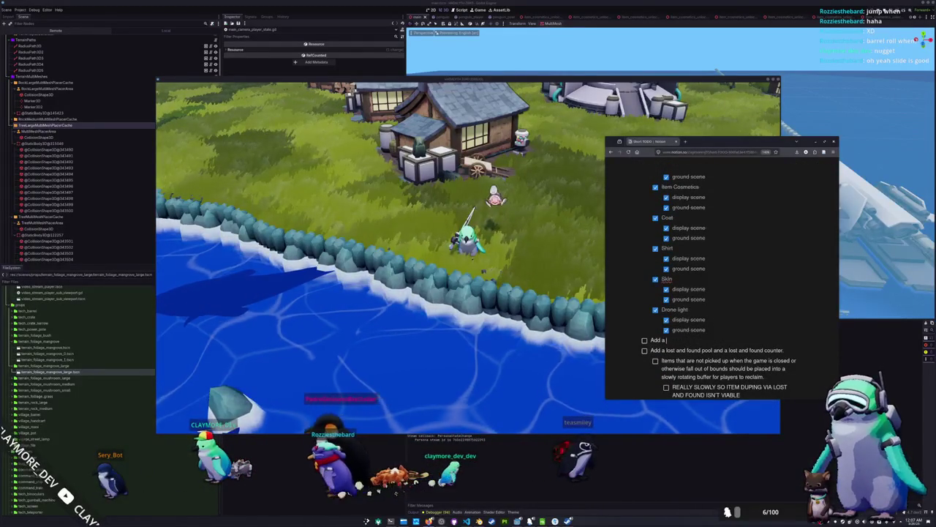
type("penguin jump state")
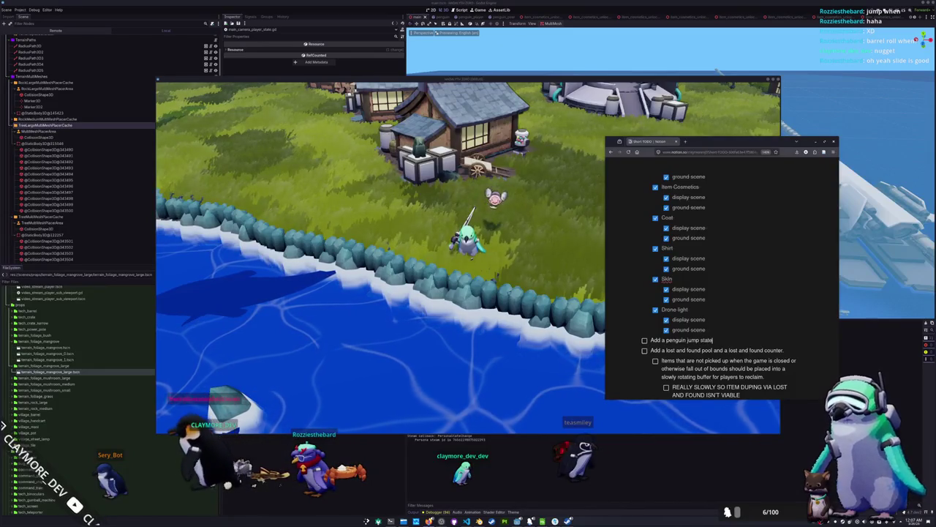
key("Return")
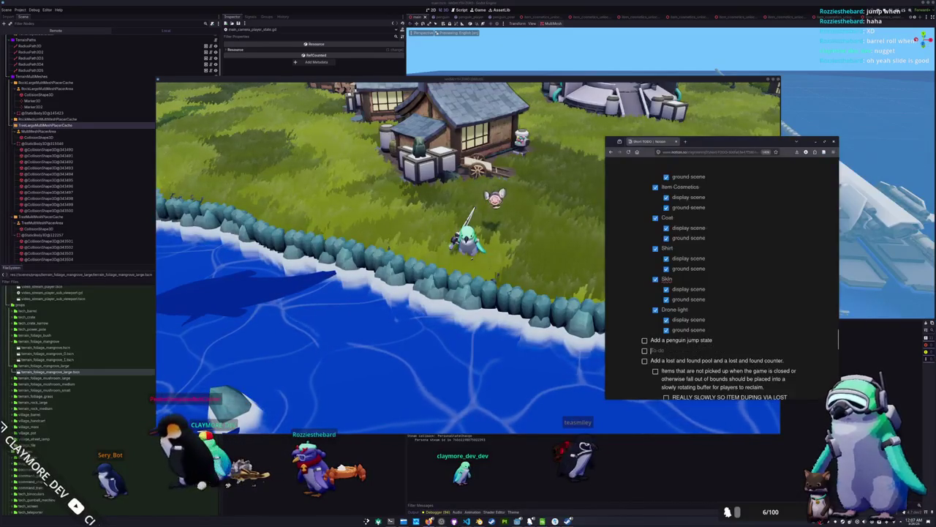
type("Add a penguin slide state")
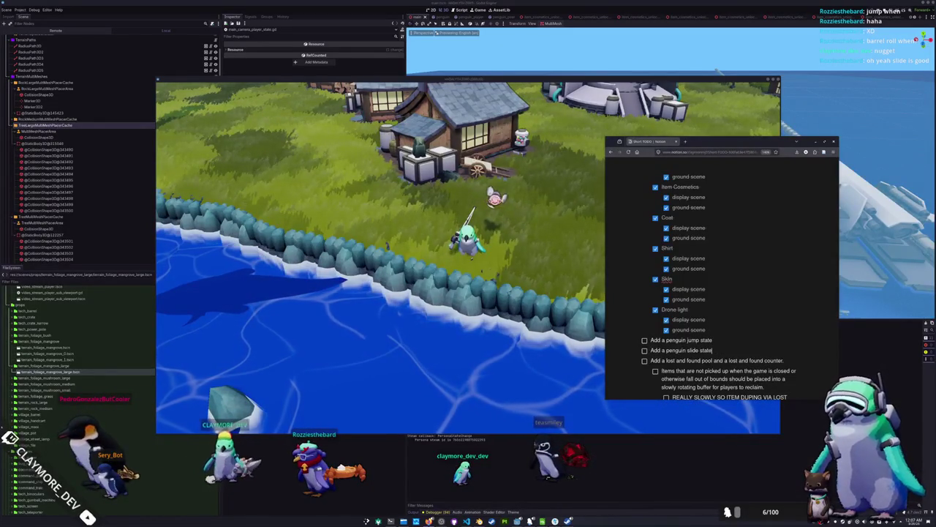
key("Return")
type("Add a penguin bonk state")
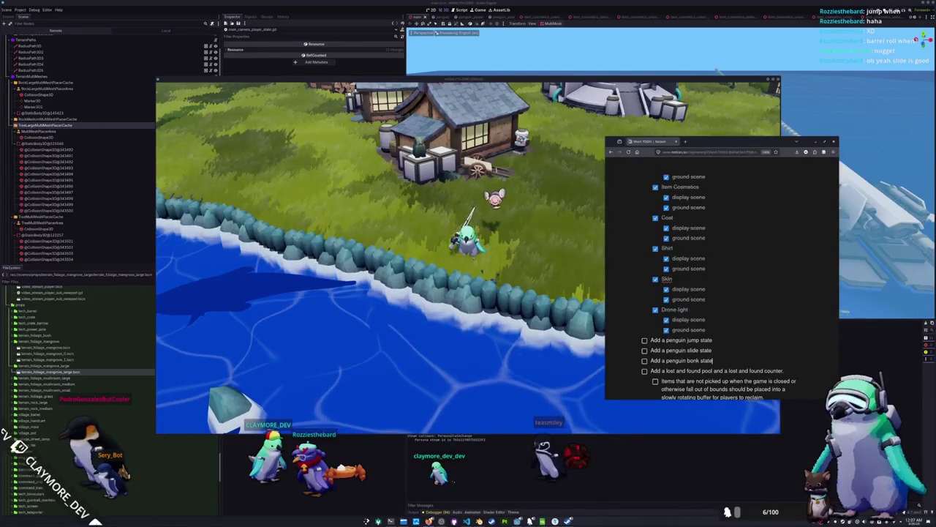
- Create 'bonk enter', 'penguin bonk state' and 'Add a penguin bonk exit state' to-dos
key("Return")
type("Add a")
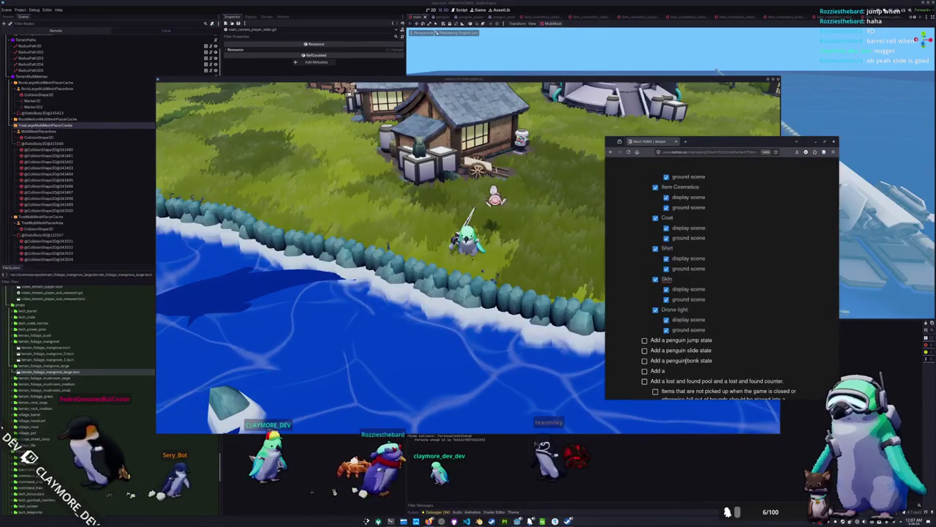
left_click(688, 361)
type("enter")
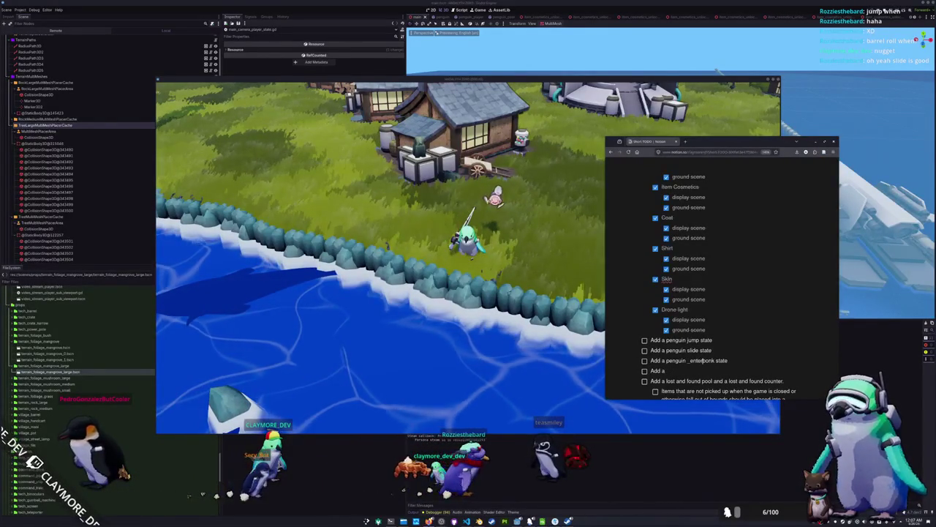
type("en")
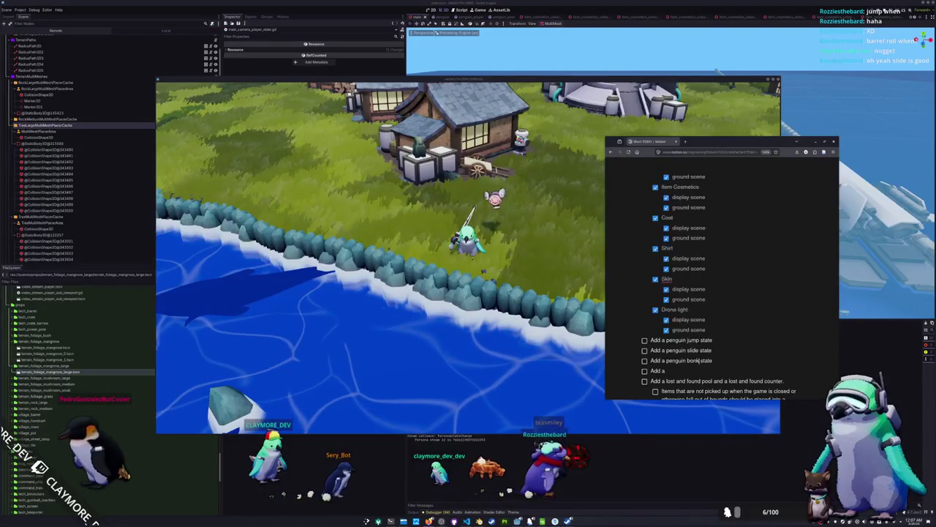
type("ter")
key("Down")
type("penguin bonk state")
key("Return")
type("Add a penguin bonk exit state")
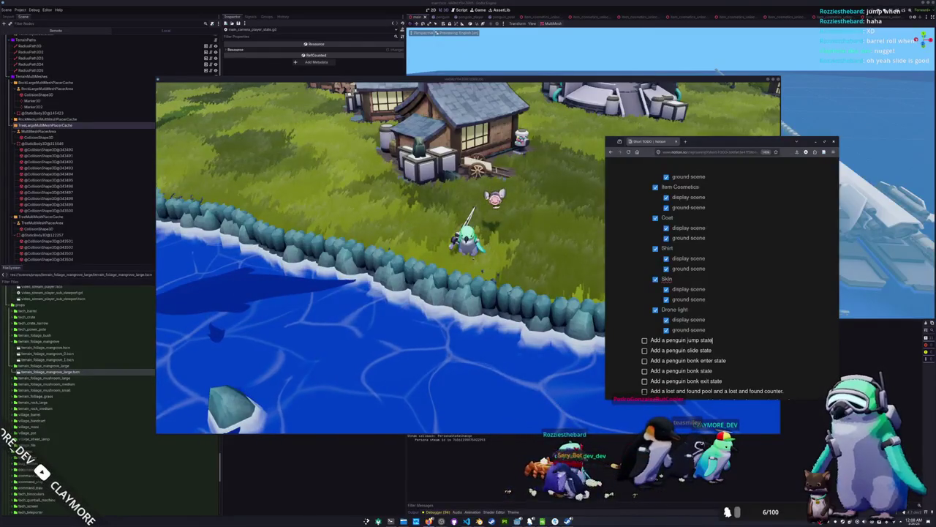
left_click(713, 349)
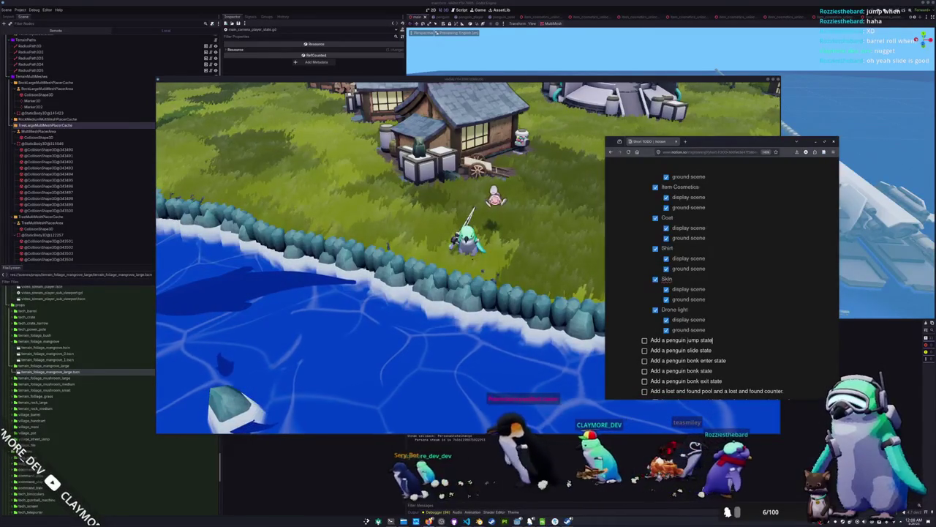
scroll(723, 285, "down", 2)
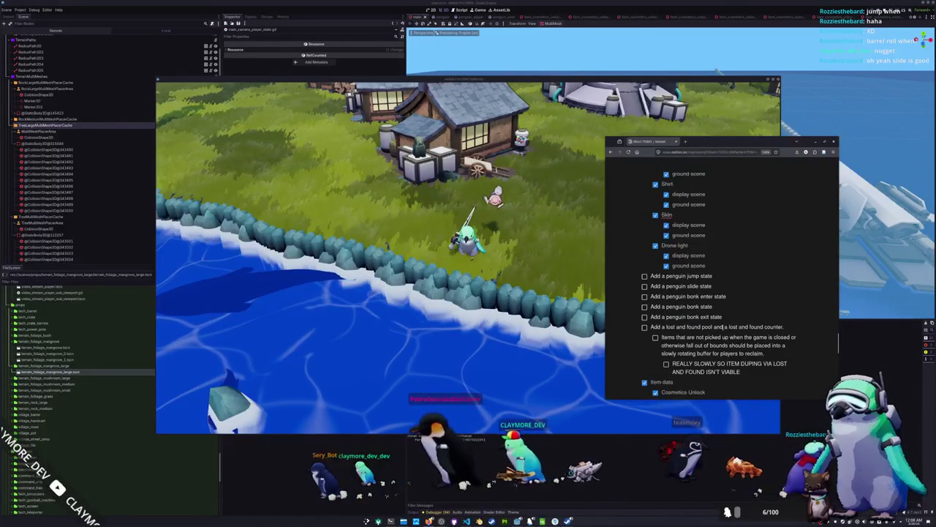
left_click(723, 317)
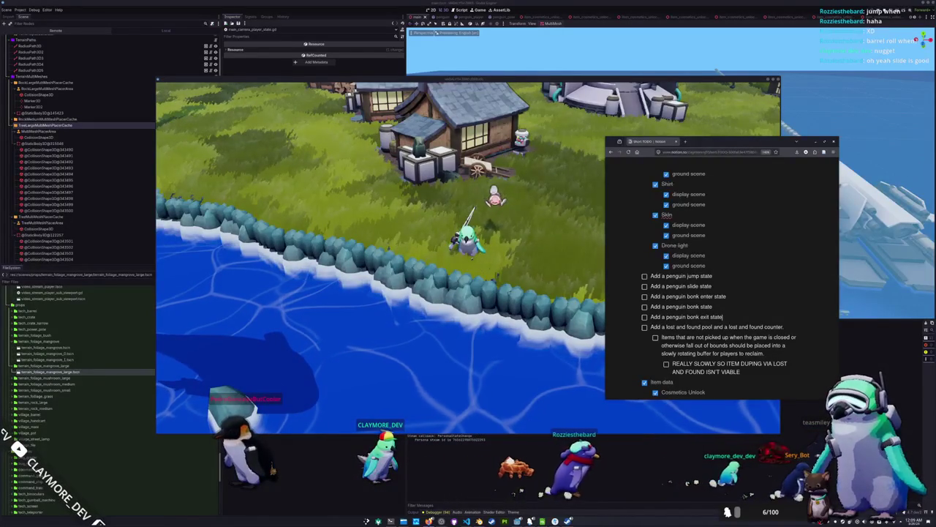
- Add an empty to-do directly below 'Add a penguin bonk exit state'
key("Return")
type("Add a penguin respawn state")
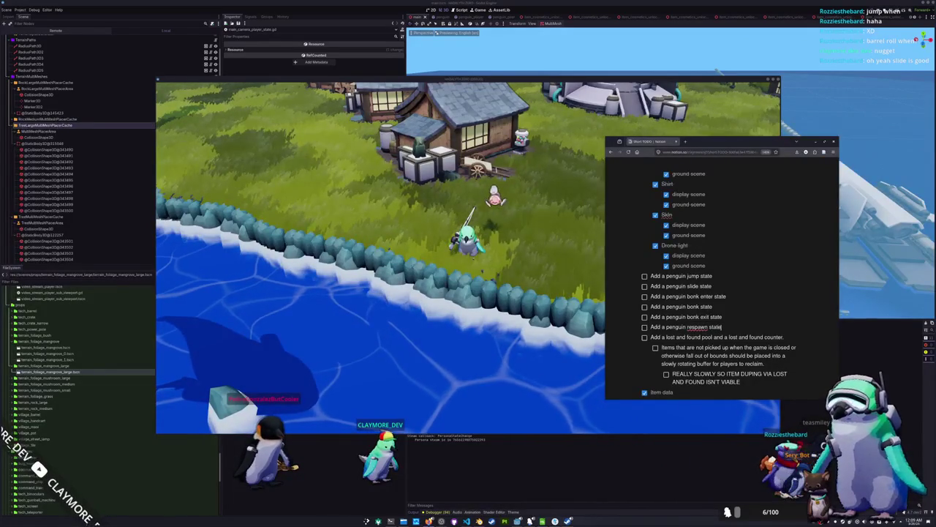
- Add a transform reset command to-do with a nested subtask to reset physics interpolation
key("Return")
type("Add a transform")
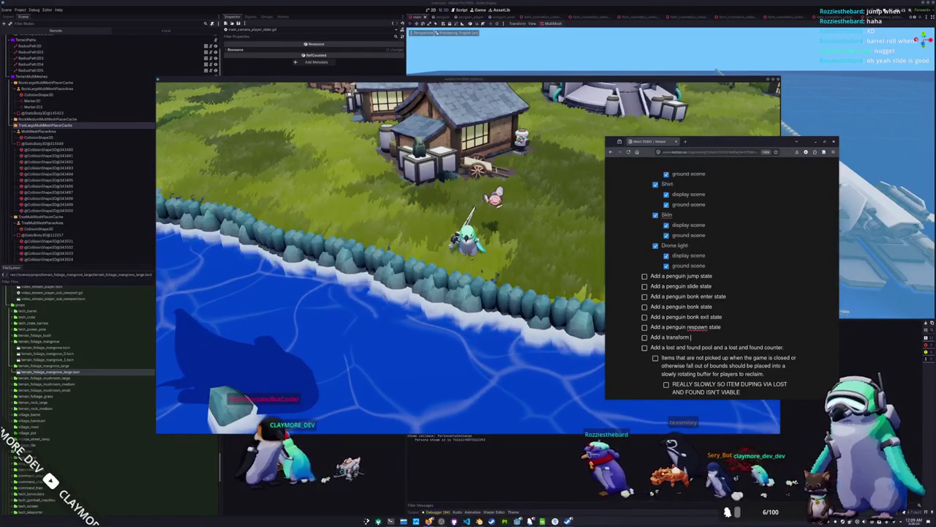
type("reset command")
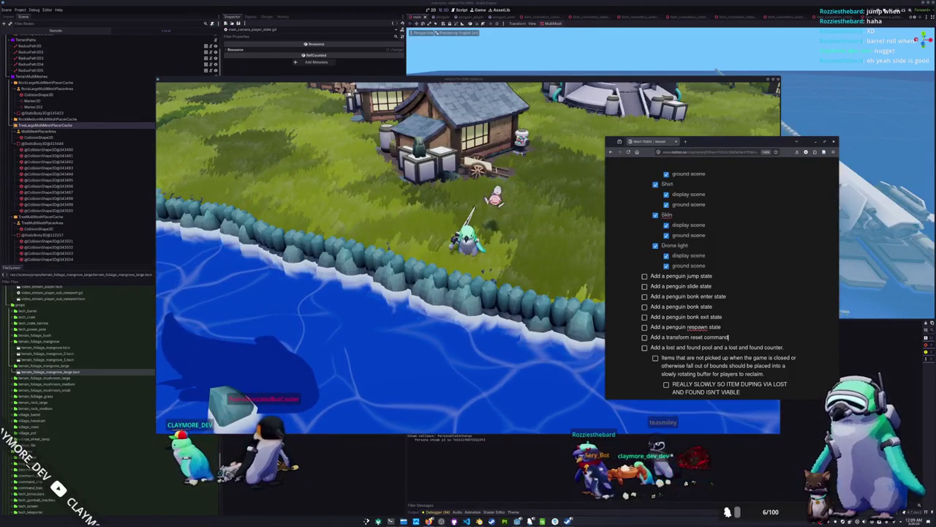
key("Return")
key("Tab")
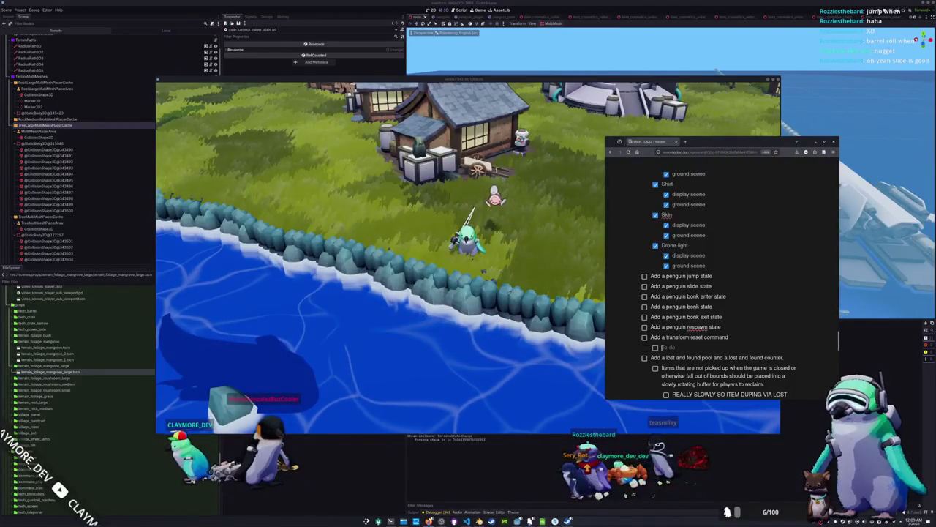
type("Reset the physics interpolatio")
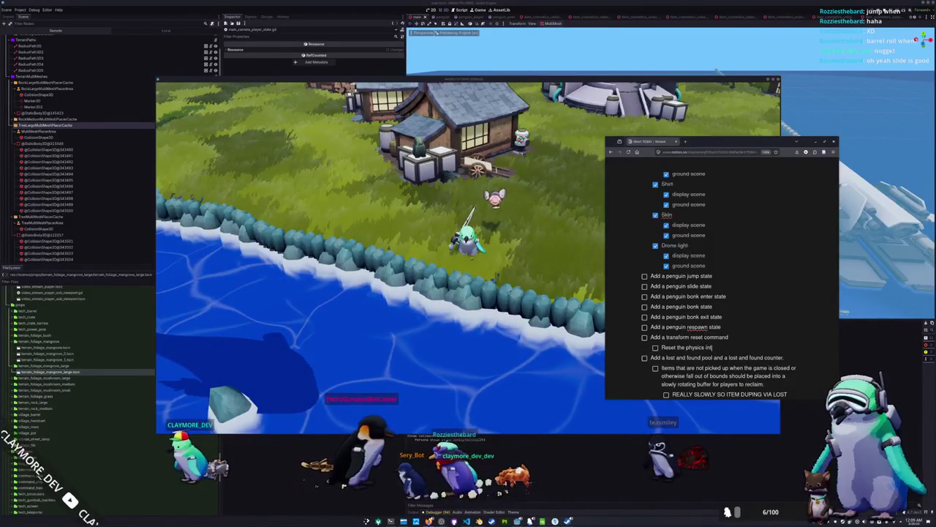
type("n on an entity and imm")
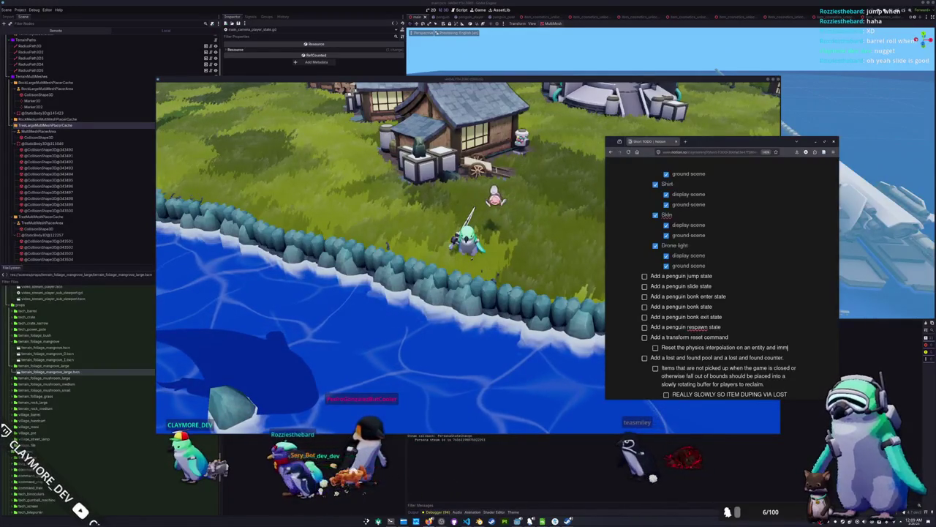
type("ediately upda")
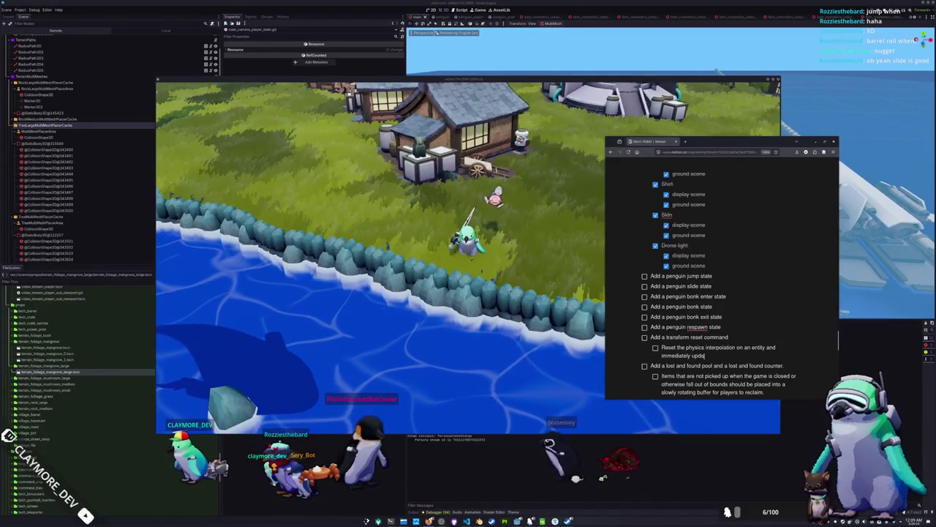
type("te their transform")
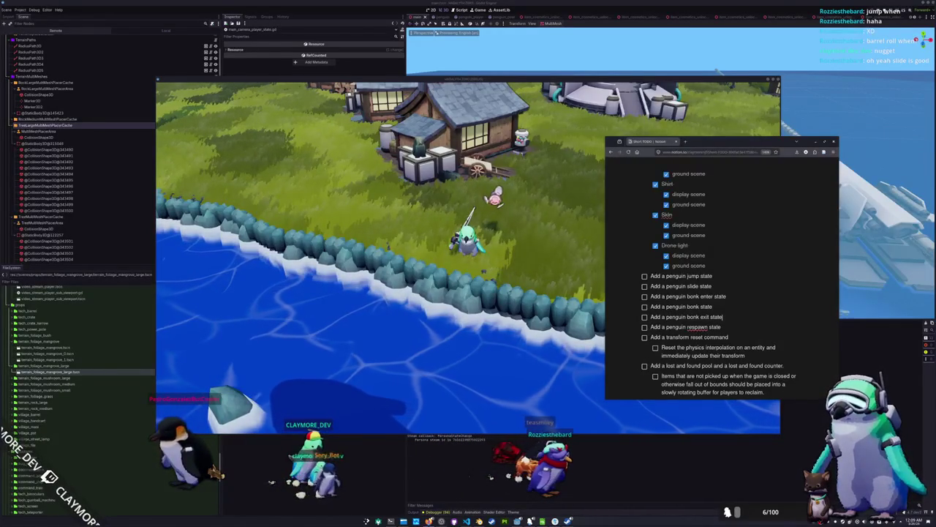
- Add to-dos for the penguin spawn and despawn states
key("Return")
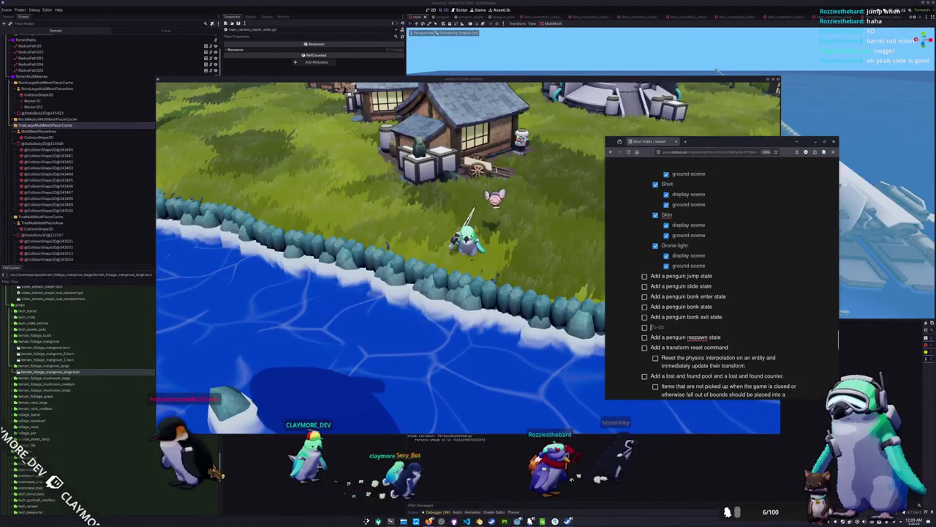
type("Adda penguin spawn state")
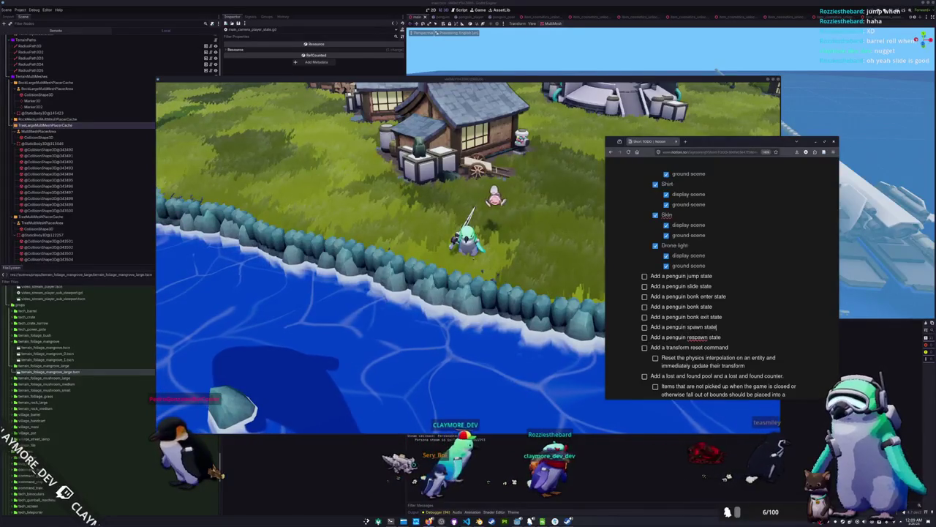
key("Return")
type("Add")
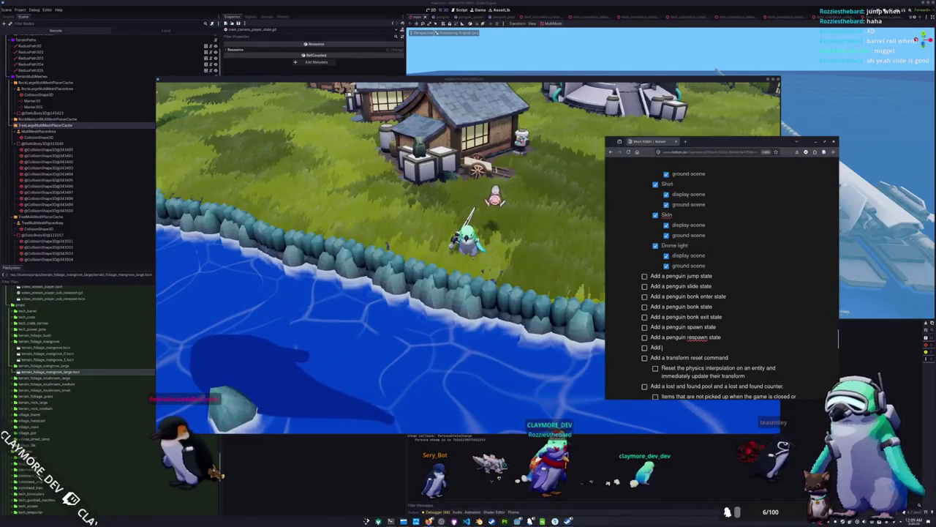
type("a penguin despawn state")
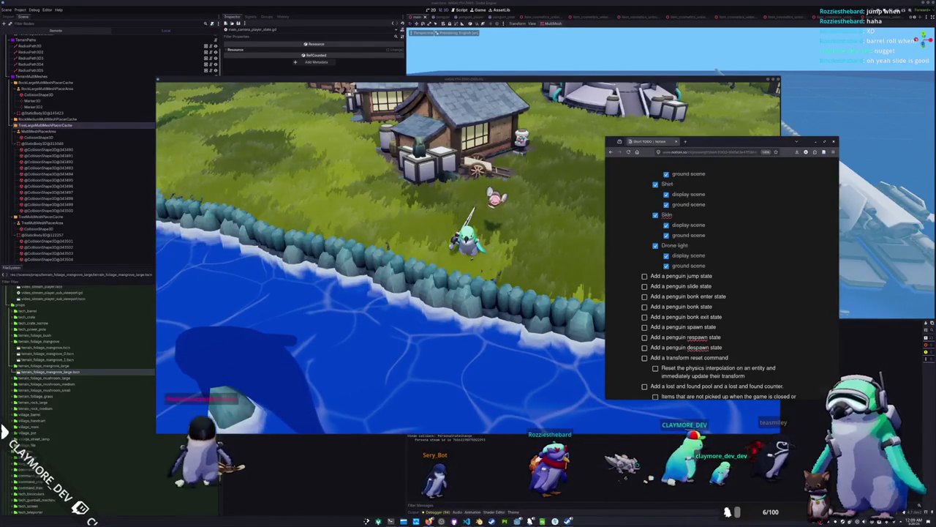
key("alt+Tab")
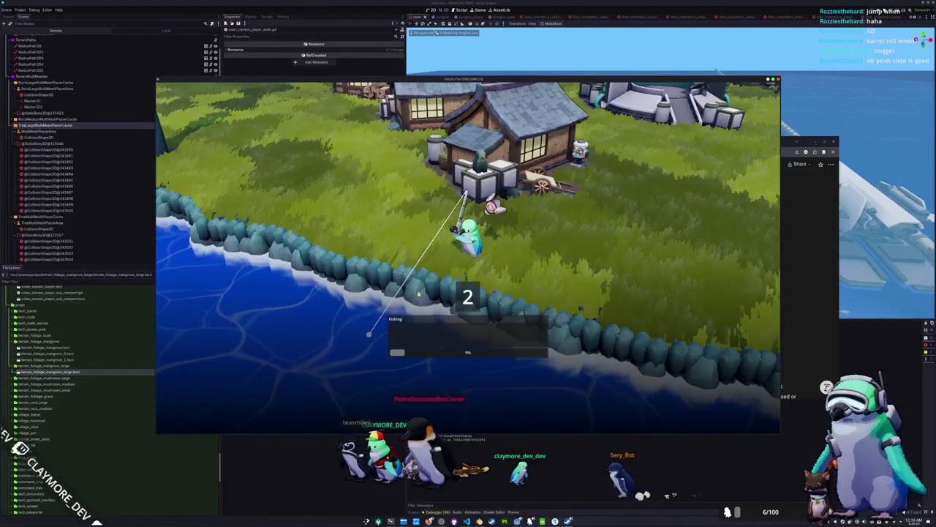
- Match the arrows in the first fishing prompt sequences
key("Left")
key("Right")
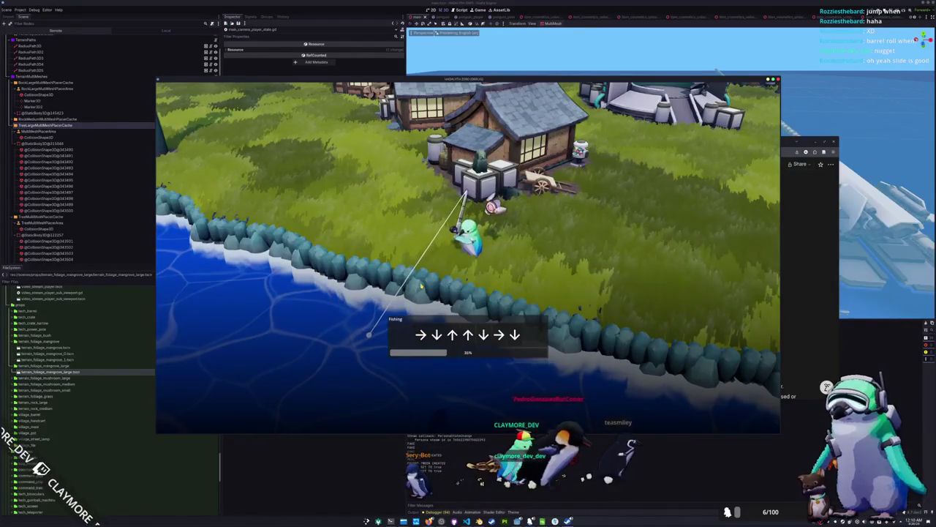
key("Right")
key("Down")
key("Up")
key("Up")
key("Down")
key("Right")
key("Down")
key("Up")
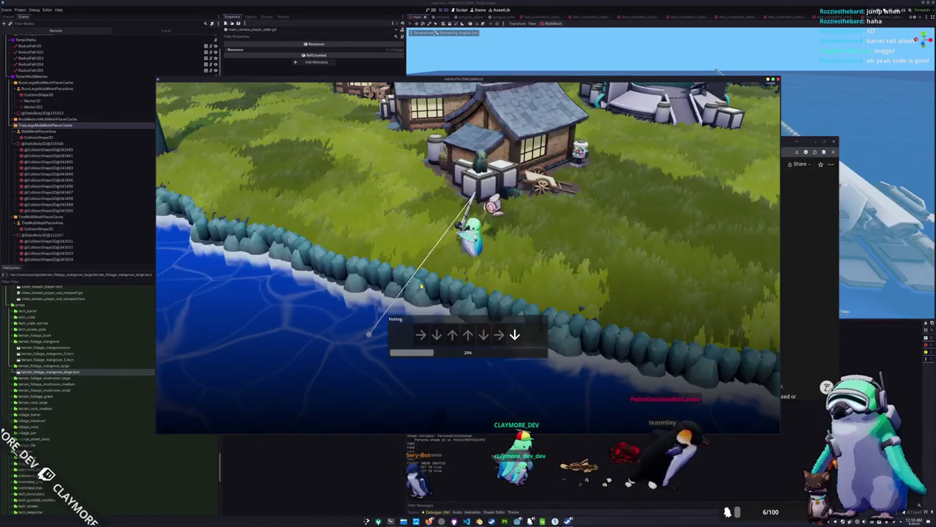
key("Right")
key("Right")
key("Left")
key("Up")
key("Up")
key("Up")
key("Right")
- Match the arrows in the middle fishing prompt sequences
key("Up")
key("Down")
key("Down")
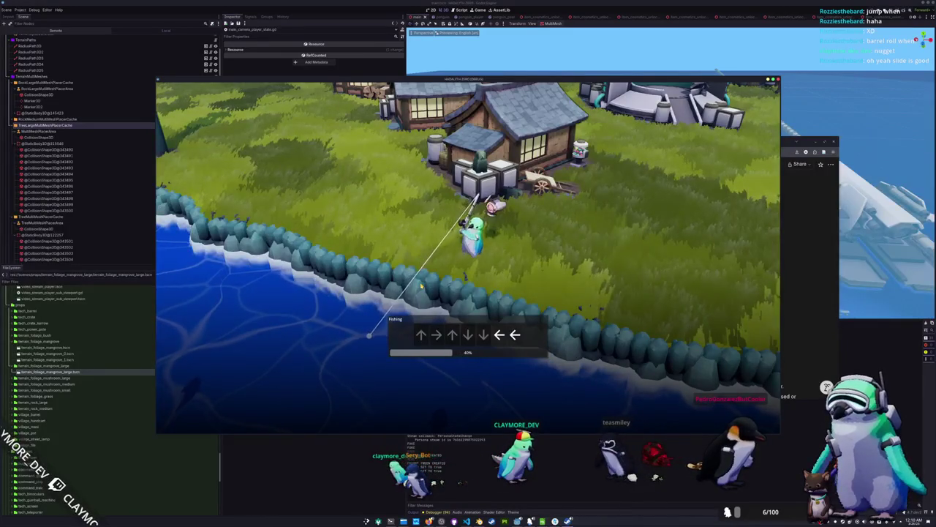
key("Left")
key("Up")
key("Down")
key("Down")
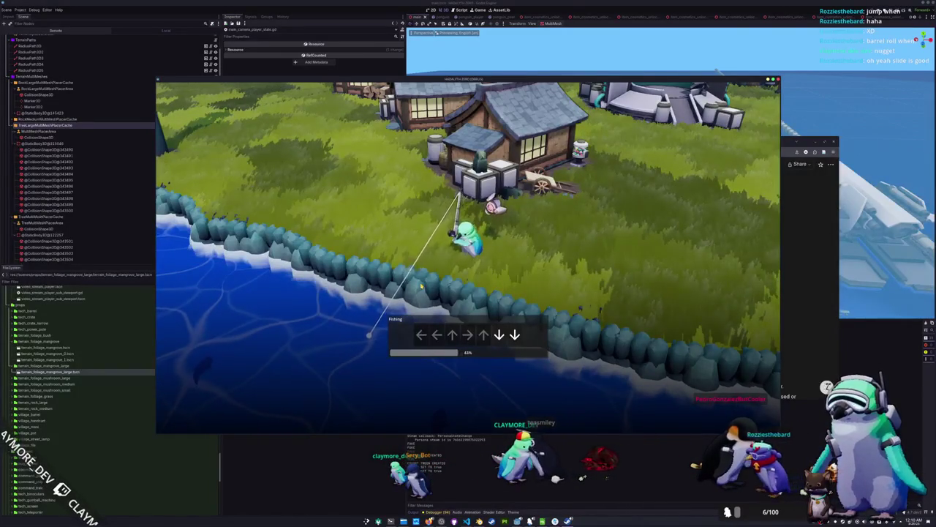
key("Up")
key("Left")
key("Up")
key("Up")
key("Left")
- Finish the last arrow sequences and recast the line farther along the river
key("Left")
key("Right")
key("Up")
key("Down")
key("Up")
key("Up")
key("Down")
key("Right")
key("Left")
key("Down")
key("Right")
key("Right")
key("Down")
key("Left")
key("Down")
key("Left")
key("Right")
key("Left")
key("Left")
key("Right")
key("Down")
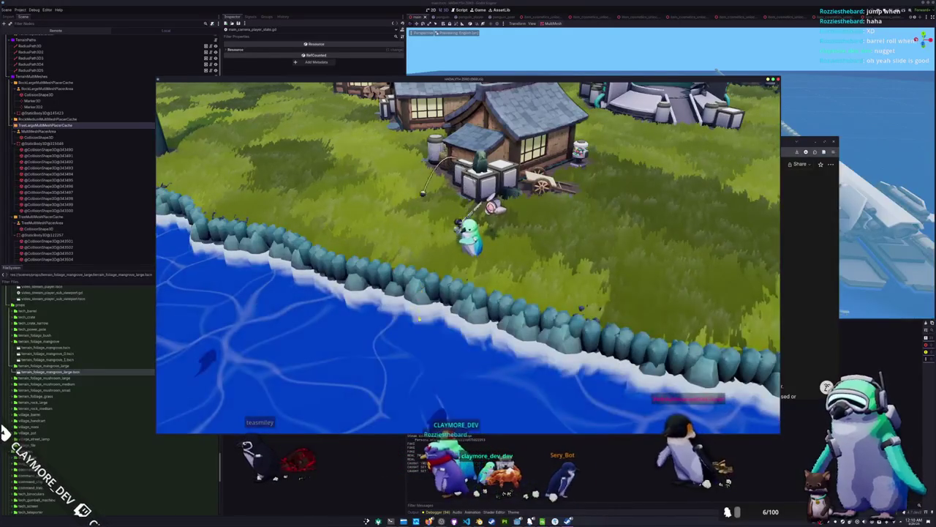
mouse_move(454, 289)
left_mouse_down()
mouse_move(453, 372)
mouse_move(490, 335)
left_mouse_up()
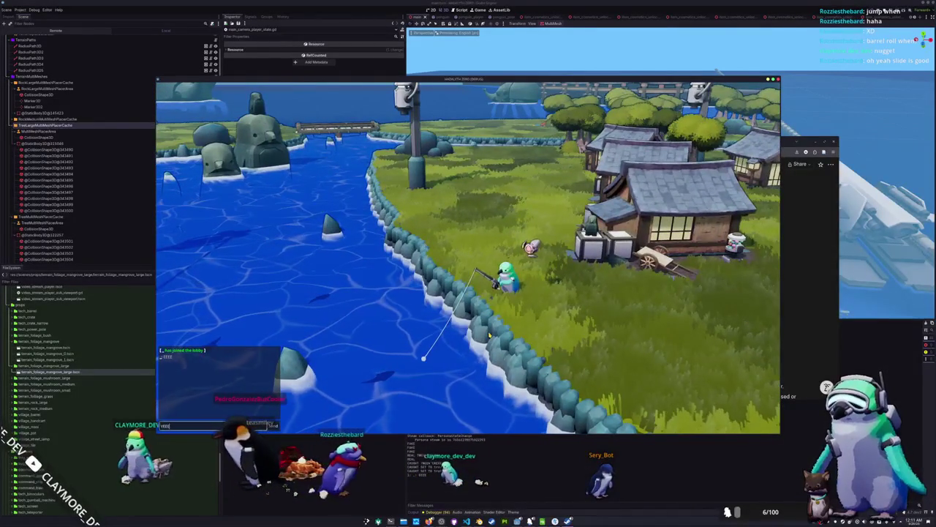
- Post the chat messages YEEEEE, JUP and GRUP one after another
type("YEEEEE")
key("Return")
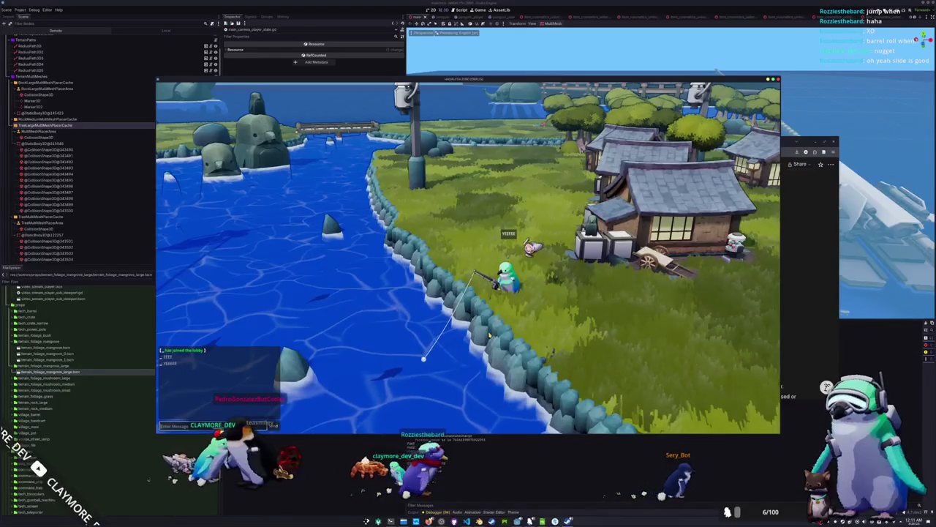
type("JUP")
key("Return")
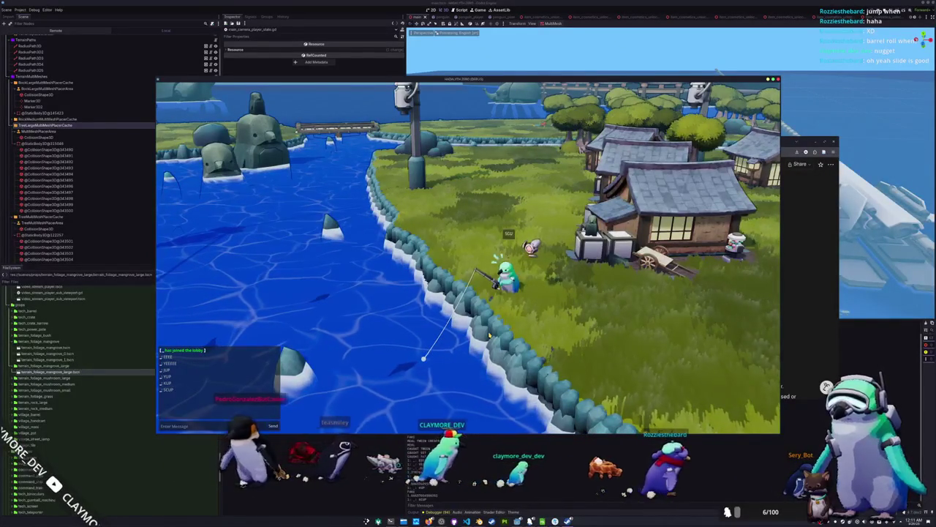
type("GRUP")
key("Return")
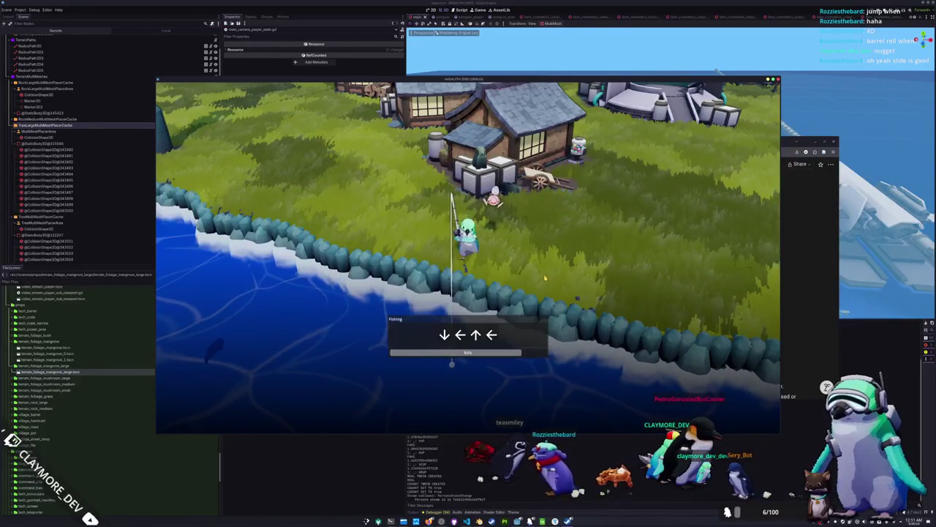
- Land the fish, inspect the Dumbo Octopus in the inventory, then return to VS Code
key("Left")
key("Left")
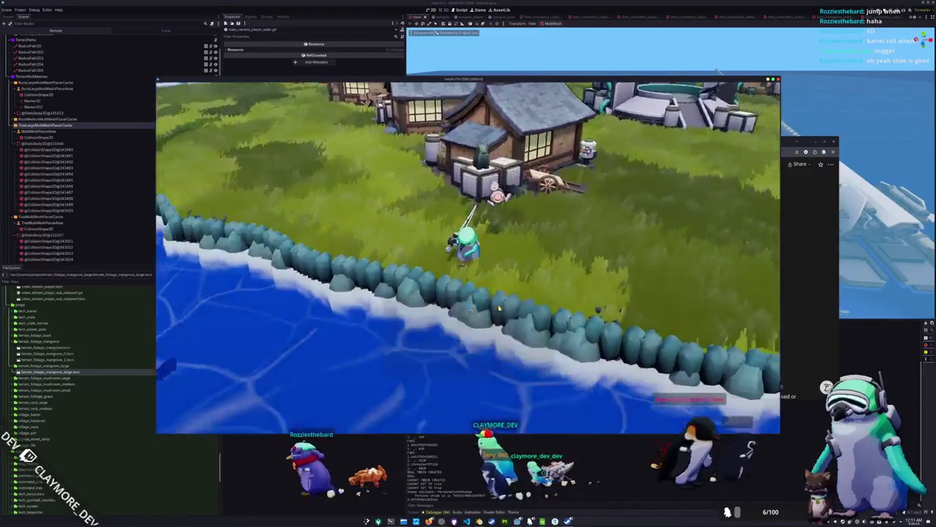
key("Tab")
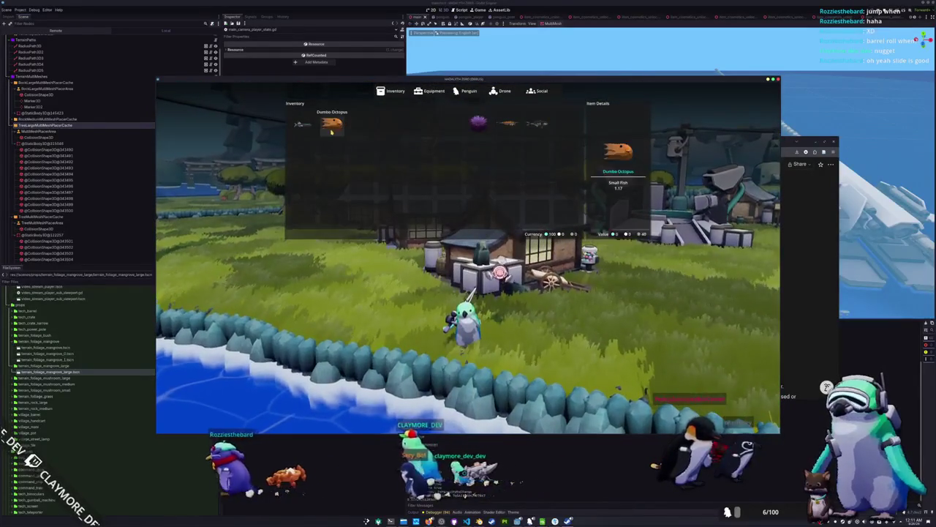
key("Tab")
key("alt+Tab")
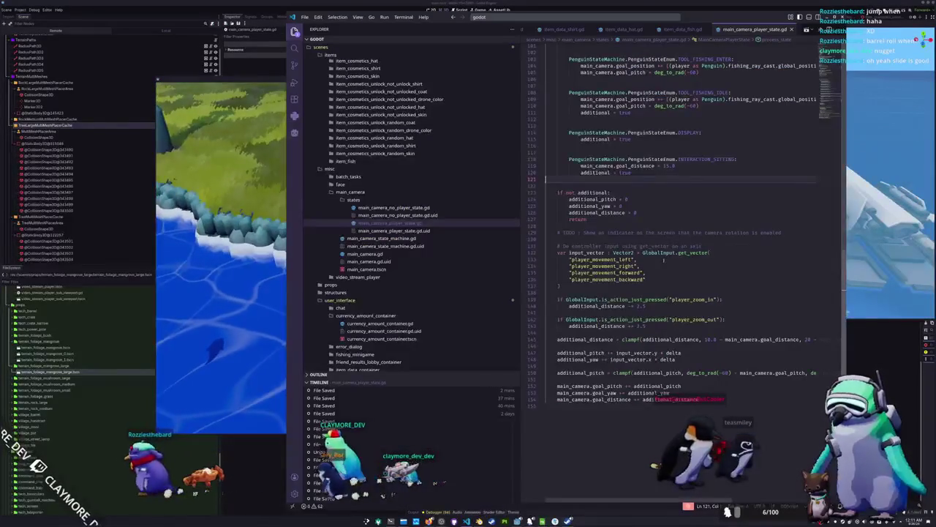
- Find penguin_tool_fishing_catch_exit_state.gd in the Explorer and open it
scroll(670, 293, "up", 10)
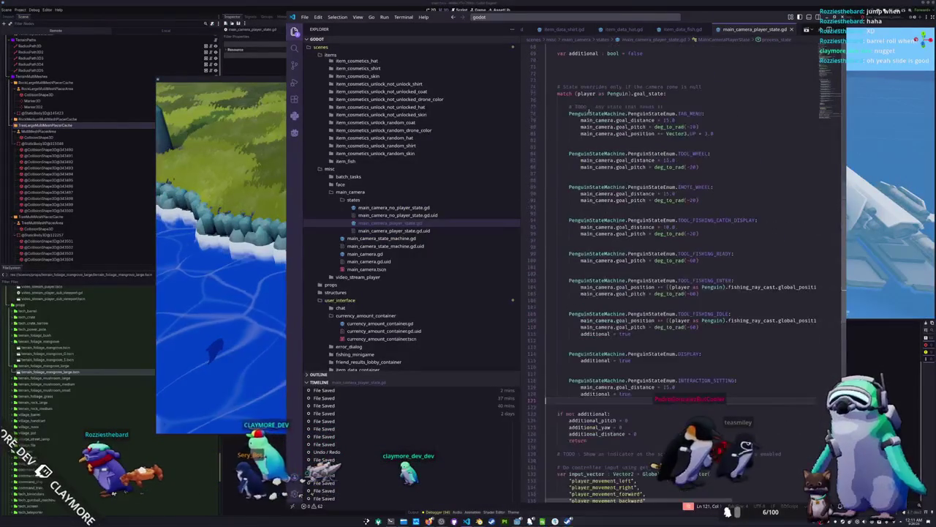
scroll(647, 77, "up", 5)
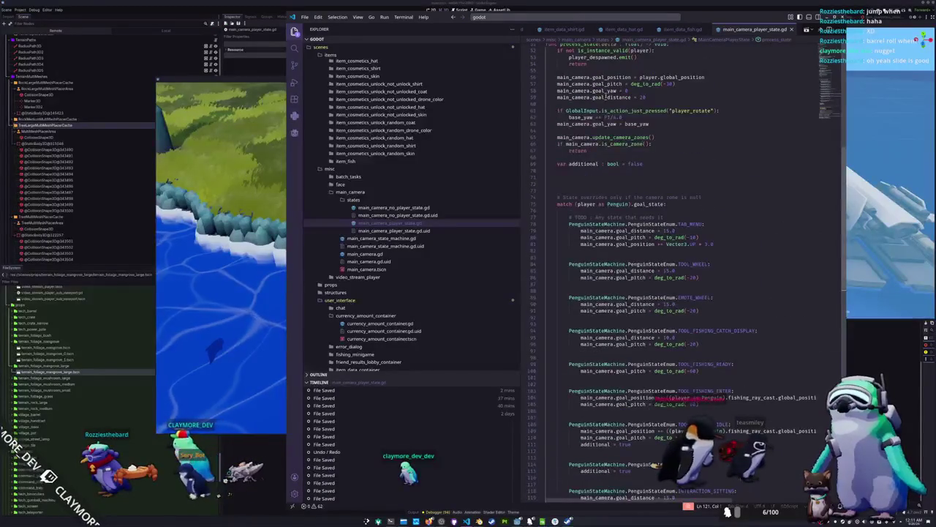
scroll(608, 38, "left", 5)
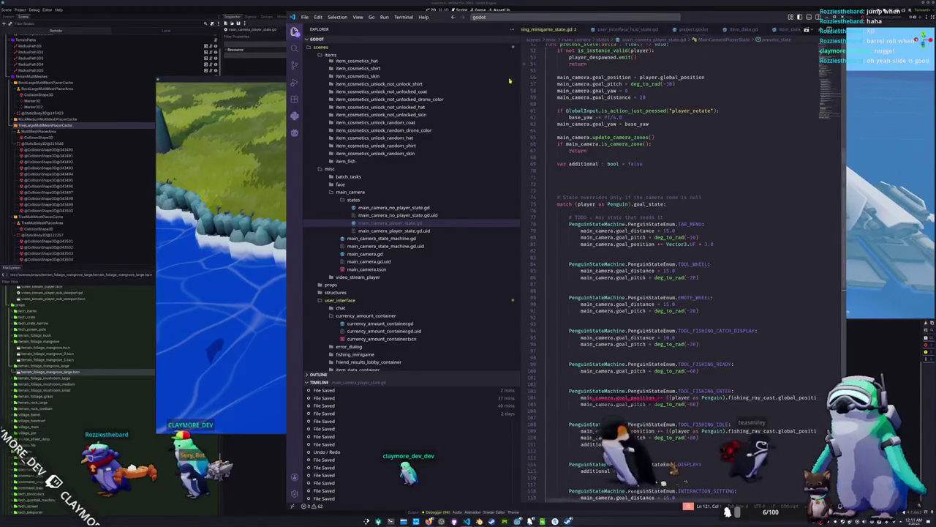
scroll(377, 229, "up", 2)
scroll(377, 229, "down", 10)
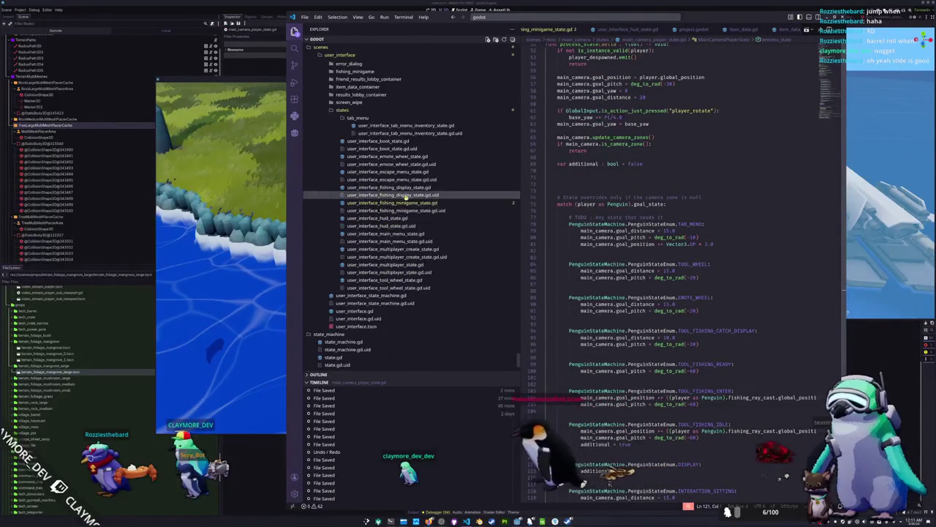
scroll(404, 204, "up", 13)
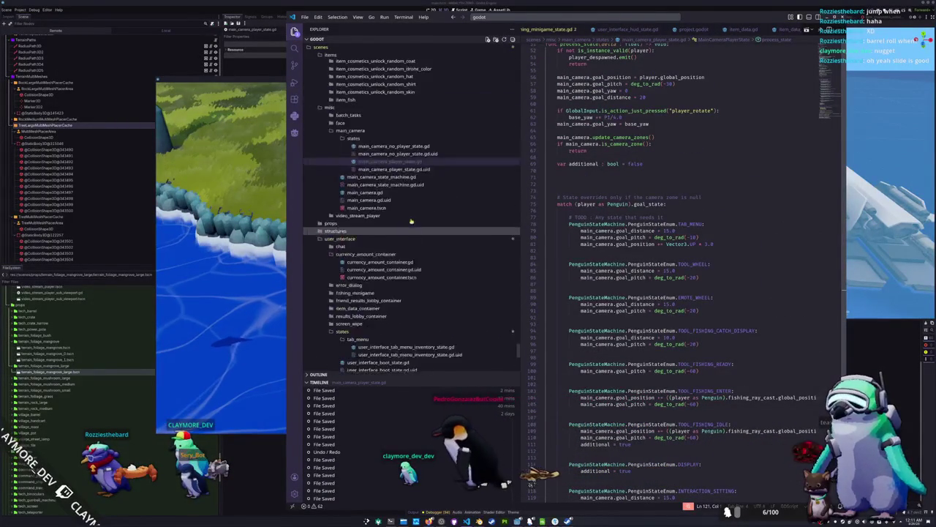
scroll(401, 218, "up", 10)
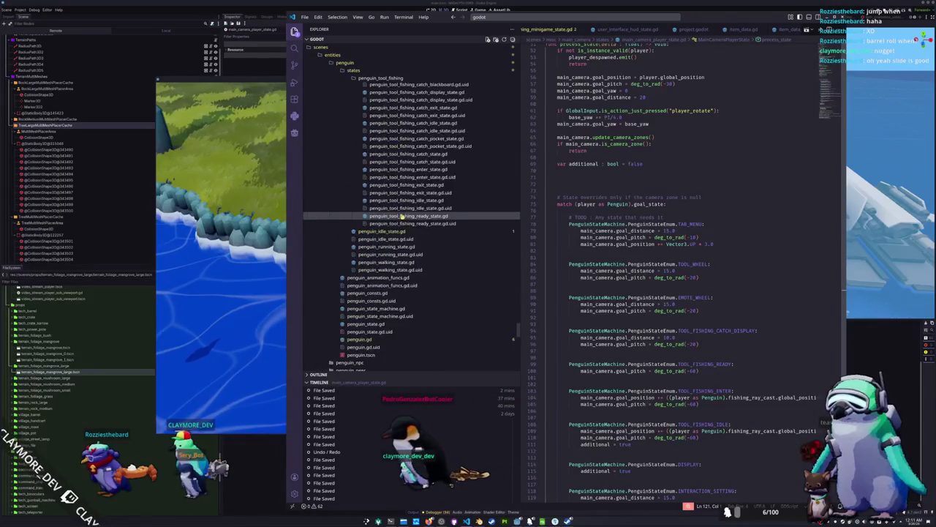
scroll(402, 217, "up", 4)
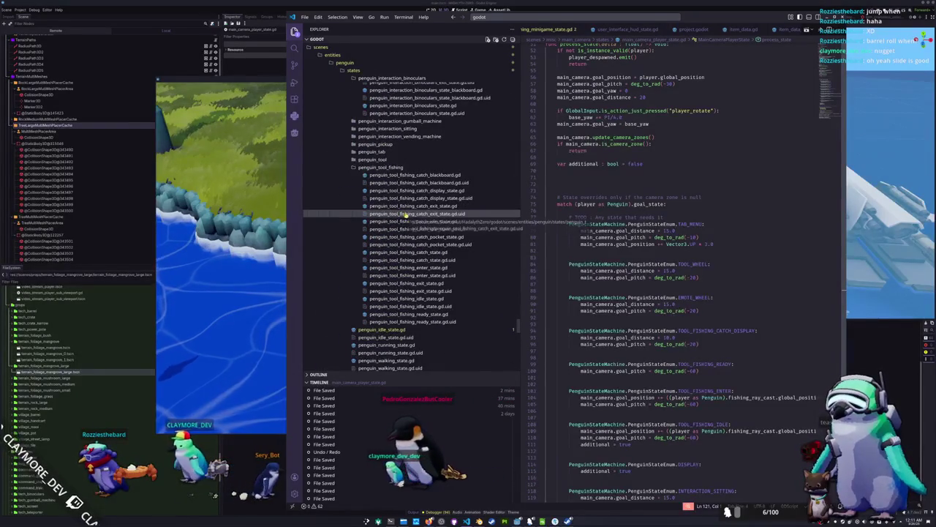
left_click(422, 207)
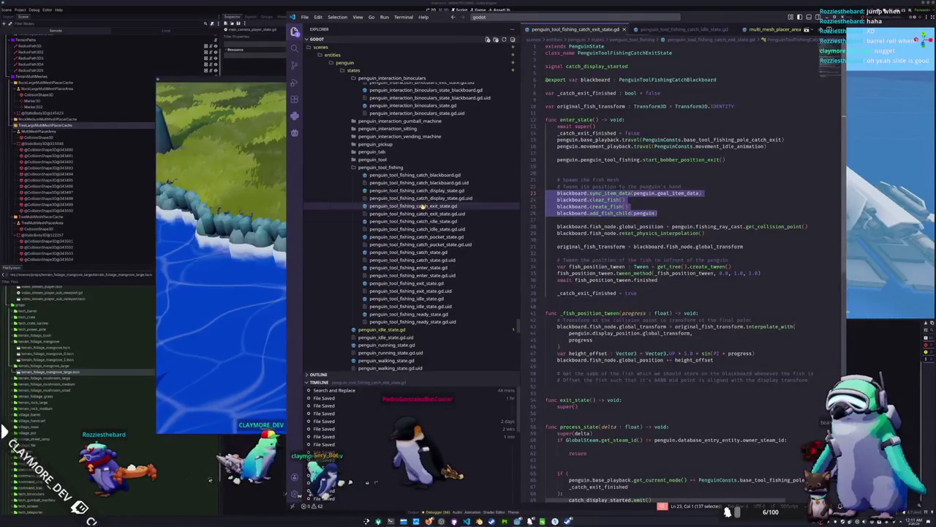
- Open the fishing catch idle state script, then belly-slide the penguin toward the water
left_click(421, 221)
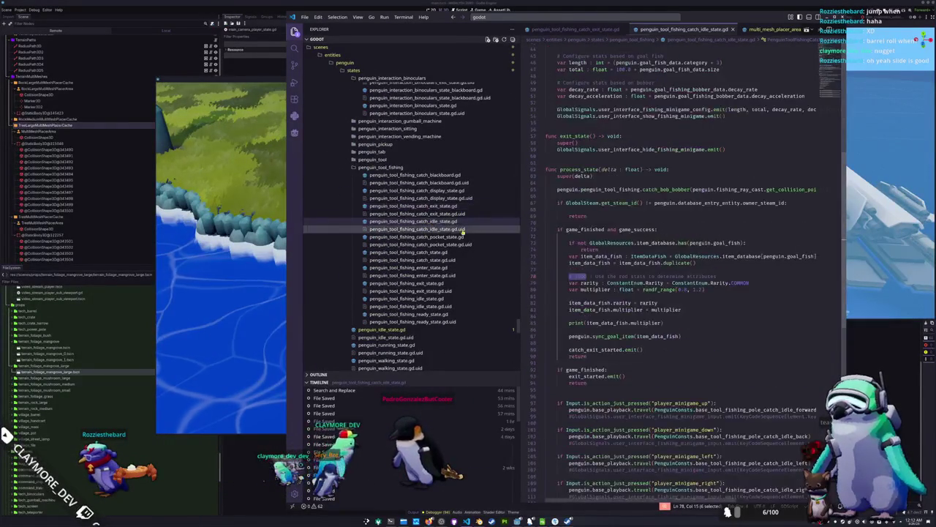
scroll(603, 290, "down", 1)
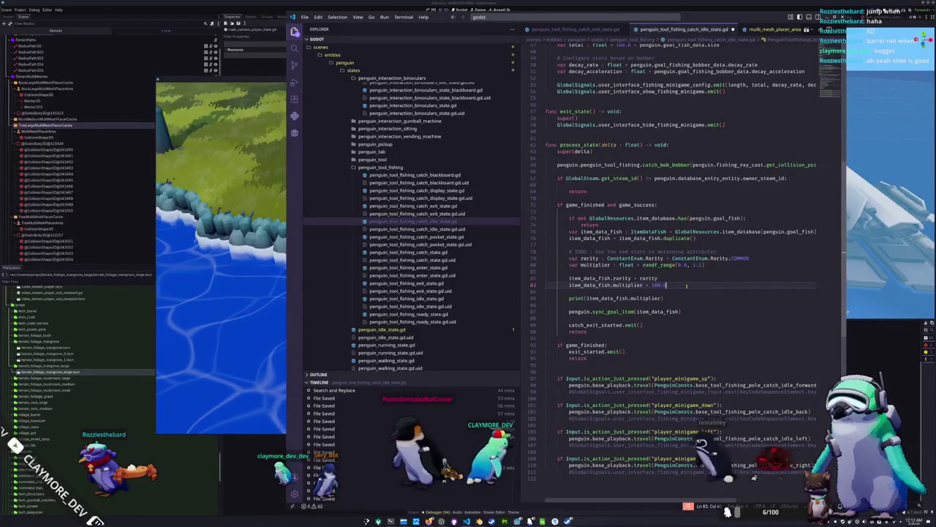
left_click(234, 294)
key("a")
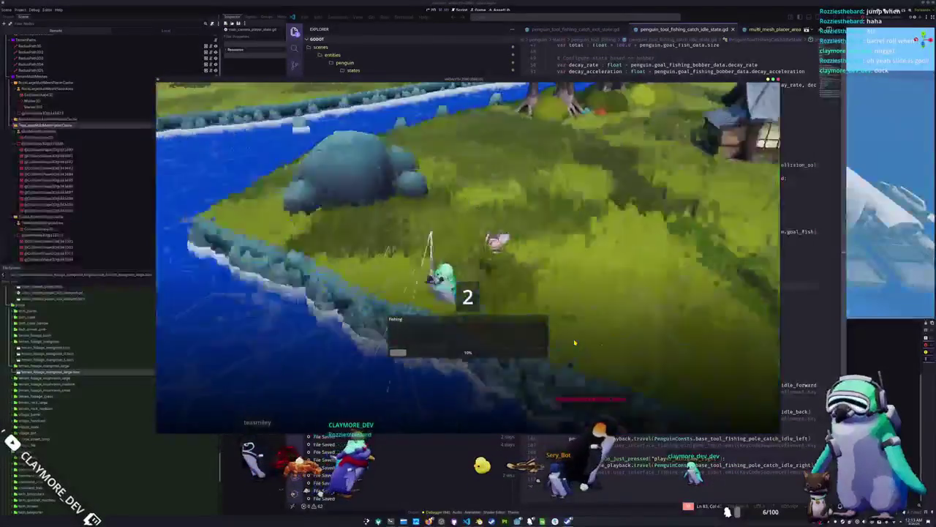
- Complete the arrow prompts to land a Pale Chub Small Fish worth 150.00, then return to VS Code
key("Up")
key("Left")
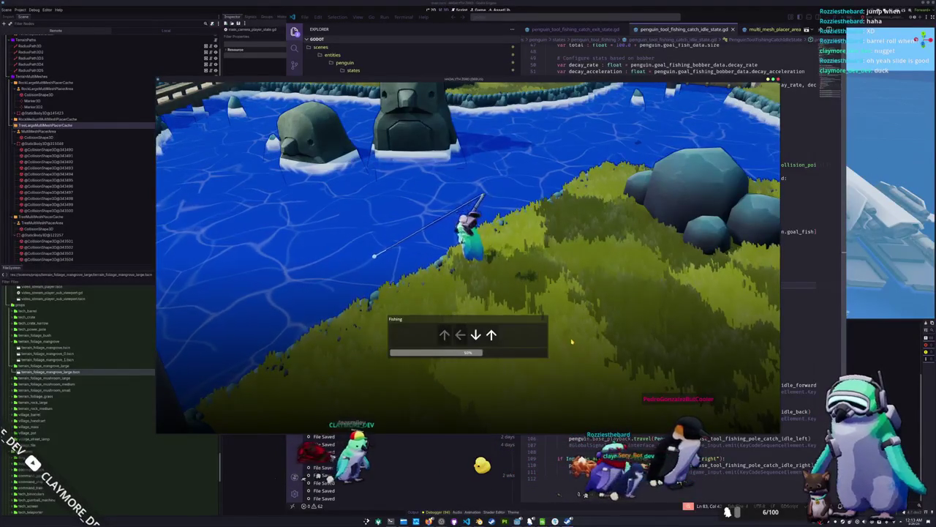
key("Right")
key("Up")
key("Down")
key("Left")
key("Up")
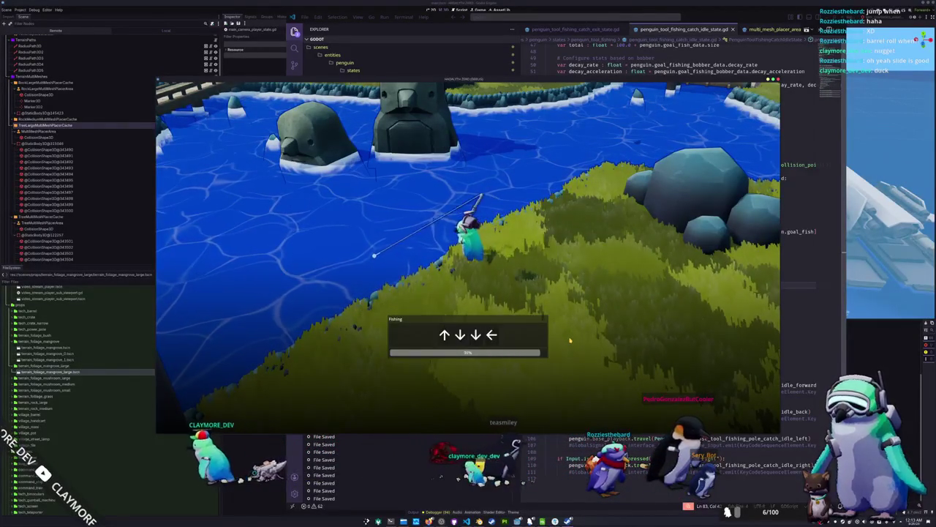
key("Up")
key("Down")
key("Down")
key("Left")
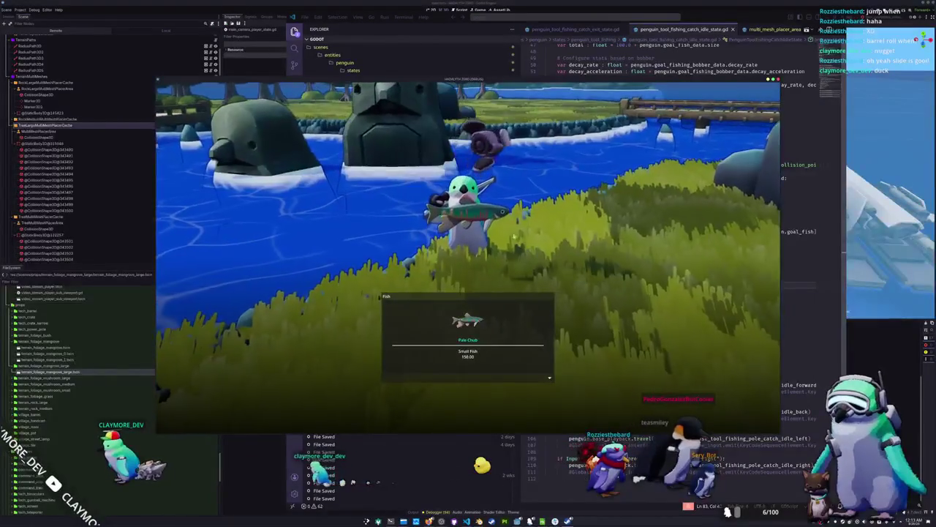
key("alt+Tab")
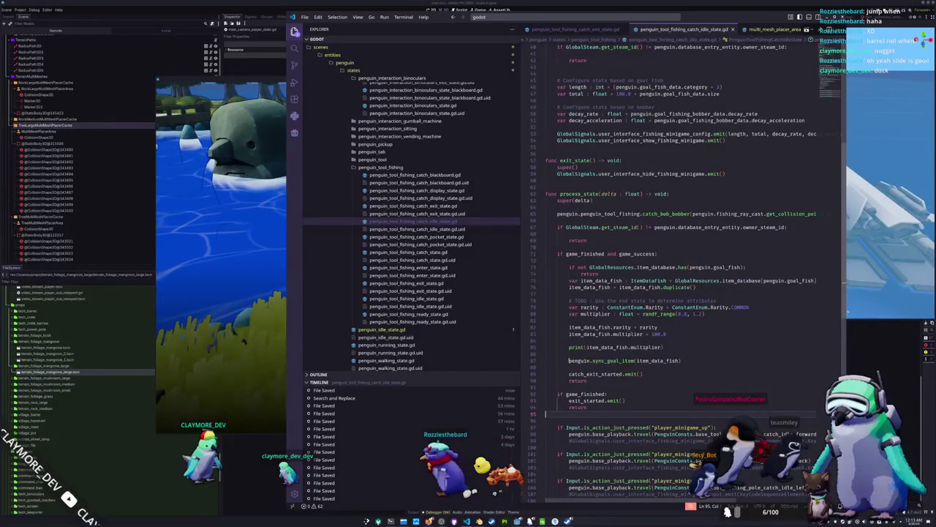
- Move between the catch pocket, idle and exit state scripts, ending on the exit state script
left_click(575, 368)
scroll(574, 369, "up", 2)
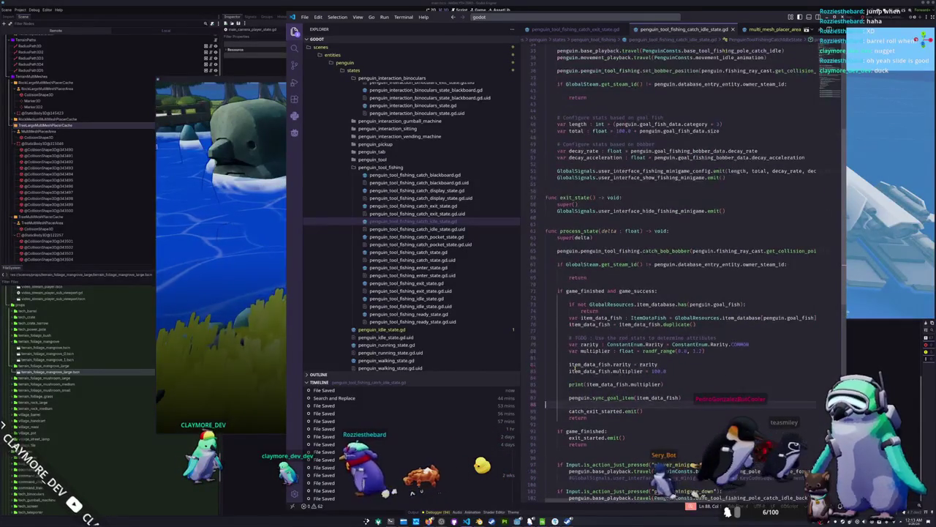
scroll(574, 369, "up", 5)
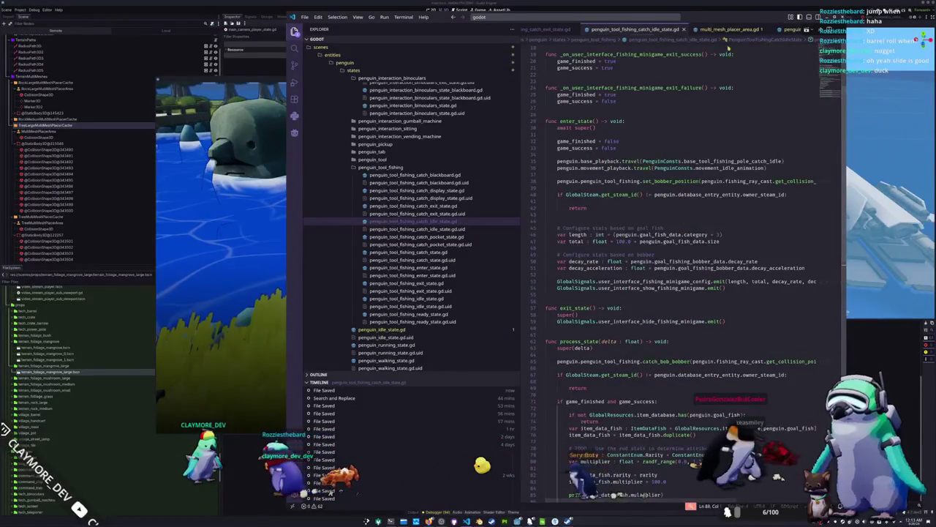
left_click(419, 237)
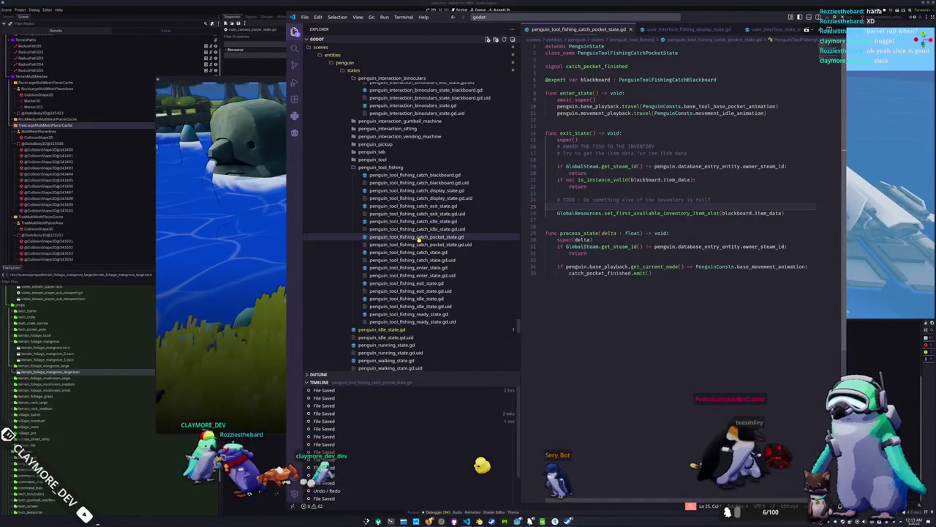
left_click(413, 221)
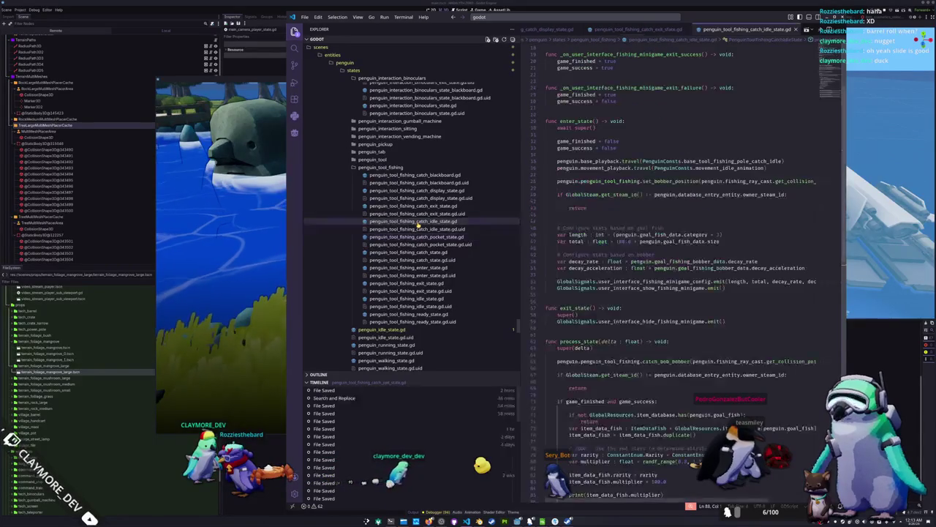
left_click(429, 207)
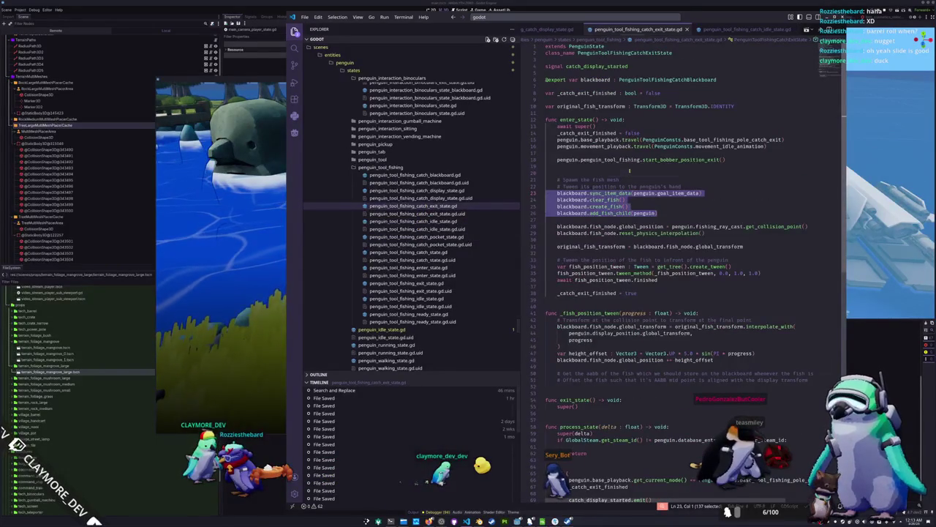
left_click(605, 194)
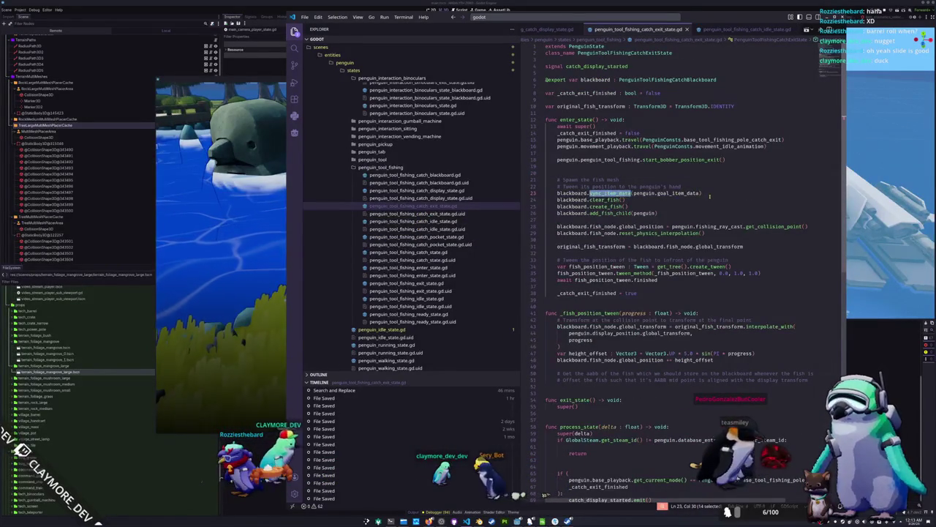
- Highlight sync_item_data, _fish_position_tween, original_fish_transform and Vector3 to inspect their uses
left_click_drag(701, 193, 546, 193)
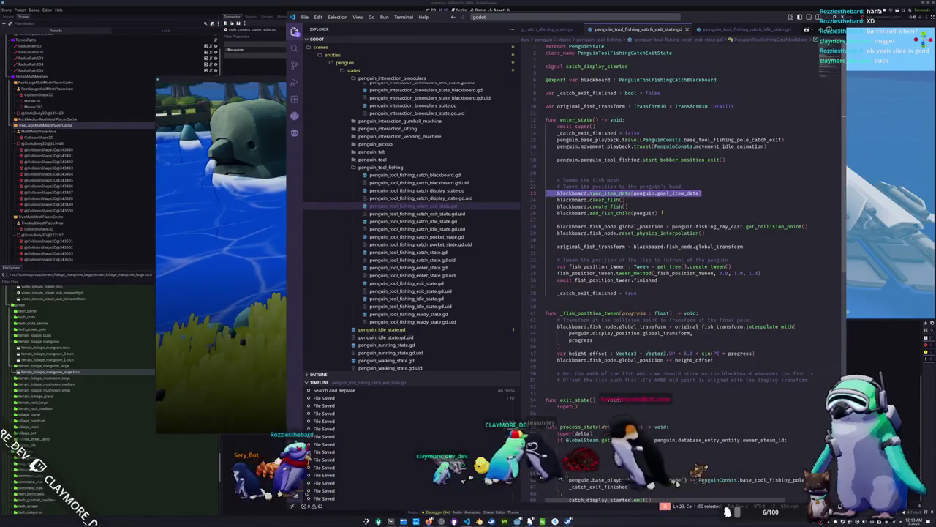
double_click(683, 273)
scroll(666, 280, "down", 1)
left_click(655, 313)
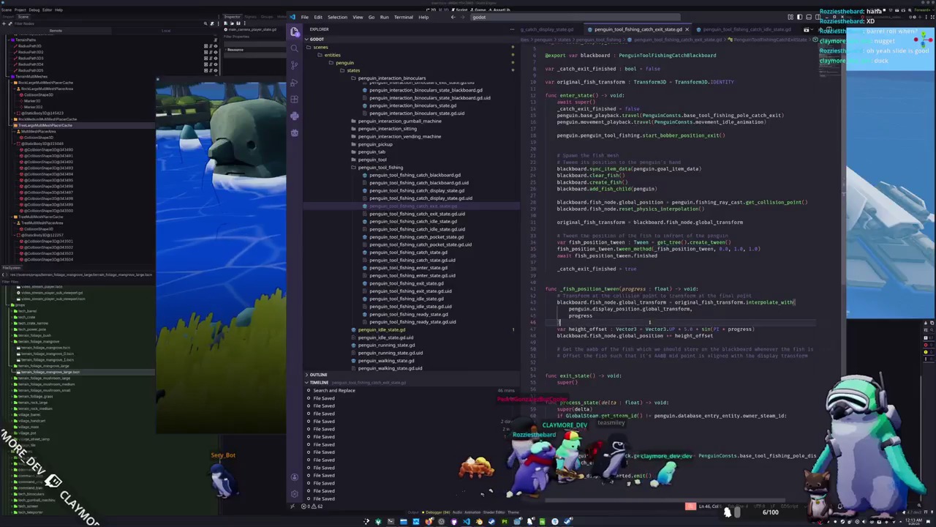
double_click(708, 302)
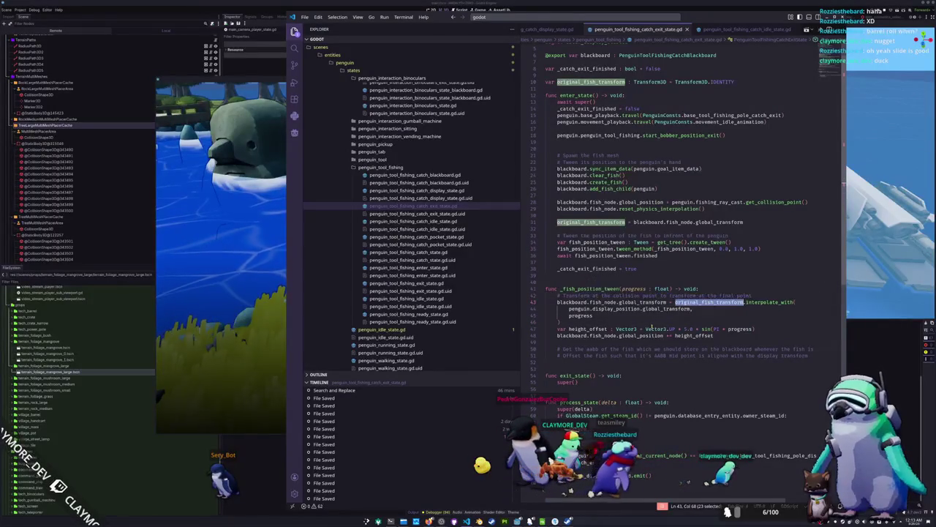
double_click(654, 328)
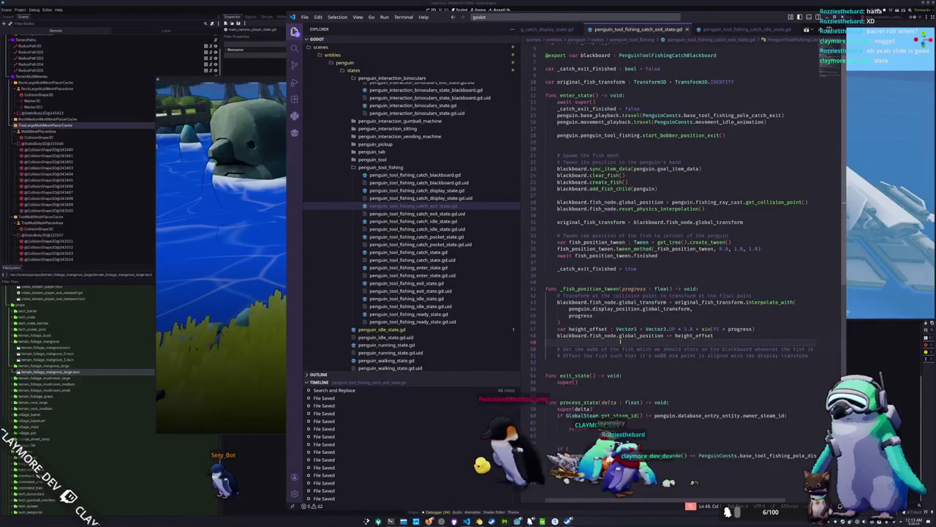
- Check the Pale Chub Small Fish (worth 150.00) in the game's inventory, then return to VS Code
key("F5")
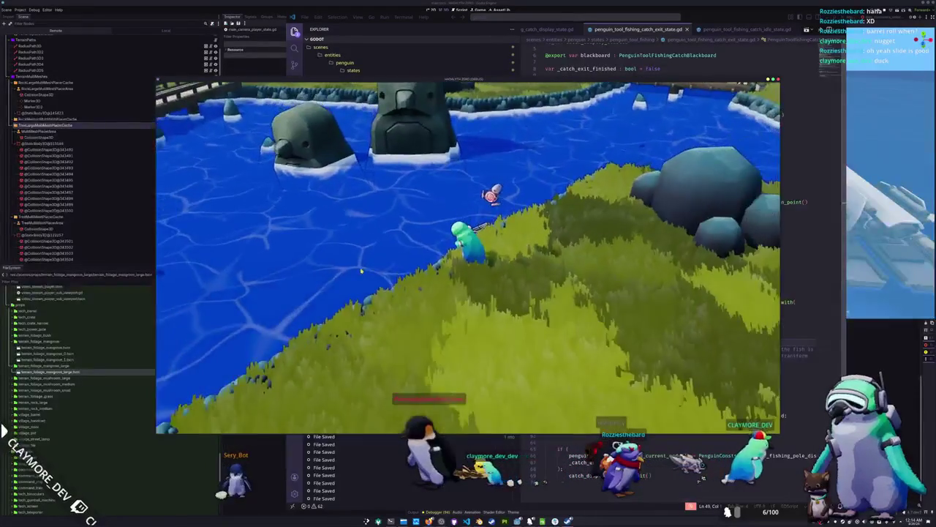
key("Tab")
left_click(361, 126)
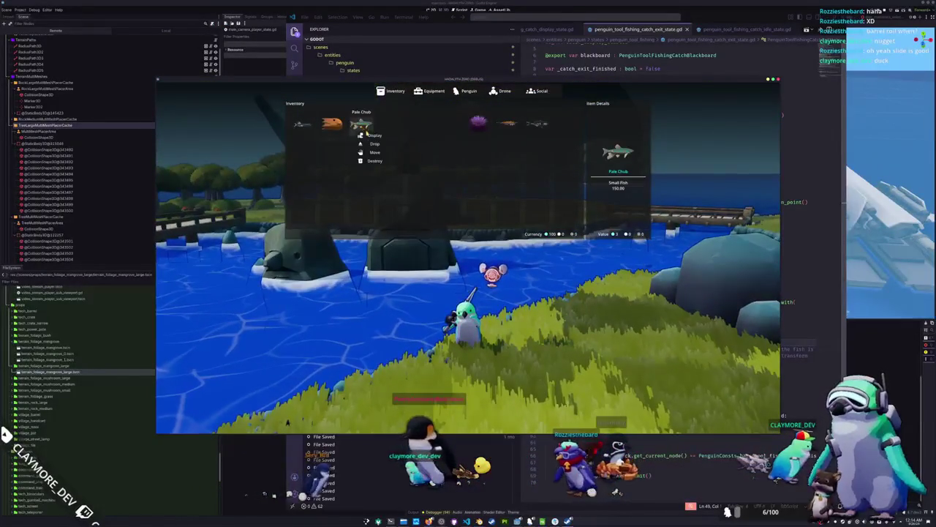
key("Tab")
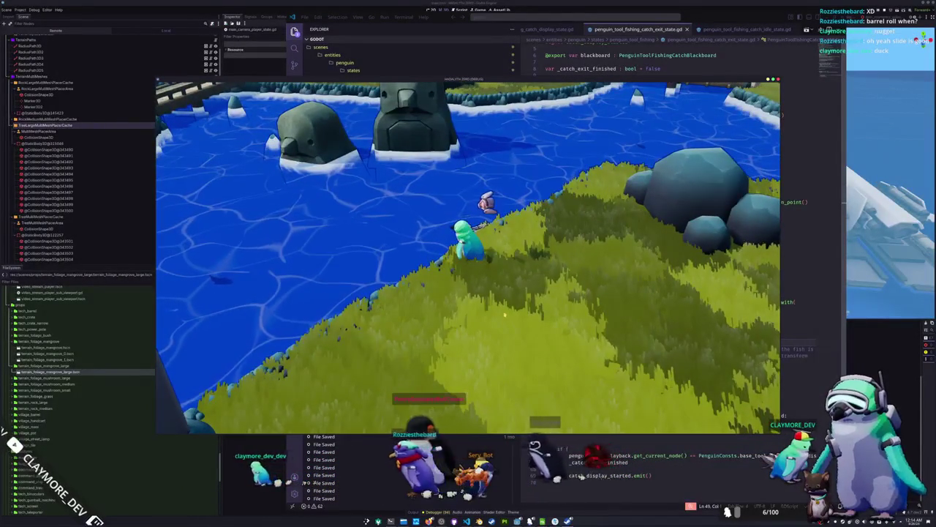
key("alt+Tab")
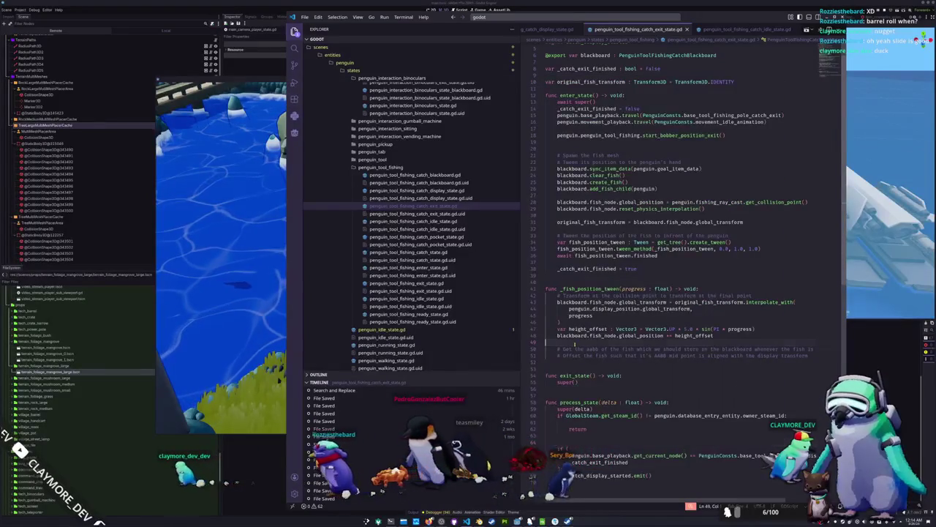
- Add 'var original_scale : Vector3 = blackboard.fish_node.scale' under the _fish_position_tween header
mouse_move(592, 349)
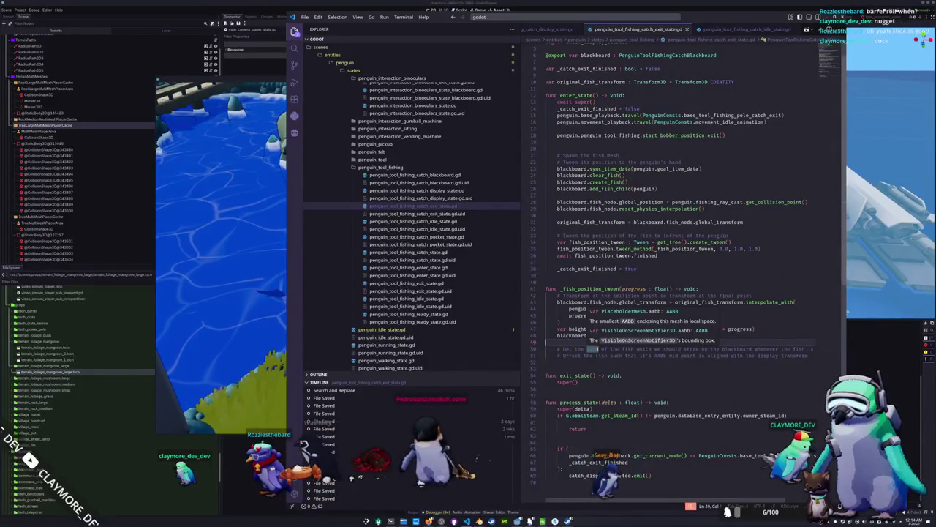
key("Up")
key("Down")
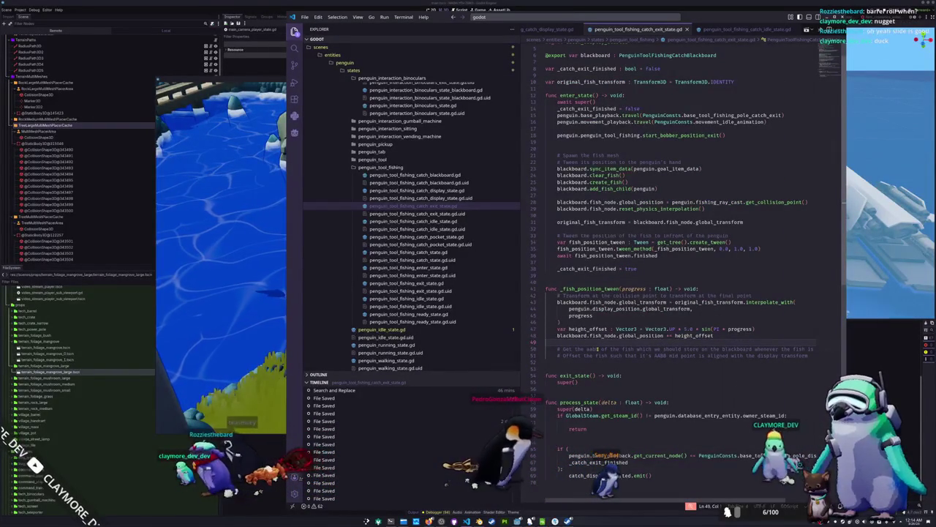
key("Up")
key("Up")
key("Up")
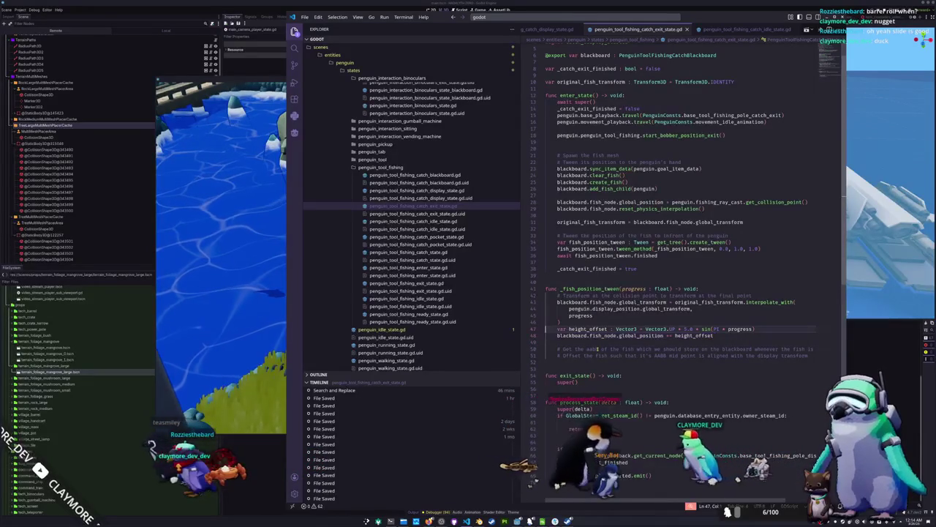
key("Up")
key("Up")
key("Up")
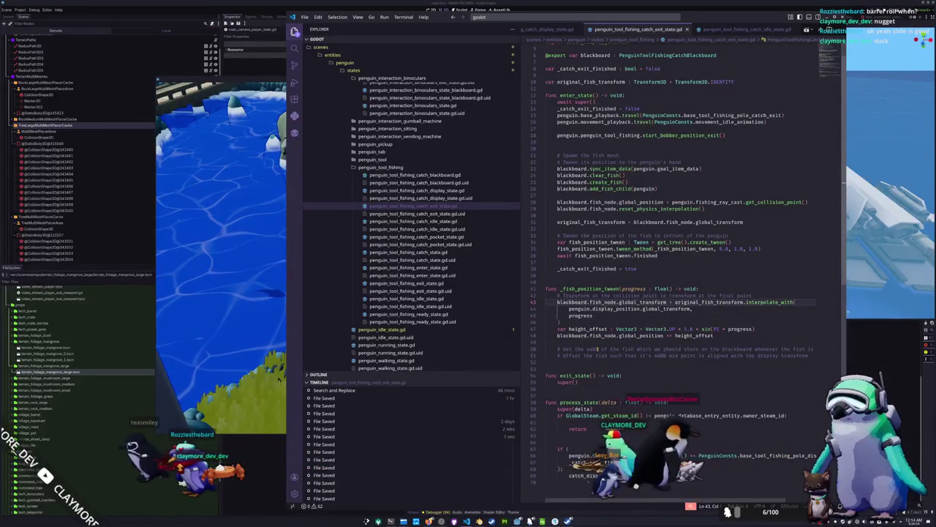
key("Return")
type("var original_scale ")
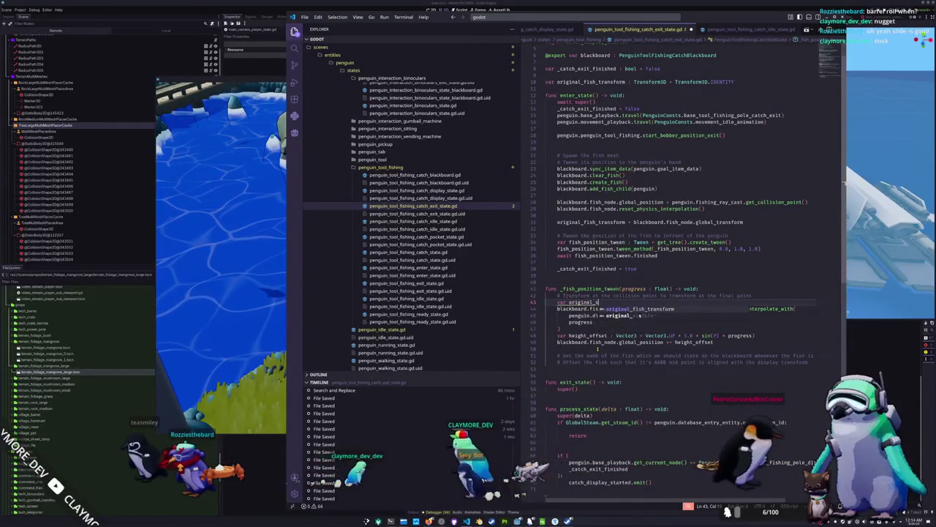
type(":")
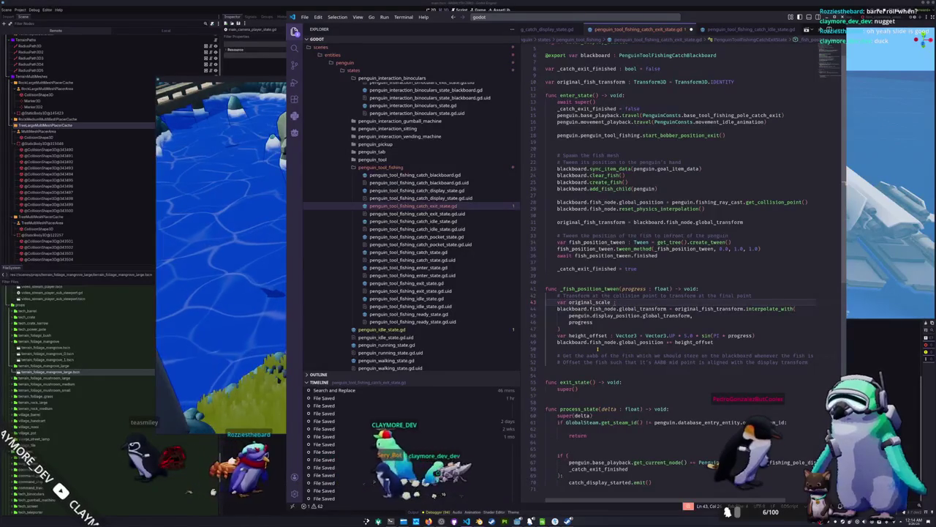
type(" f")
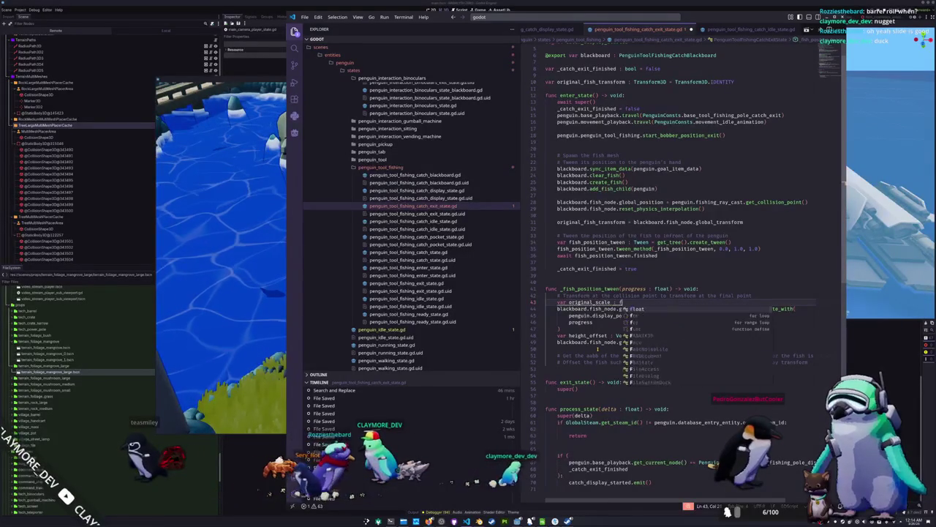
key("BackSpace")
type("Vec")
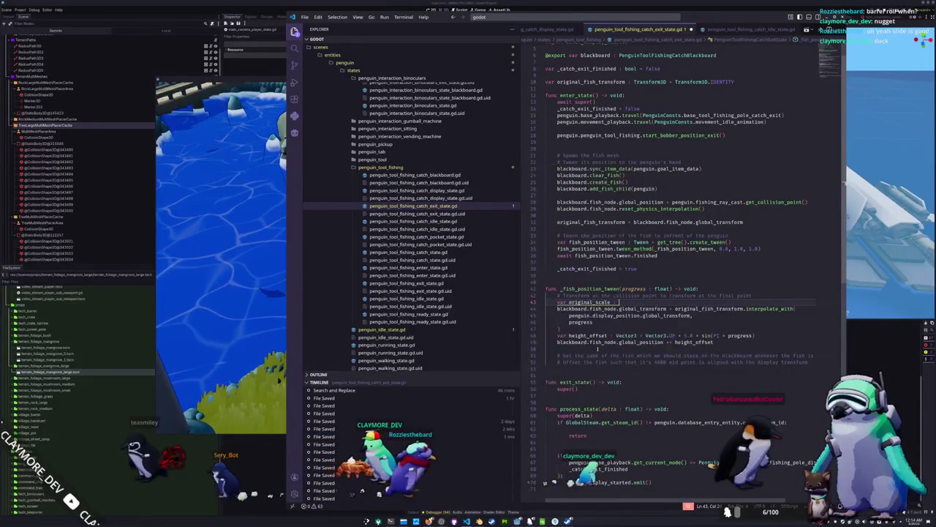
type("tor3 = b")
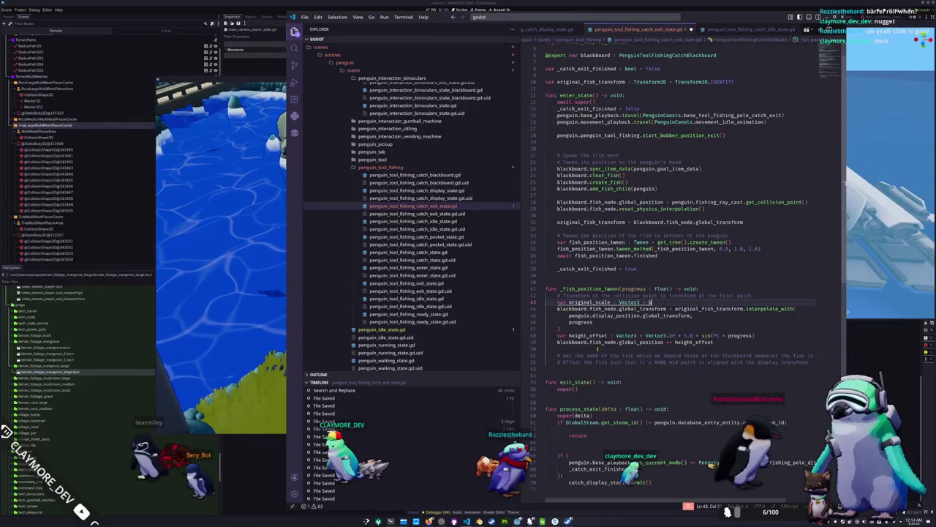
type("lac")
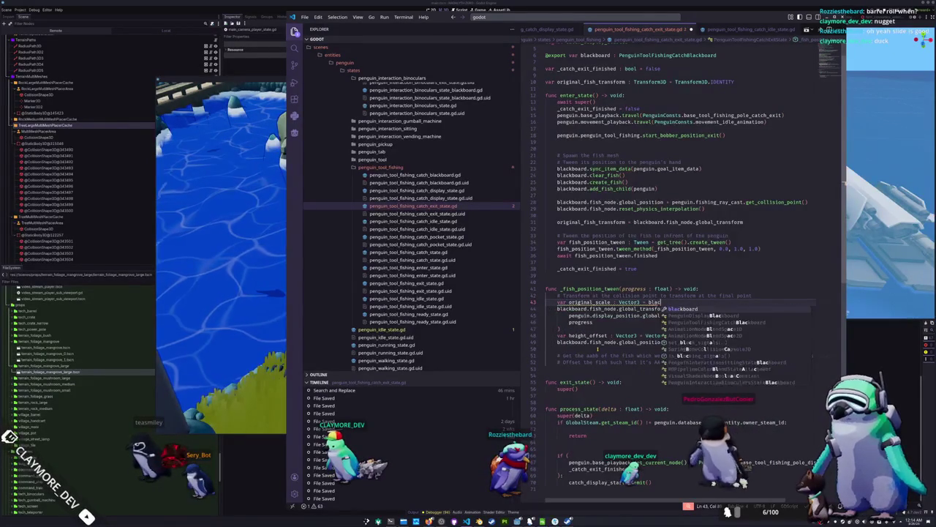
key("Return")
type(".fish")
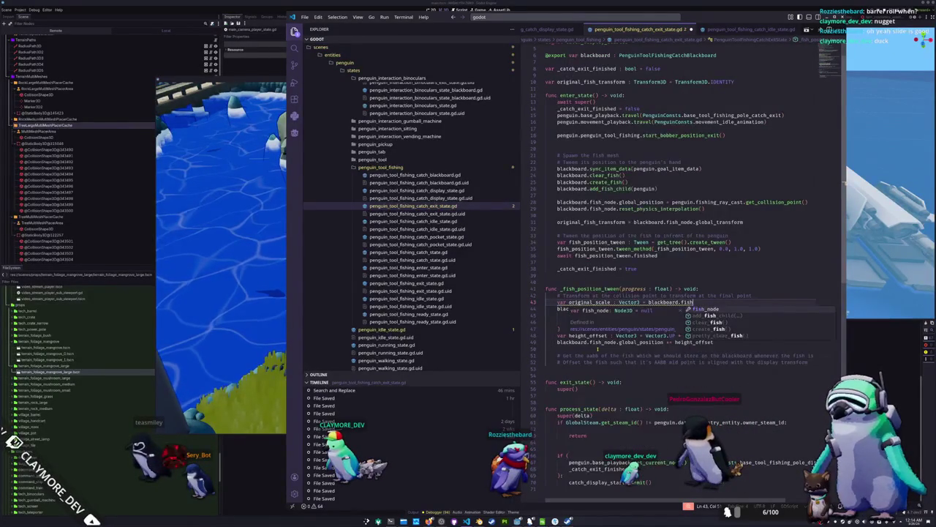
key("Return")
type(".scale")
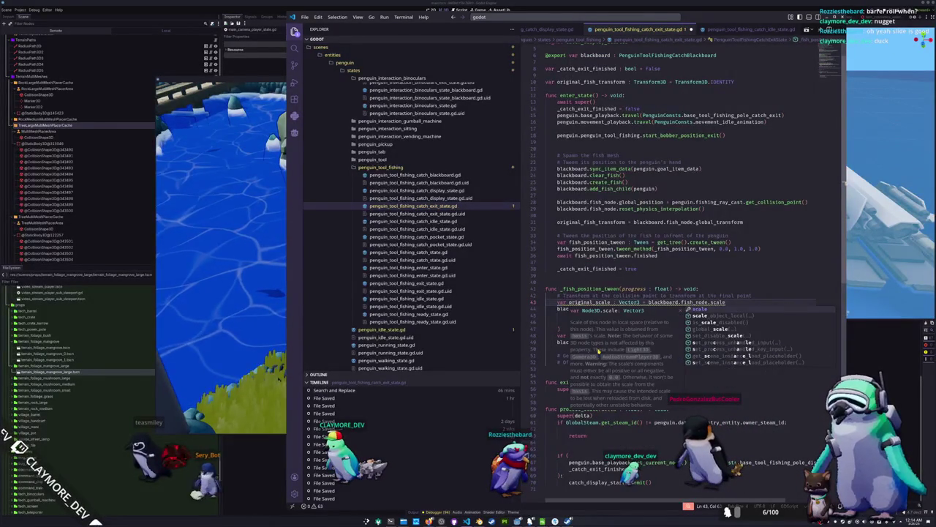
key("Down")
key("Down")
key("Down")
key("Down")
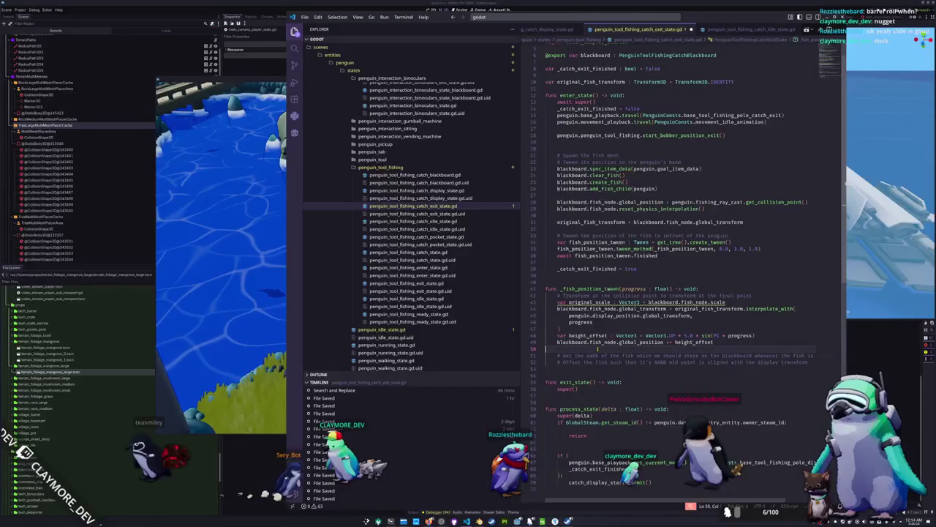
- Add 'blackboard.fish_node.scale = original_scale' after the position update line
key("Return")
key("Up")
type("blackboard.")
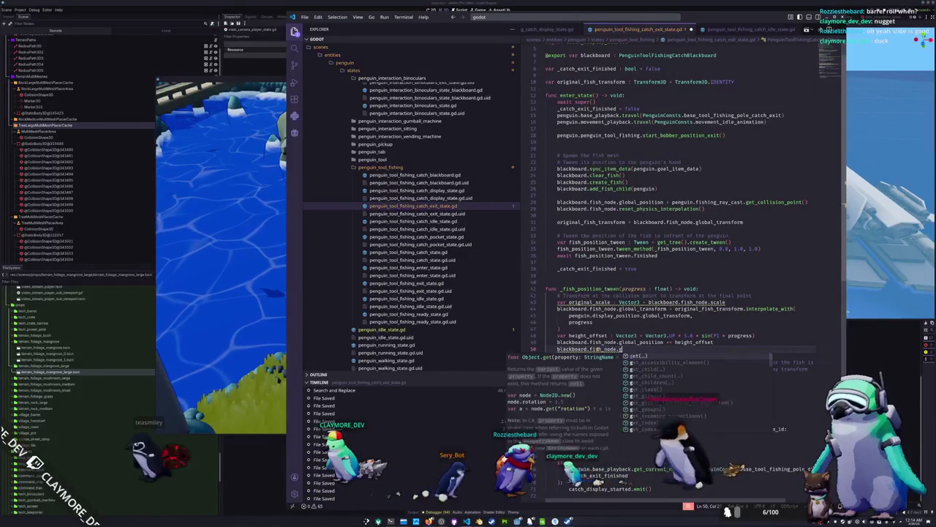
type("fish_node.scale = orig")
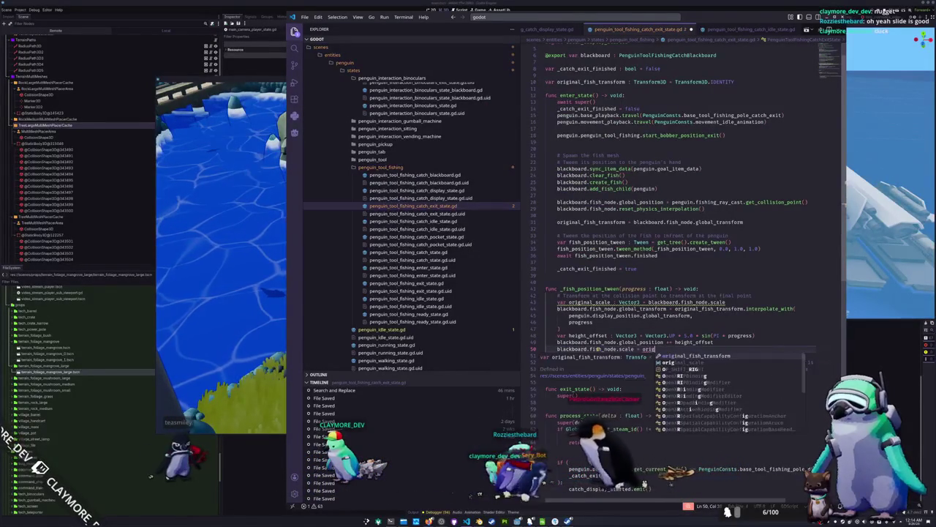
type("inal_scale")
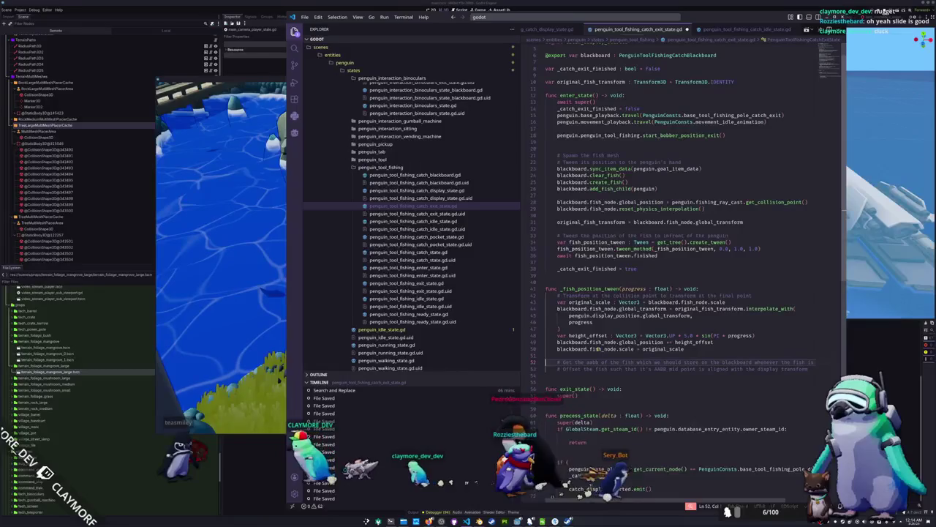
key("Return")
key("Down")
key("Down")
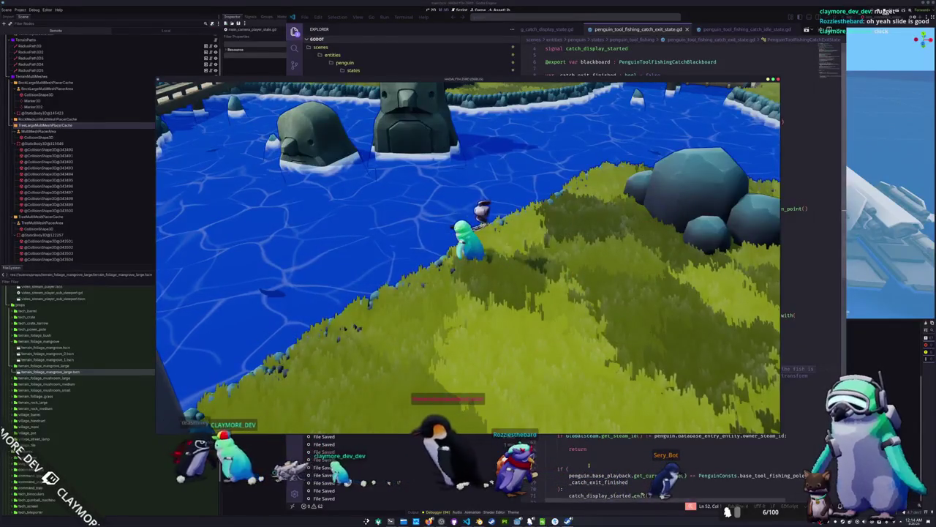
- Open penguin_tool_fishing_catch_display_state.gd and scroll through its exit and process code
left_click(592, 455)
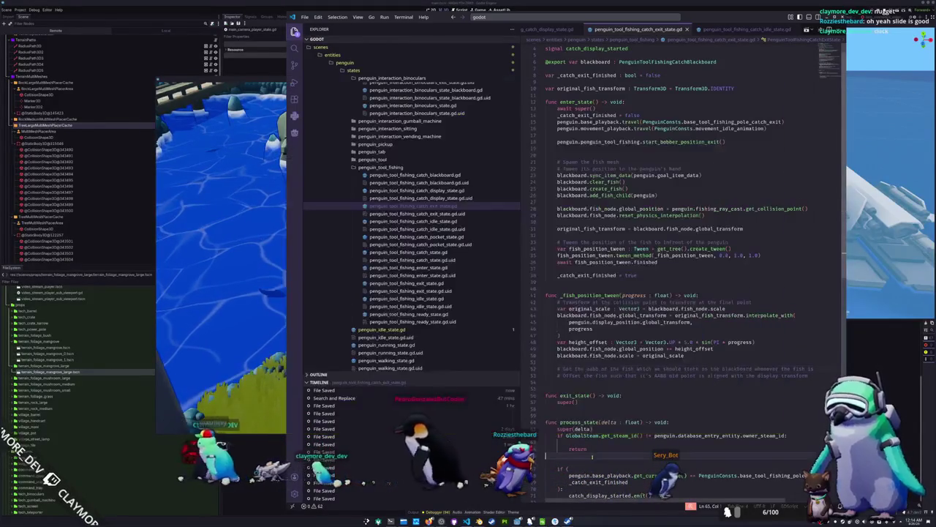
left_click(443, 190)
scroll(562, 215, "up", 2)
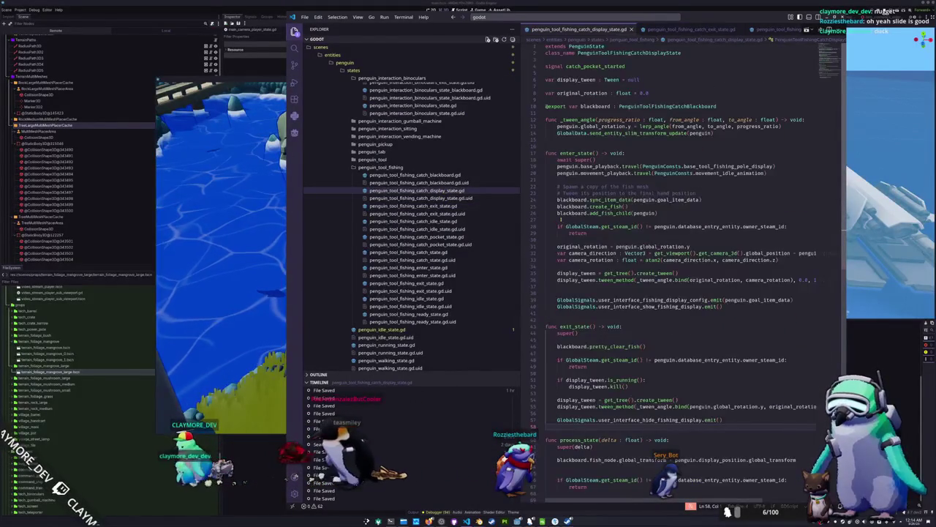
scroll(556, 207, "down", 1)
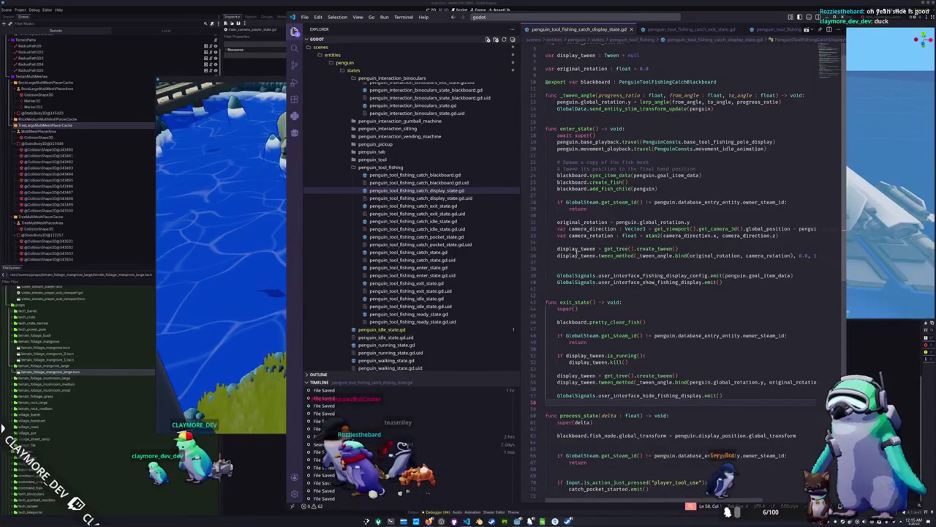
scroll(578, 279, "down", 2)
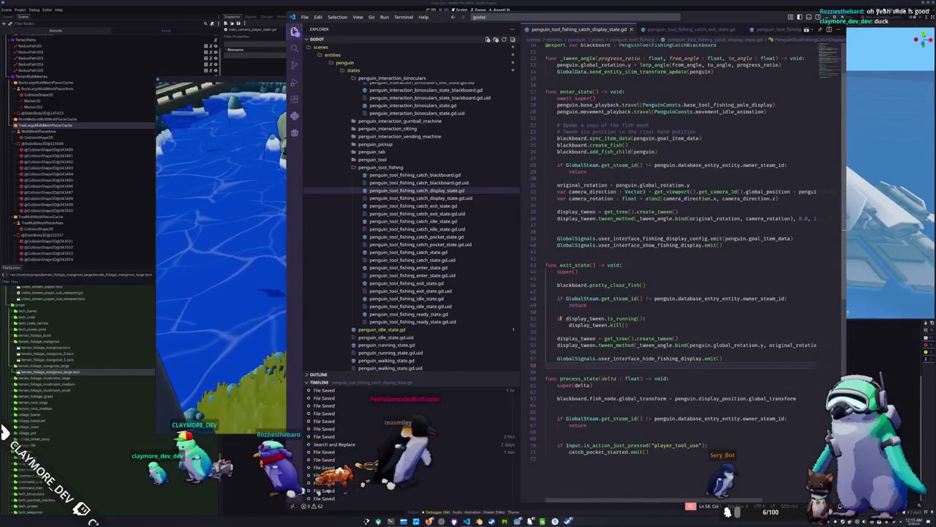
left_click(721, 350)
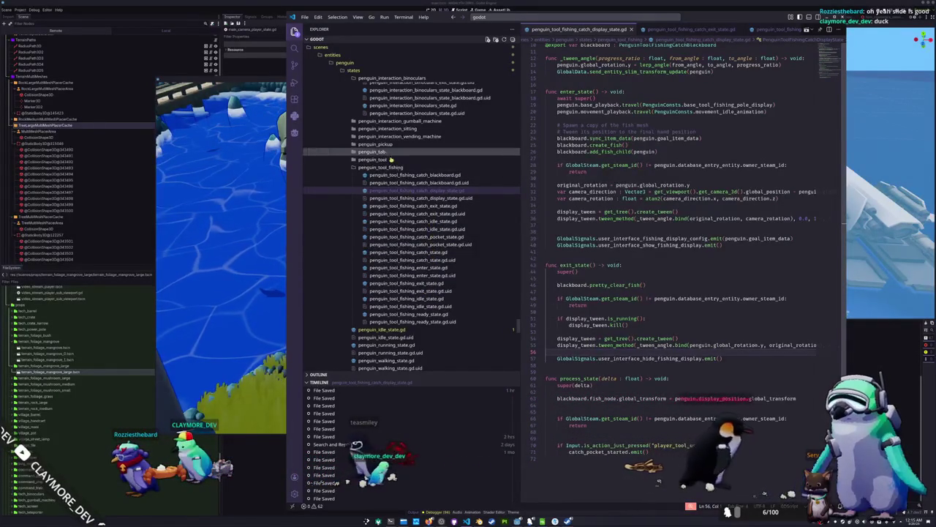
scroll(395, 167, "up", 5)
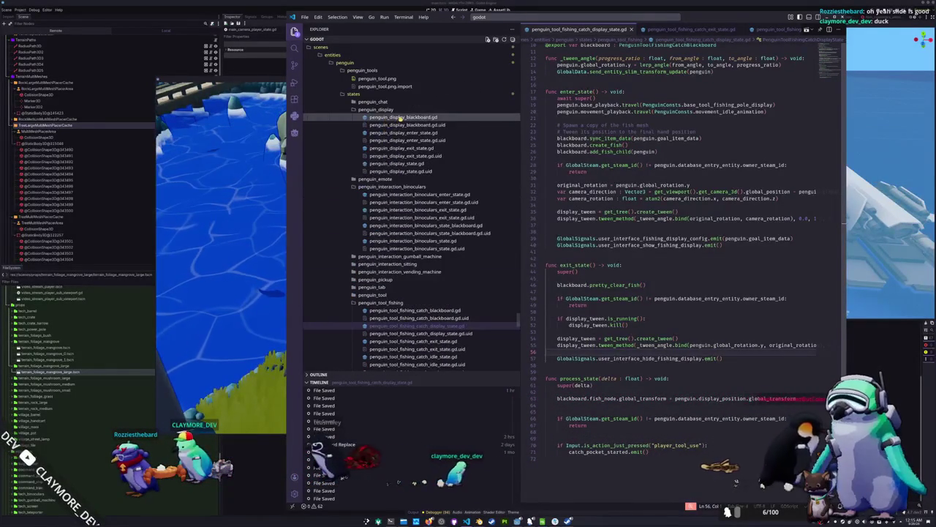
left_click(401, 117)
left_click(402, 148)
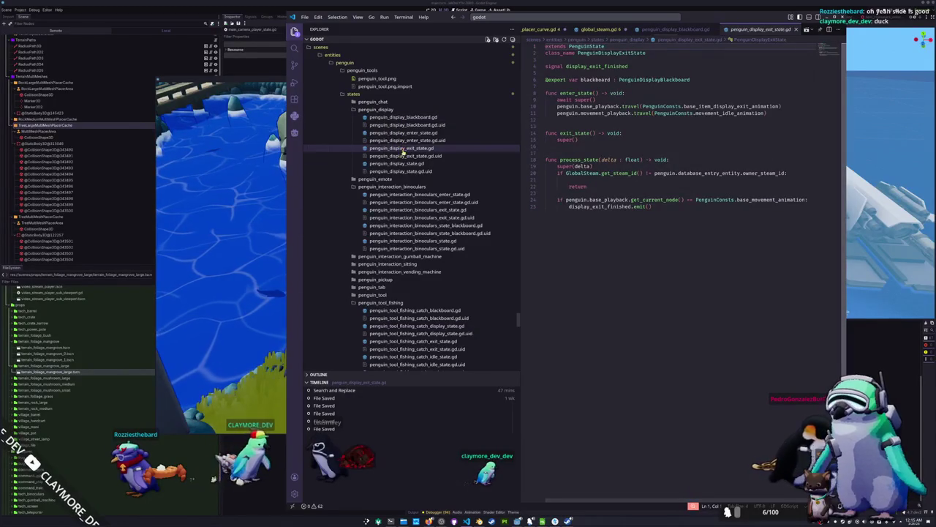
left_click(402, 163)
left_click(409, 132)
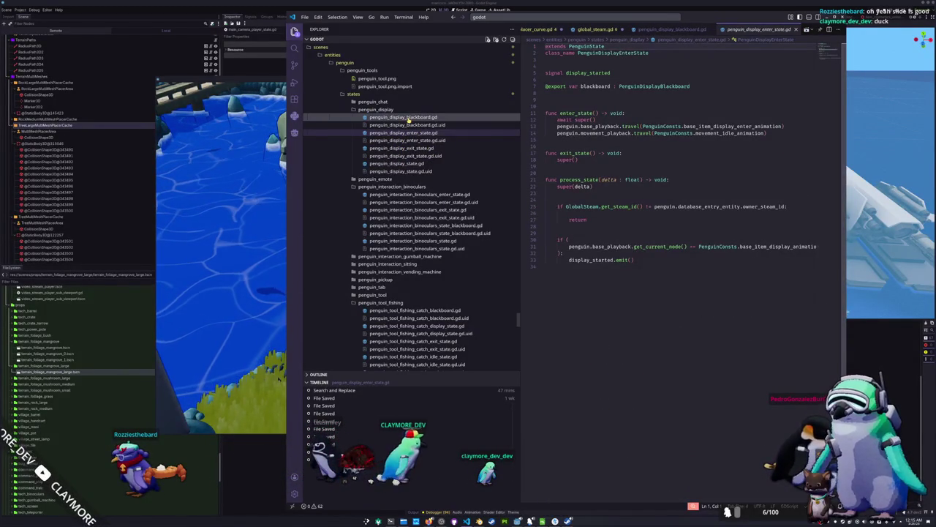
left_click(399, 163)
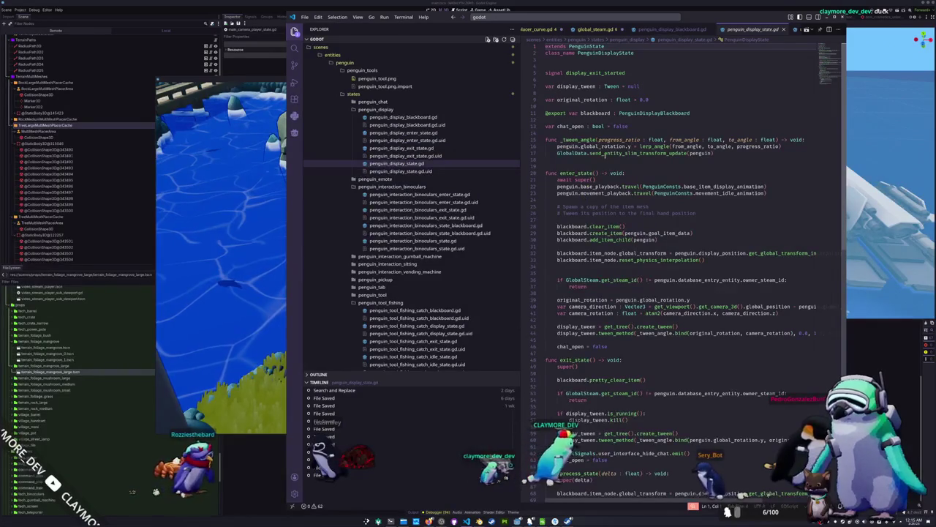
left_click(605, 160)
scroll(585, 190, "down", 2)
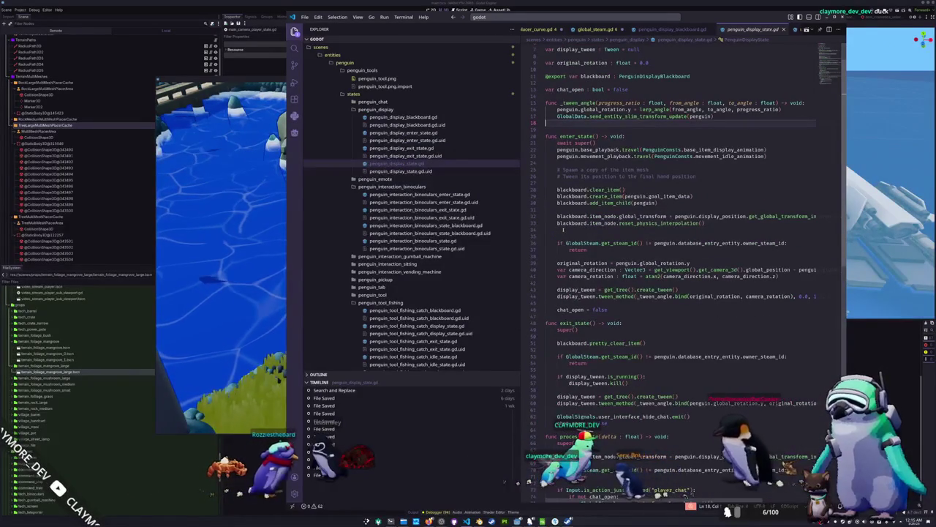
left_click(619, 222)
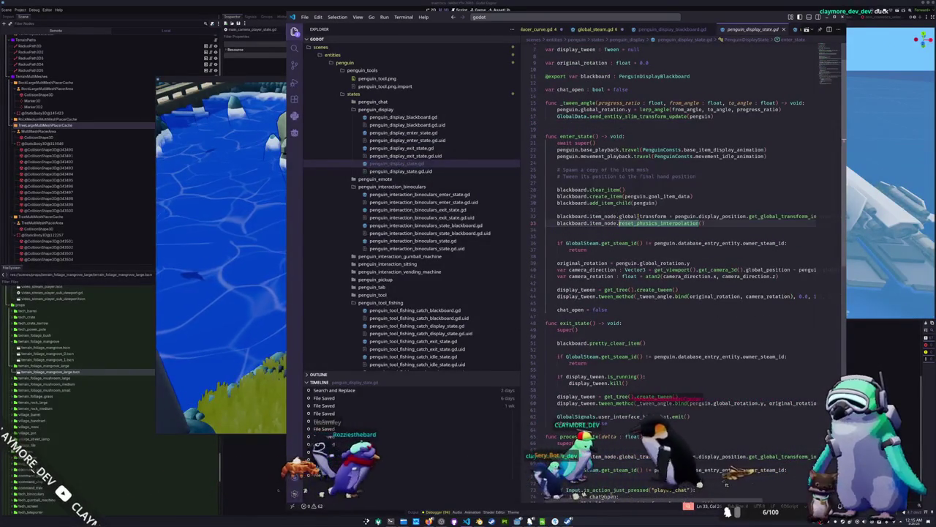
left_click(703, 223)
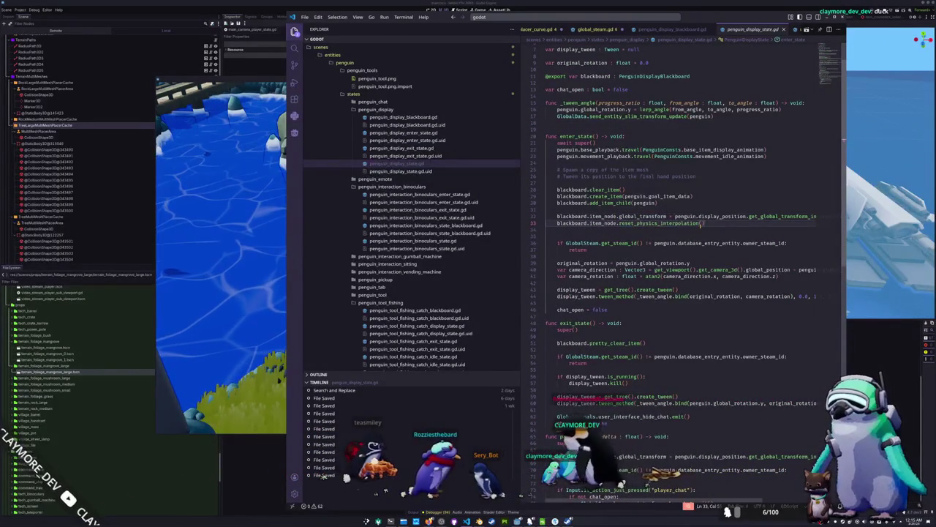
left_click(676, 230)
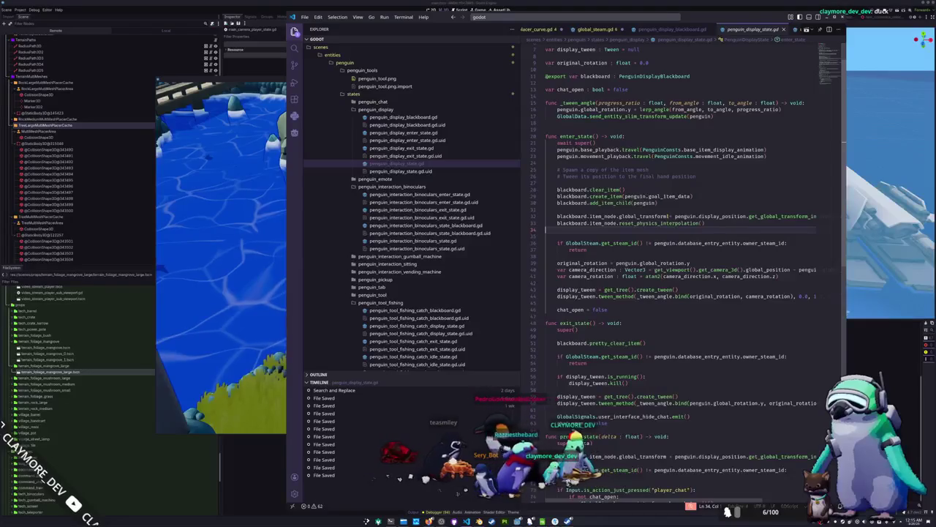
left_click(644, 217)
- Insert 'var original_scale : Vector3 = blackboard.item_node.scale' above the global_transform line in enter_state
key("Home")
key("Return")
type("var origin")
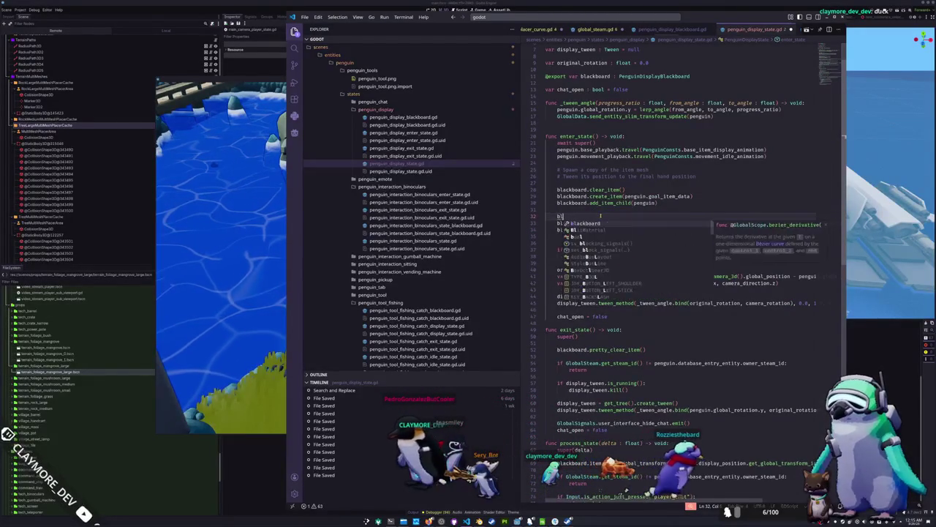
type("a")
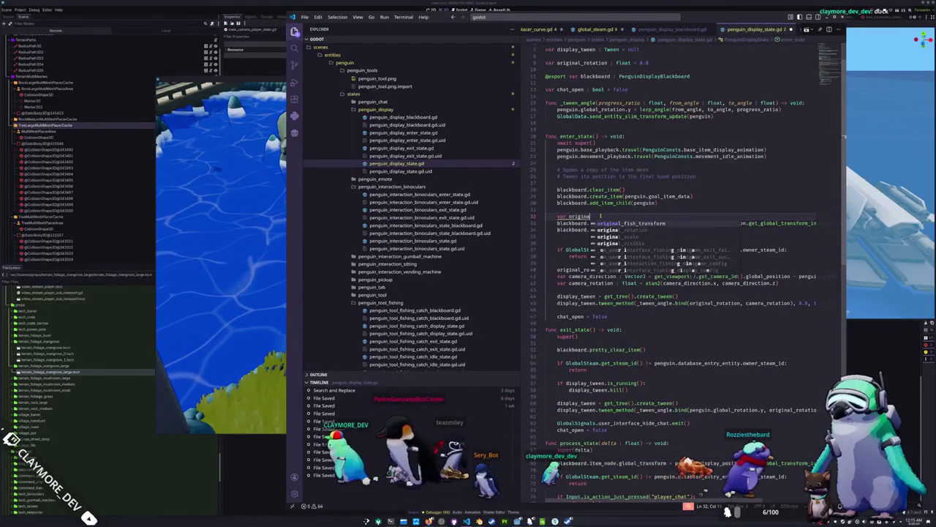
type("l_scale : V")
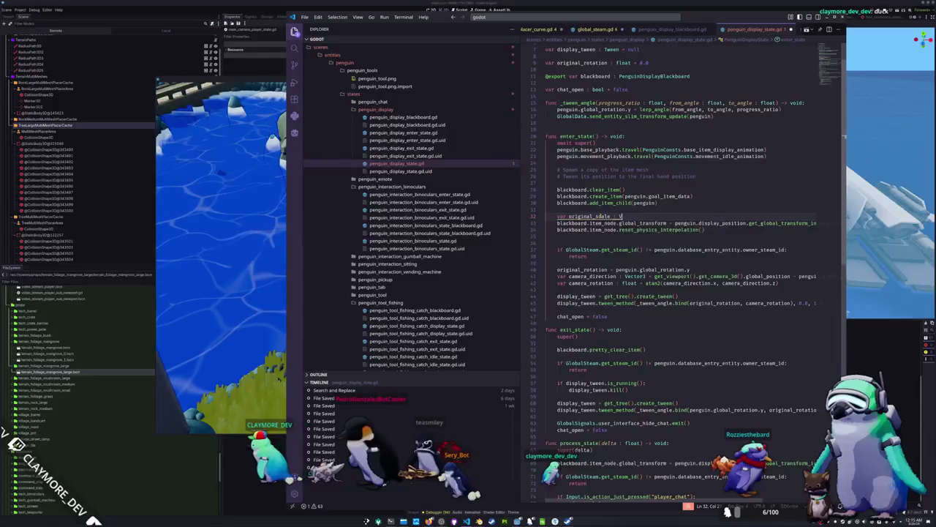
type("ector3 =")
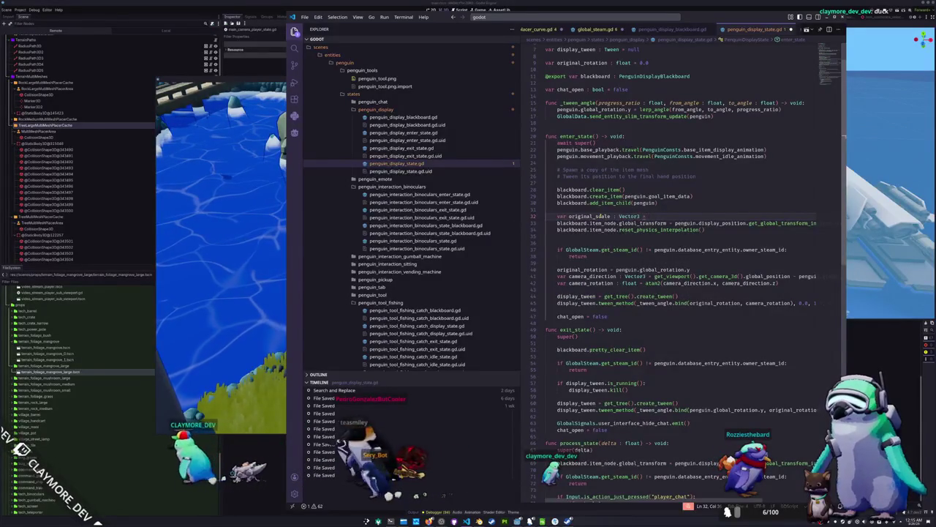
type(" blackboard.i")
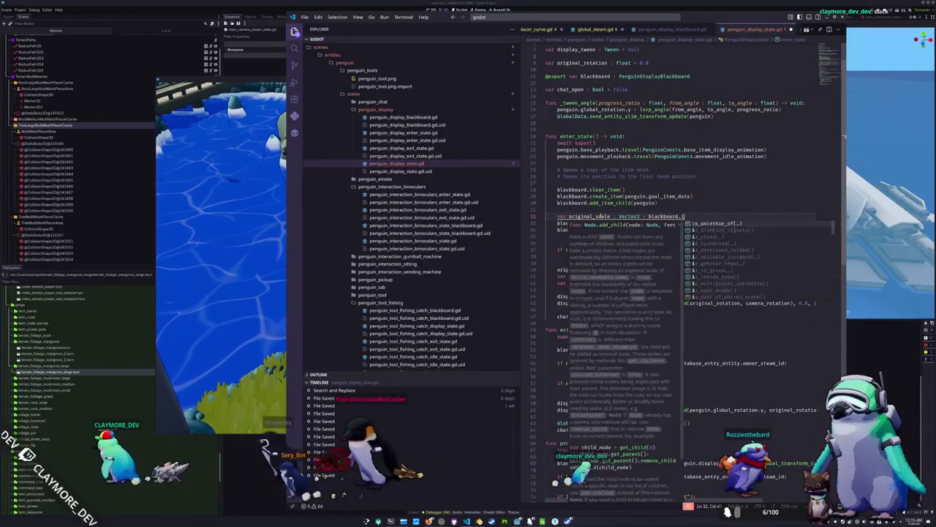
type("tem_node.scale")
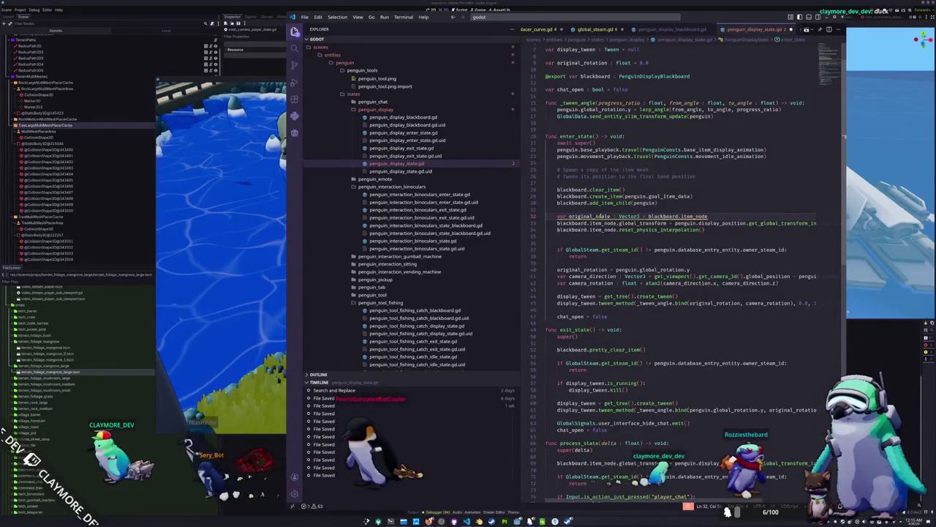
left_click(557, 236)
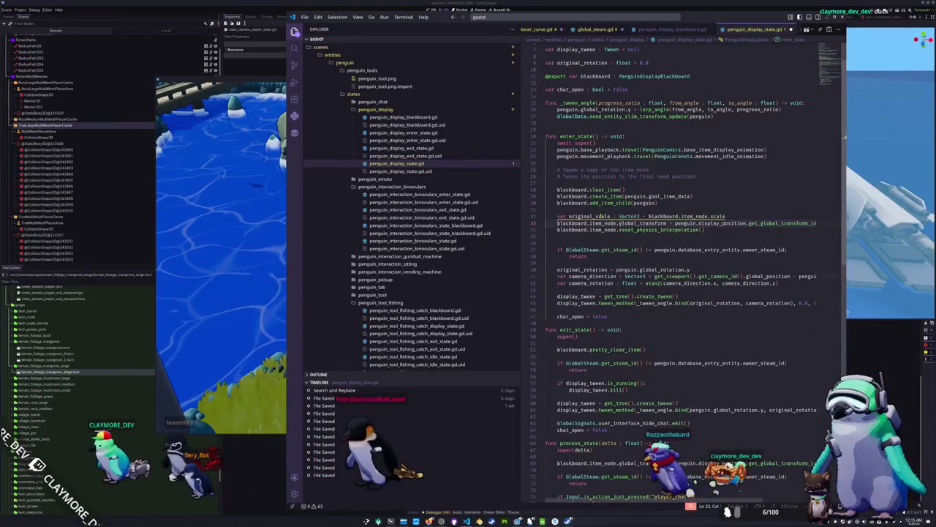
- Begin the line 'blackboard.item_node.scale = original_scale' below the global_transform update
key("Up")
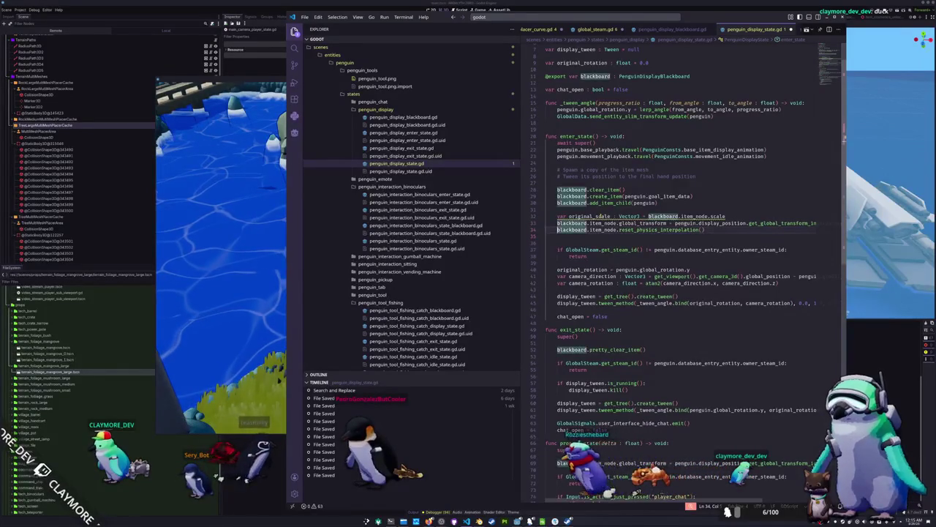
key("ctrl+shift+Return")
type("blackboard.")
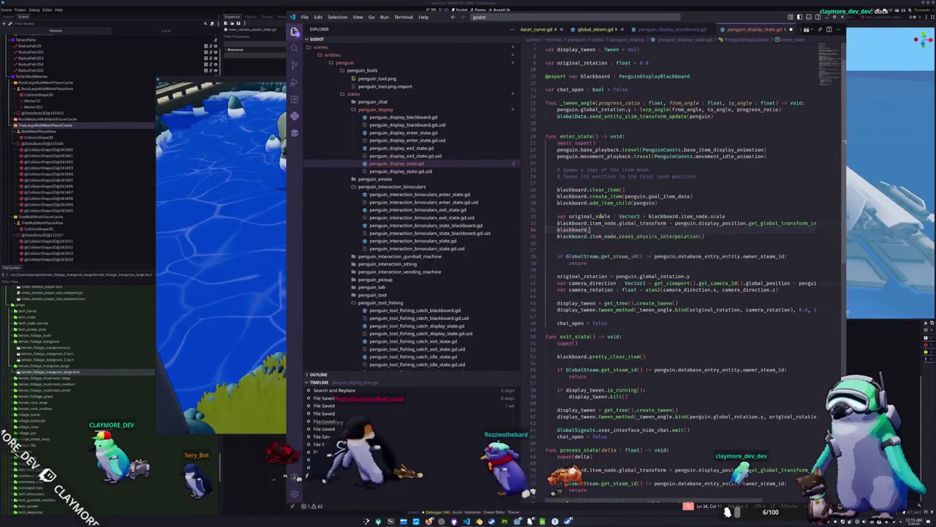
type("item_node.scale = original_sc")
- Run the game, use an action on the Pale Chub from the inventory, then return to VS Code
key("F5")
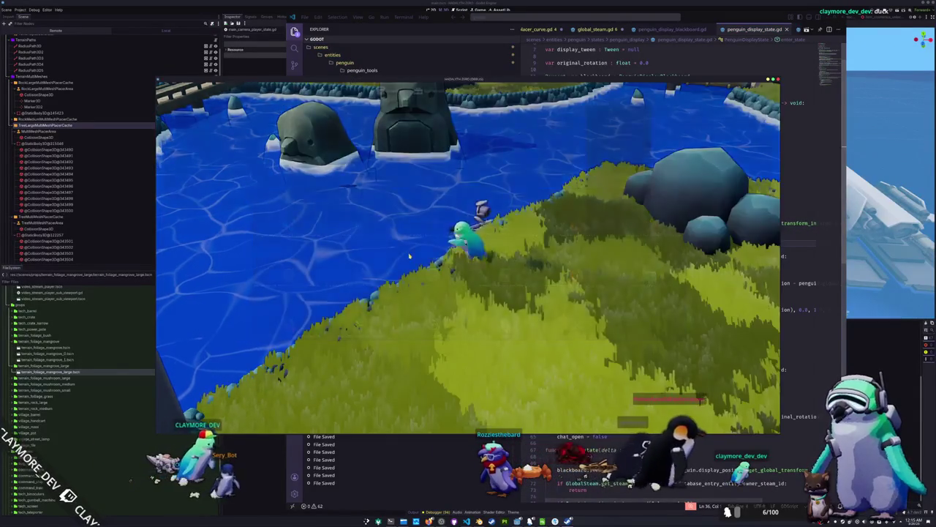
key("Tab")
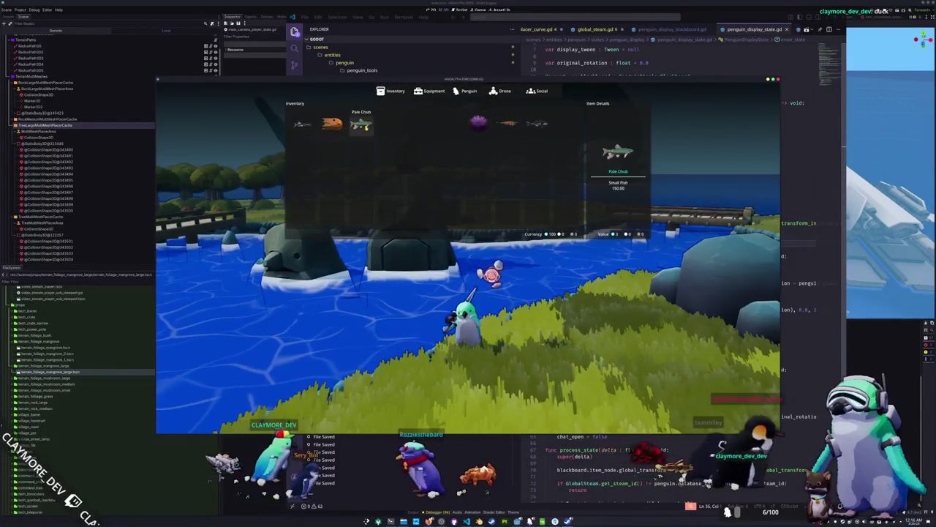
key("Tab")
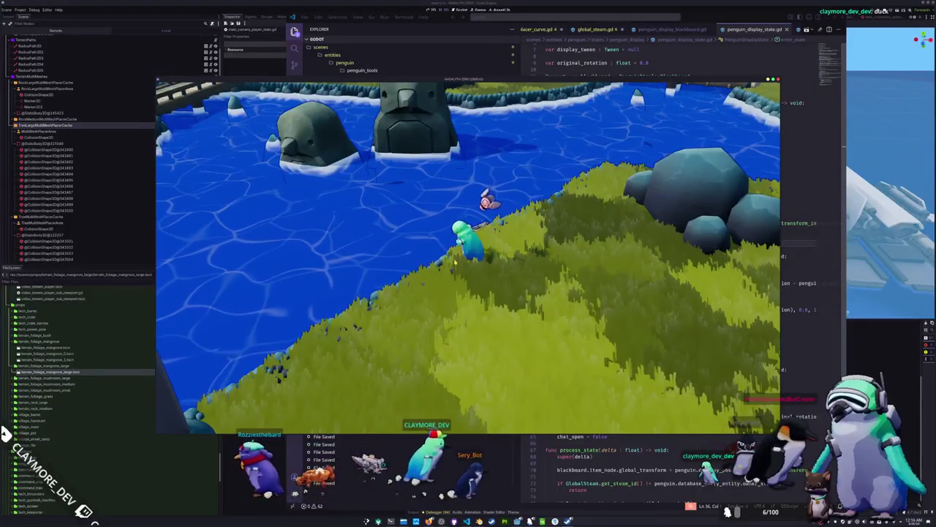
key("Tab")
left_click(362, 125)
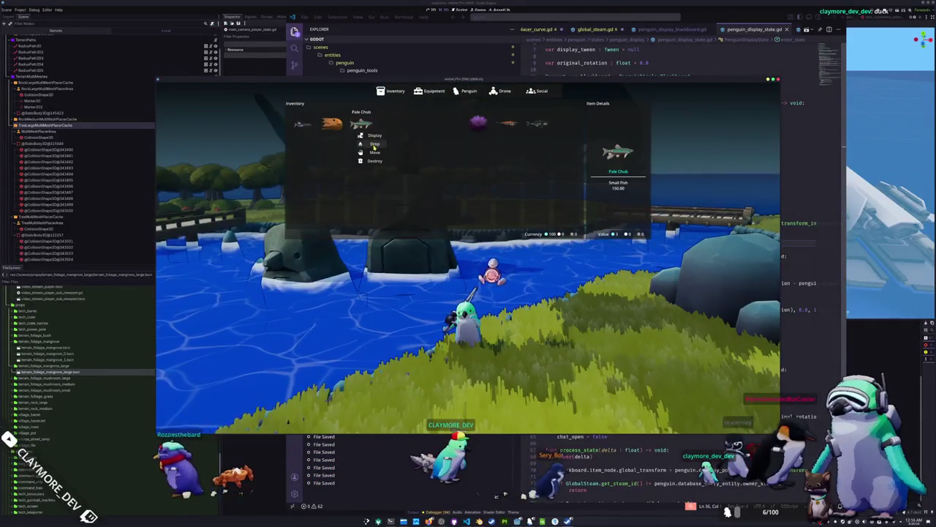
left_click(375, 145)
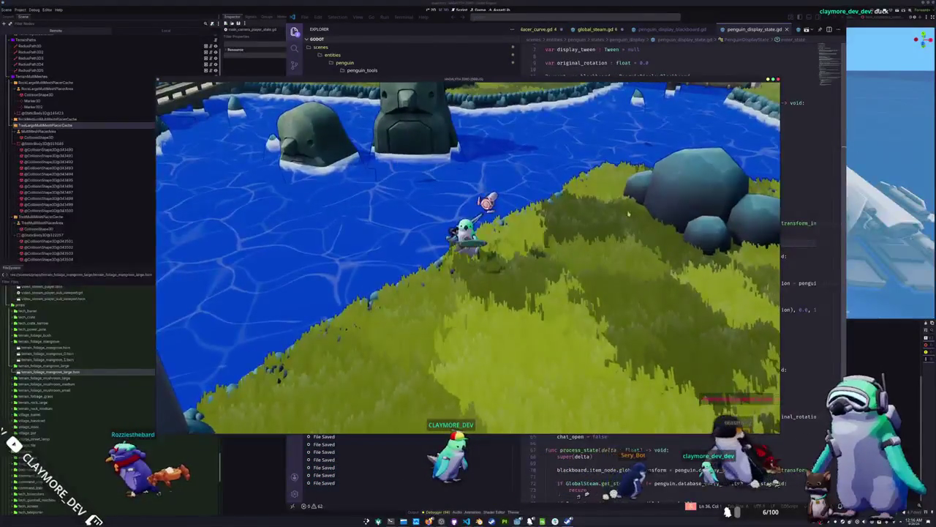
left_click(799, 257)
left_click(674, 268)
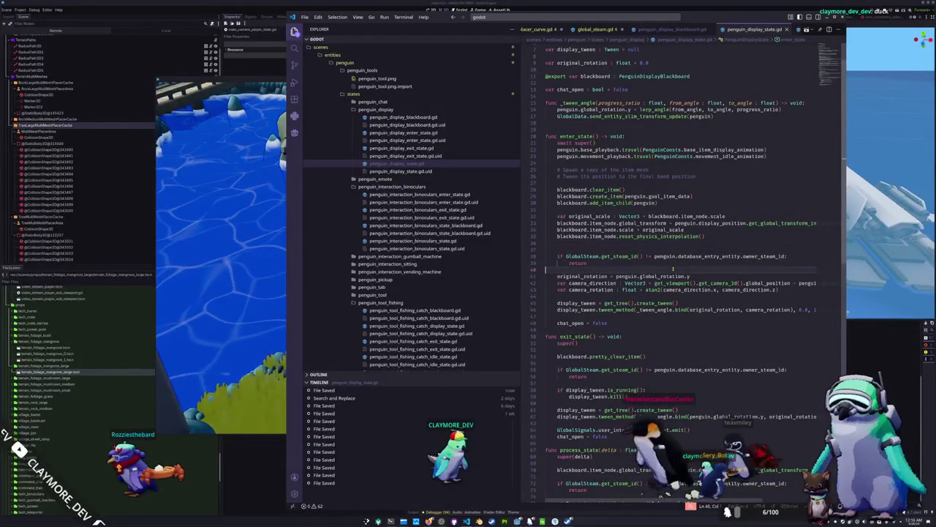
- Highlight the uses of original_scale and item_node in the display state script
left_click(614, 243)
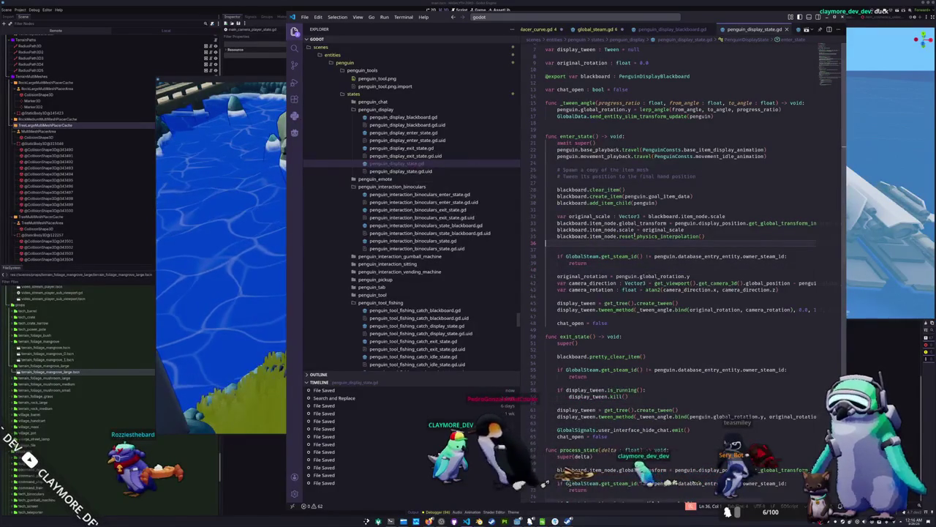
left_click(654, 229)
double_click(653, 230)
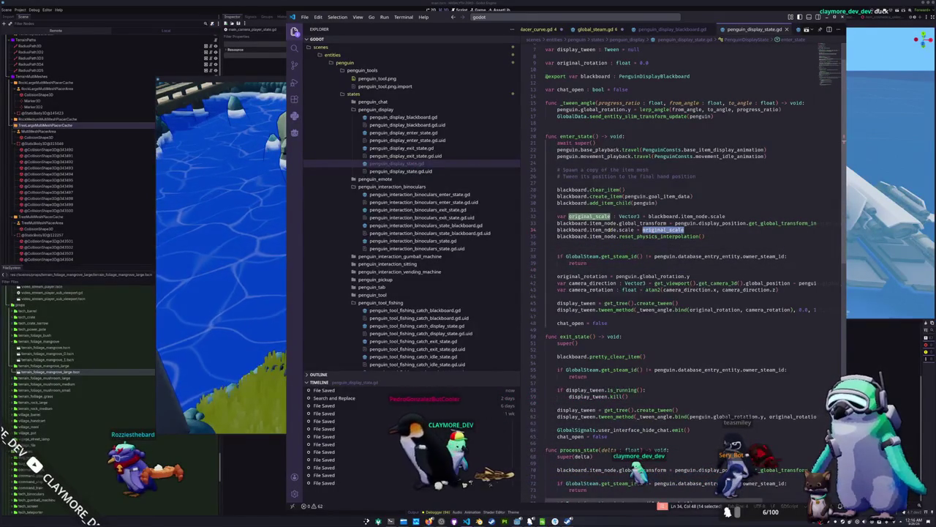
double_click(611, 229)
scroll(610, 230, "down", 2)
scroll(610, 231, "down", 2)
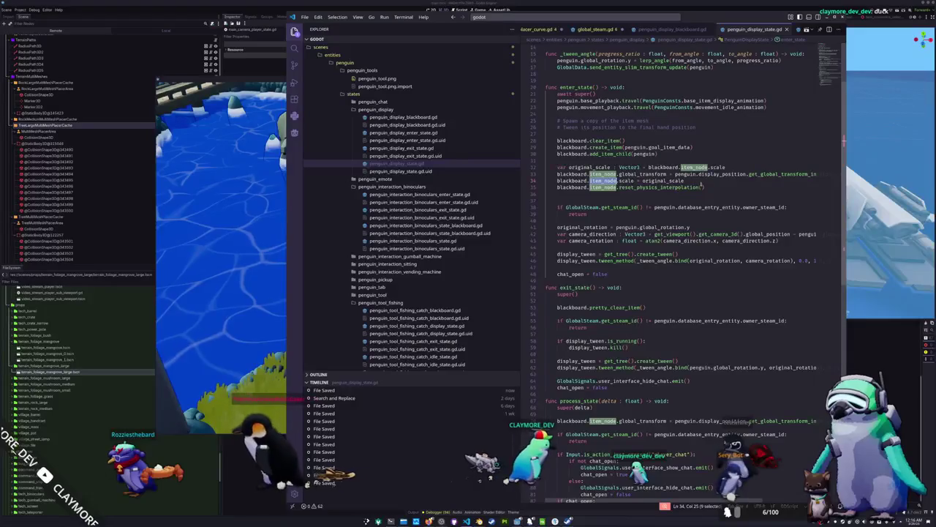
- Copy the original_scale declaration into the top of process_state, then relaunch the game and open the inventory
triple_click(622, 167)
scroll(593, 347, "down", 3)
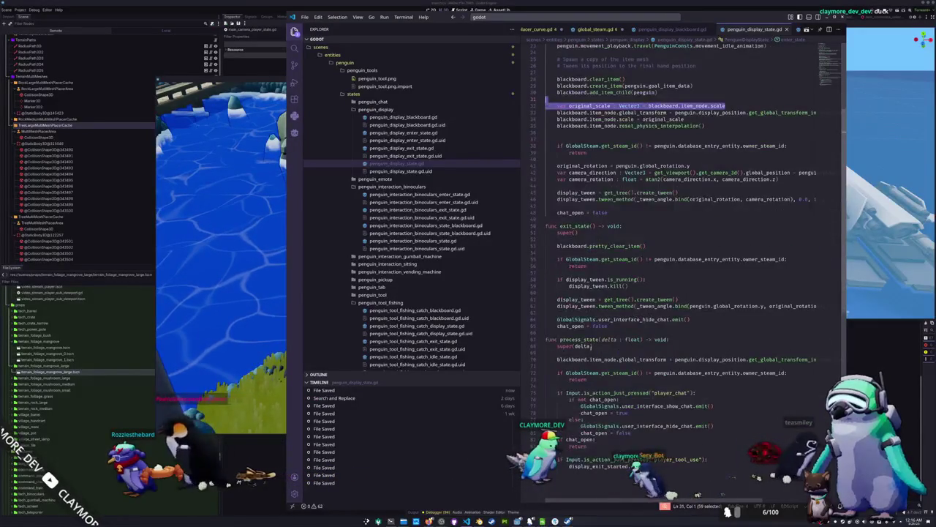
key("ctrl+c")
left_click(589, 357)
key("ctrl+v")
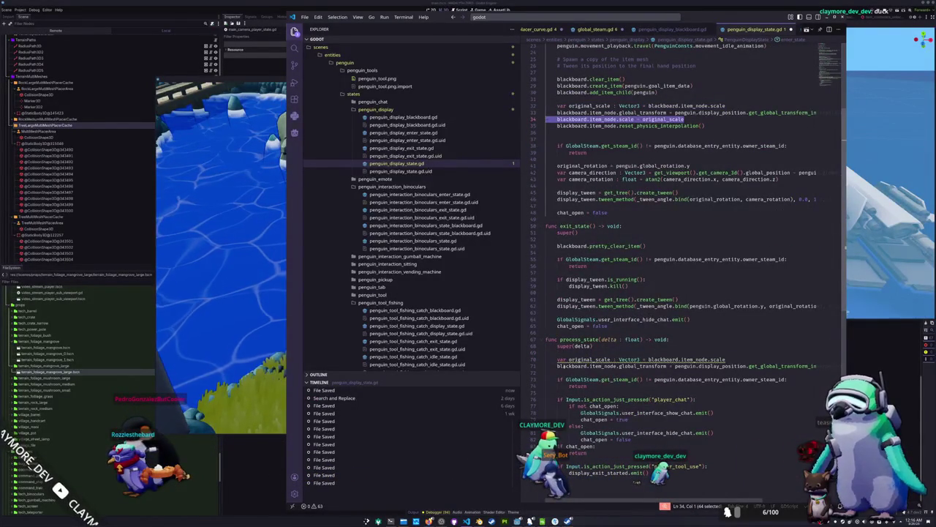
key("Return")
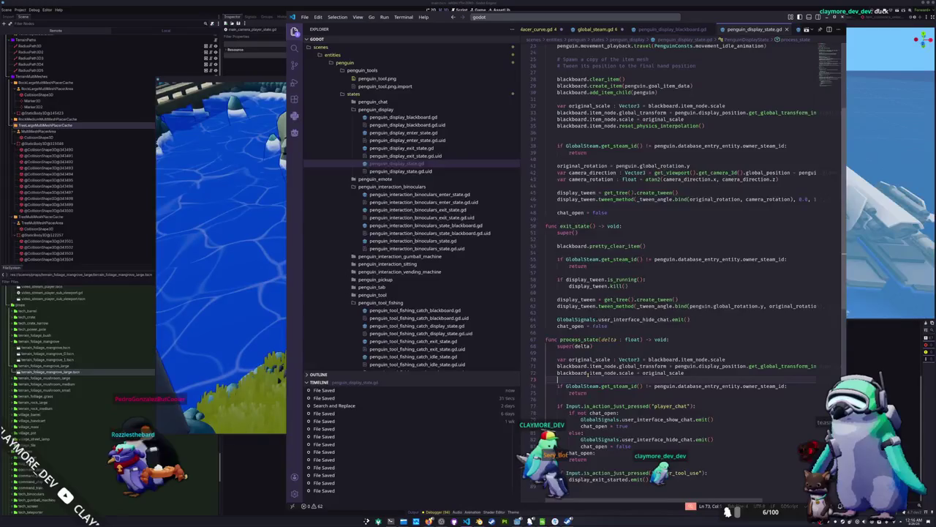
key("F5")
key("Tab")
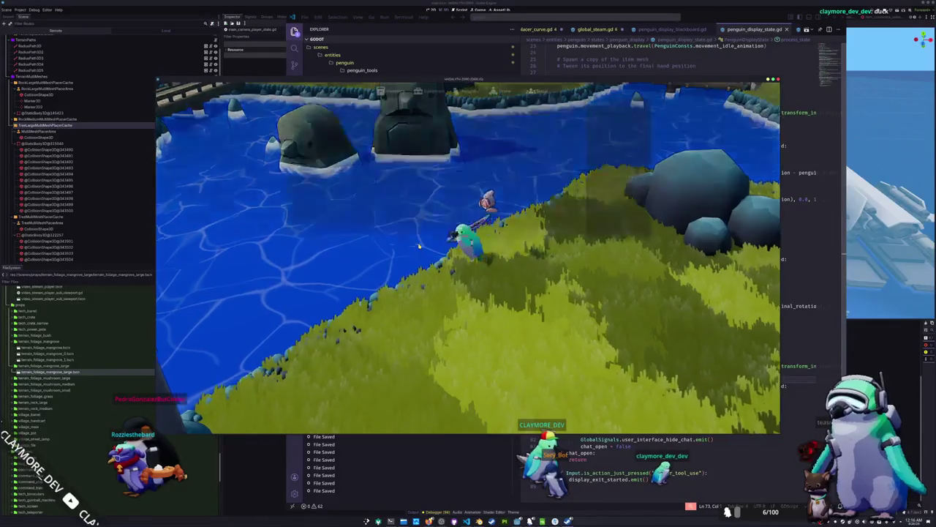
- Display the Pale Chub in game, then return to the script editor at line 73
left_click(360, 124)
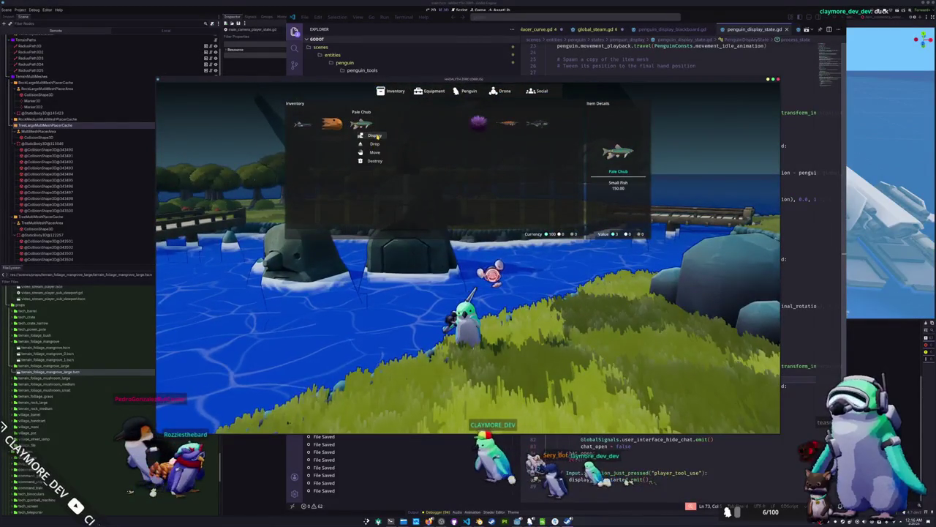
left_click(377, 152)
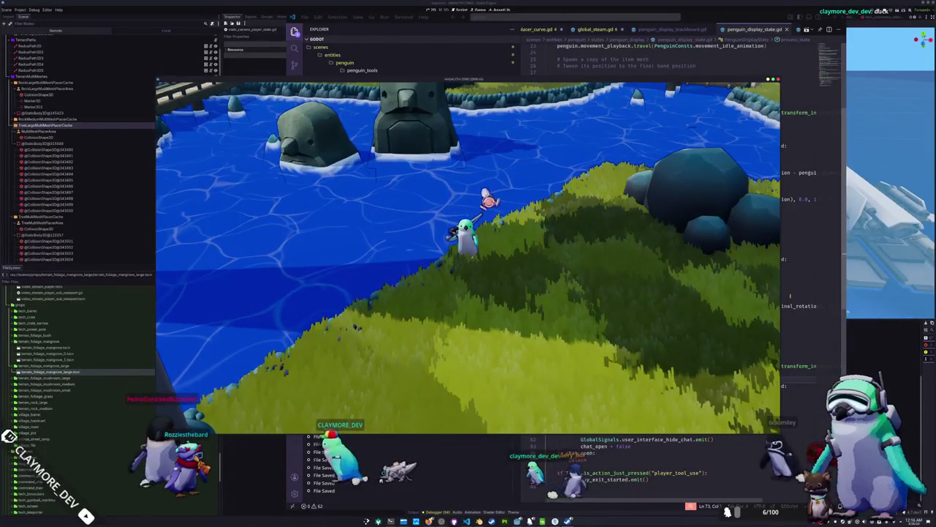
left_click(790, 297)
left_click(649, 379)
- Bring the running game forward to fish from the riverbank, then stop it with F8 and return to VS Code
key("alt+Tab")
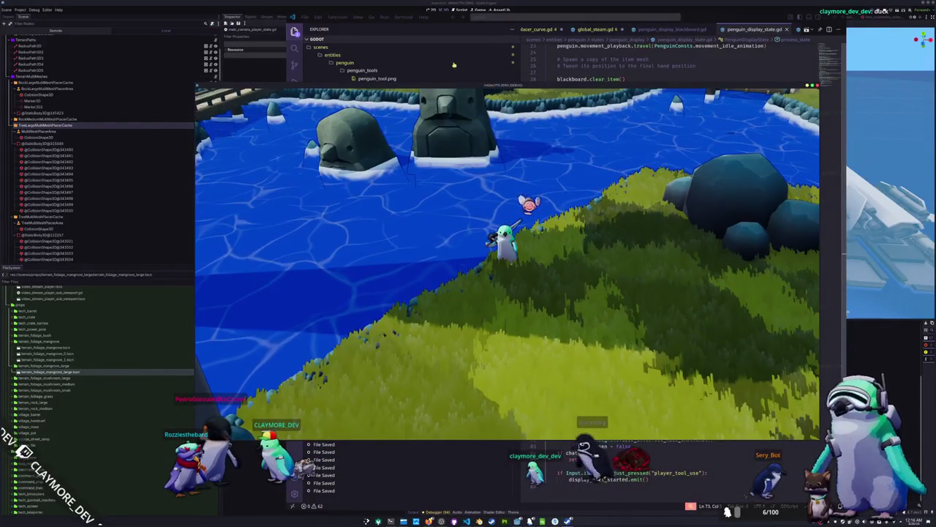
key("alt+Tab")
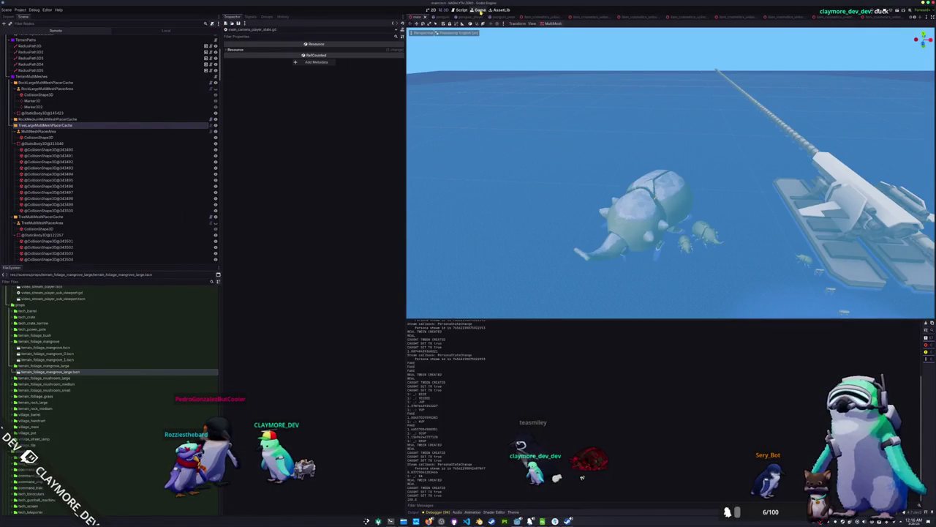
left_click(479, 10)
left_click(522, 24)
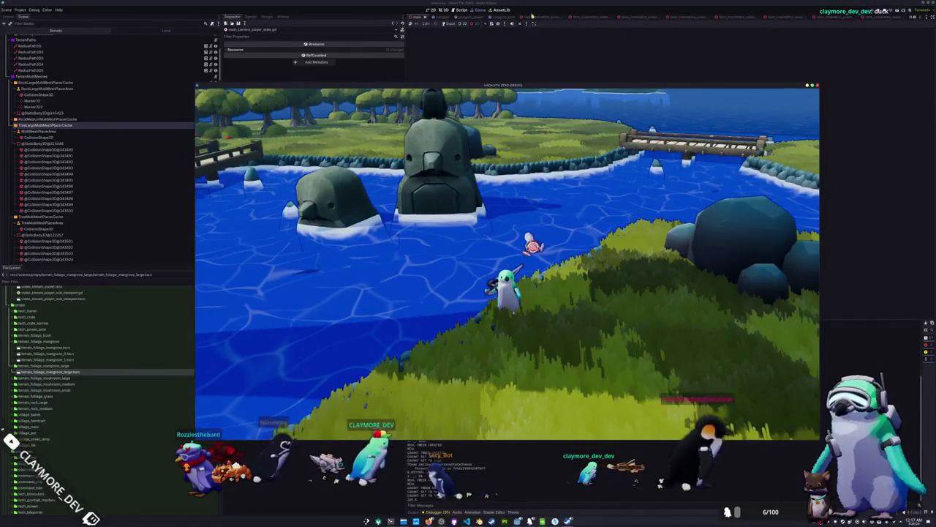
key("F8")
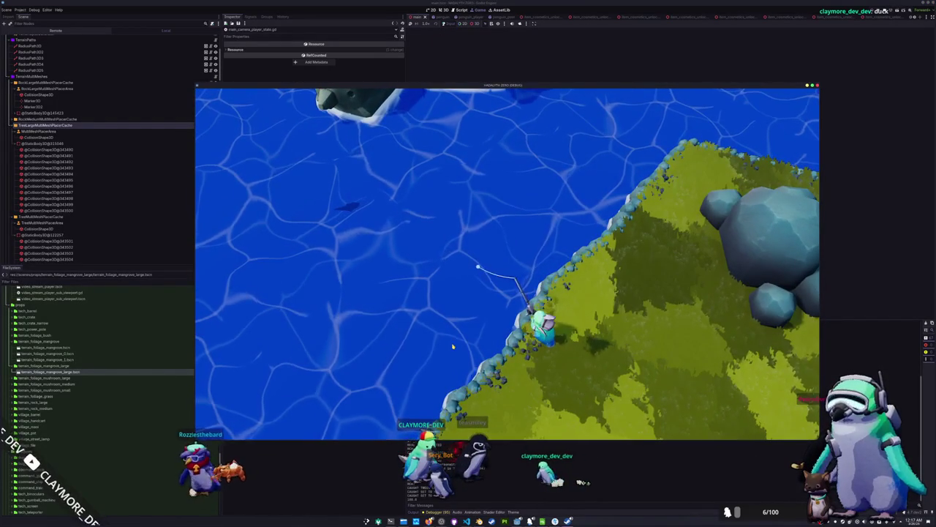
key("alt+Tab")
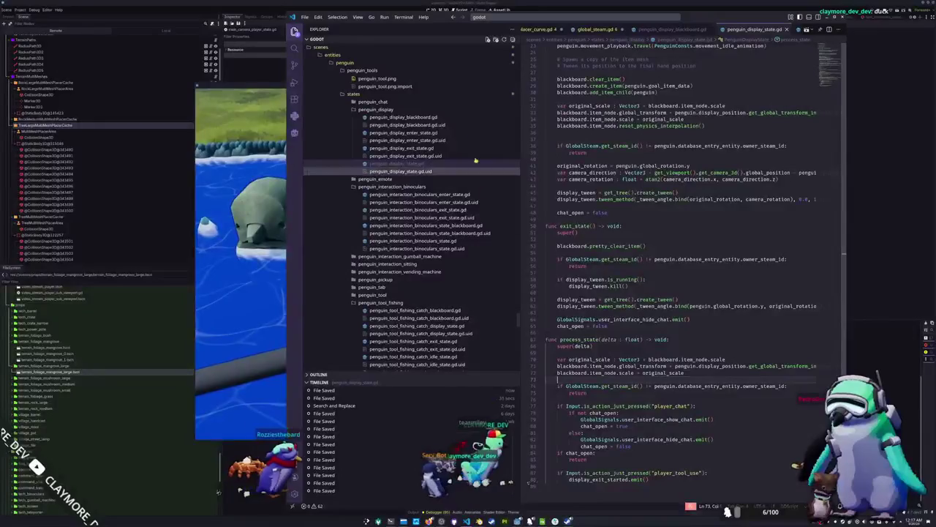
- Browse the fishing catch exit, idle and state scripts, ending on penguin_tool_fishing_catch_exit_state.gd
scroll(439, 241, "down", 3)
left_click(410, 268)
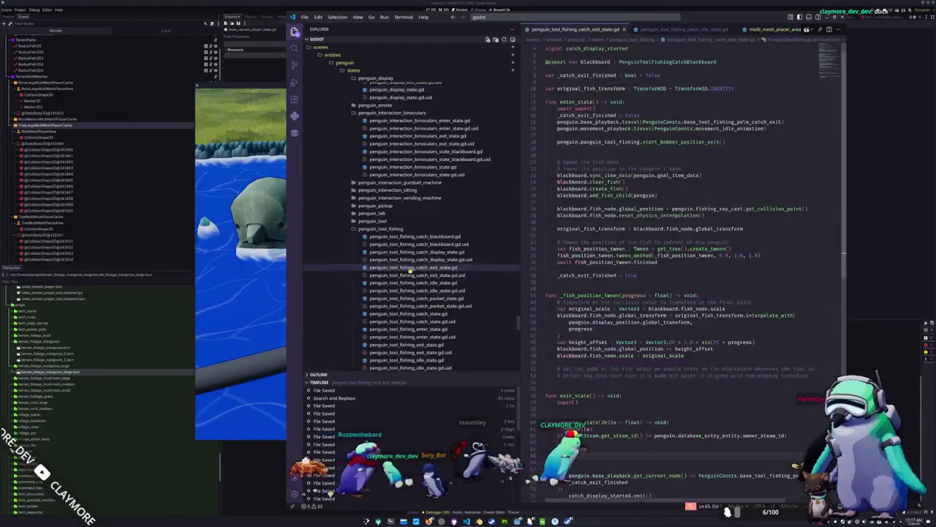
left_click(412, 283)
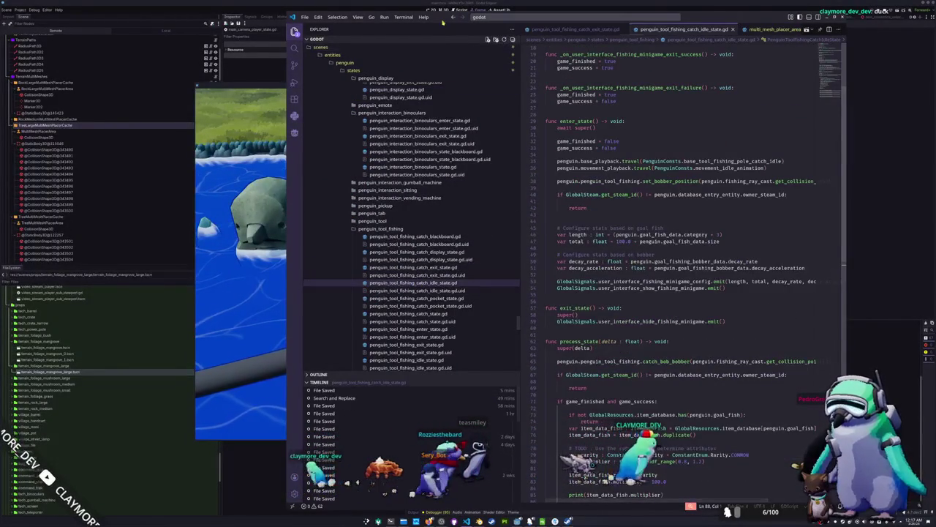
left_click_drag(446, 22, 656, 52)
key("alt+Tab")
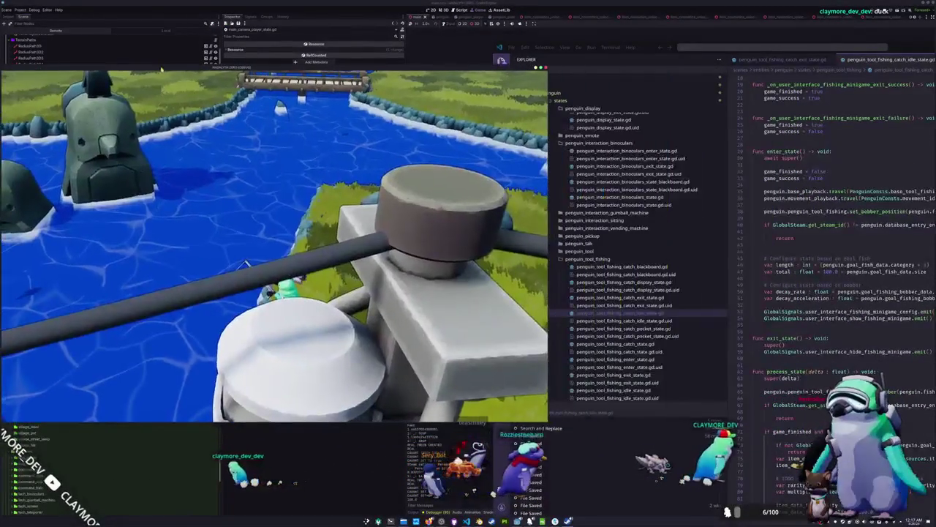
left_click(627, 344)
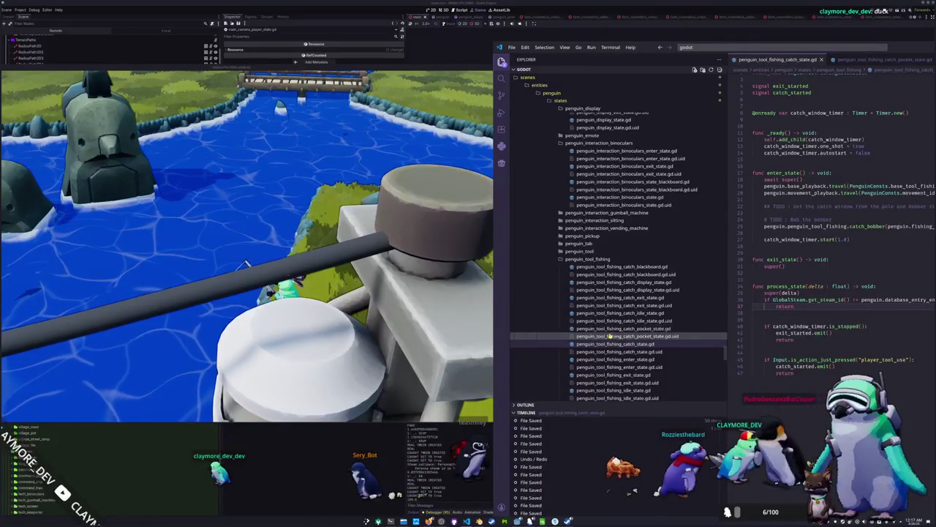
left_click(590, 297)
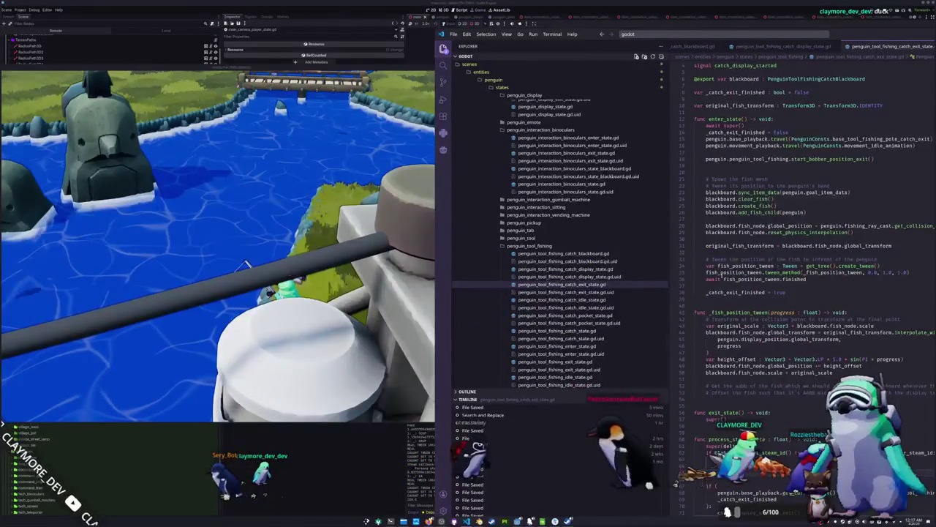
- Wrap the playback/_catch_exit_finished lines in an if condition, then open the catch display state script
scroll(720, 334, "down", 1)
scroll(733, 394, "up", 1)
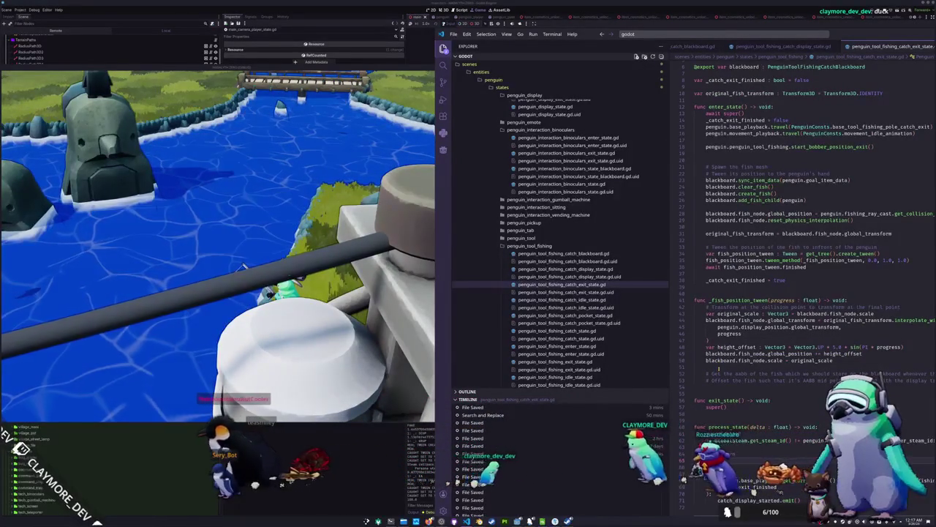
key("ctrl+z")
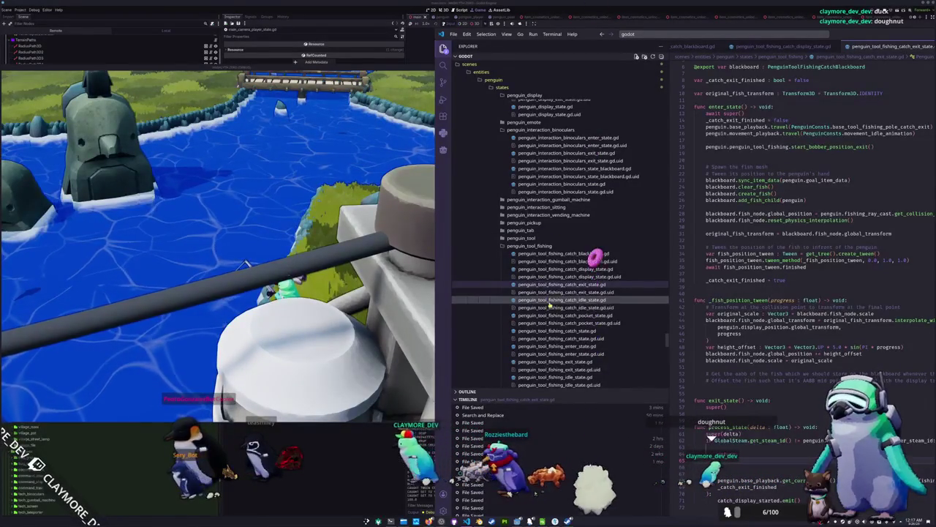
left_click(564, 269)
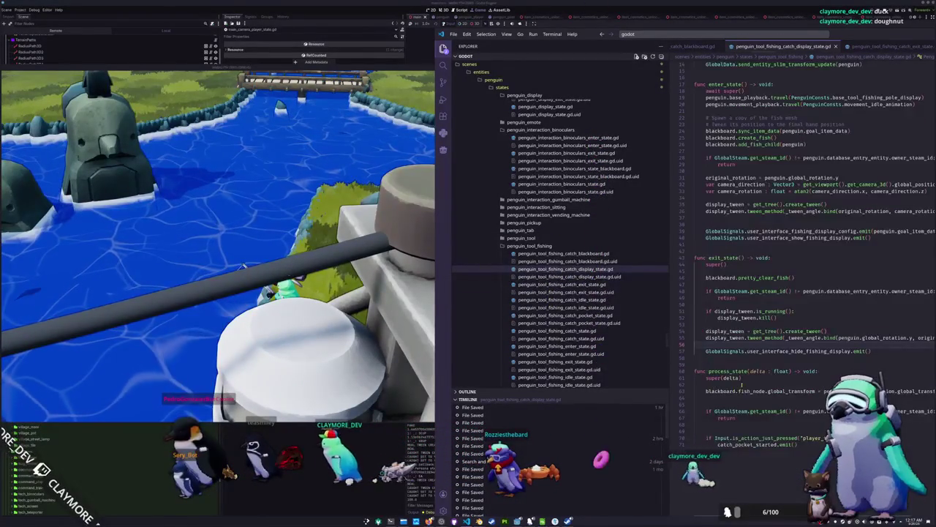
- Add 'var original_scale : Vector3 = blackboard.fish_node.scale' above the fish transform line in process_state
key("Return")
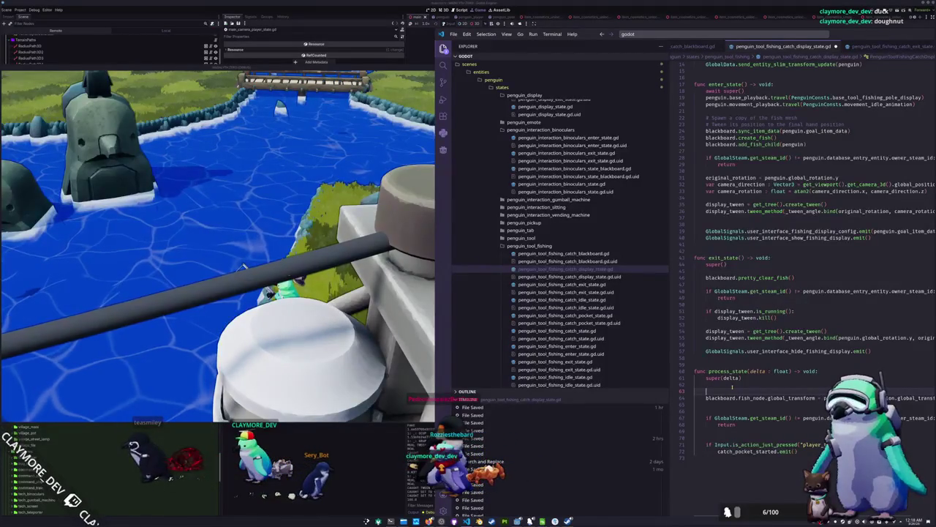
type("var b")
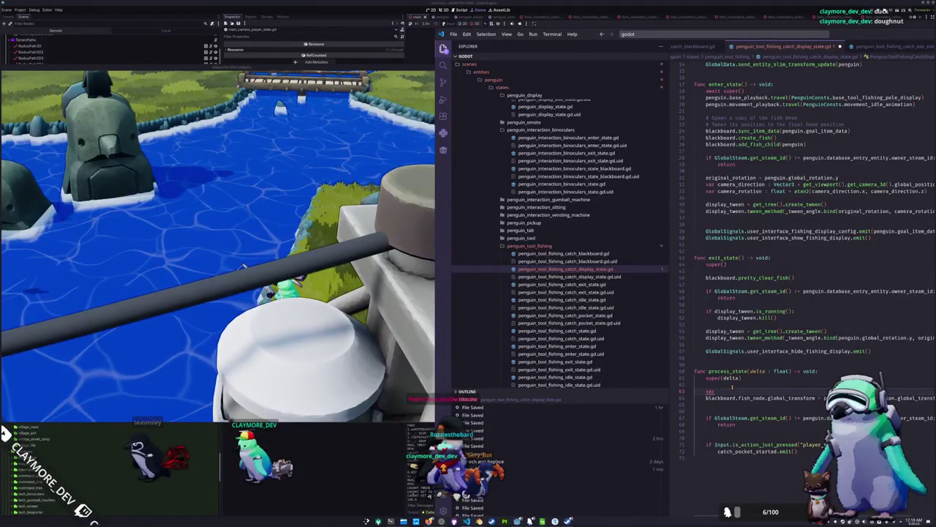
type("lack")
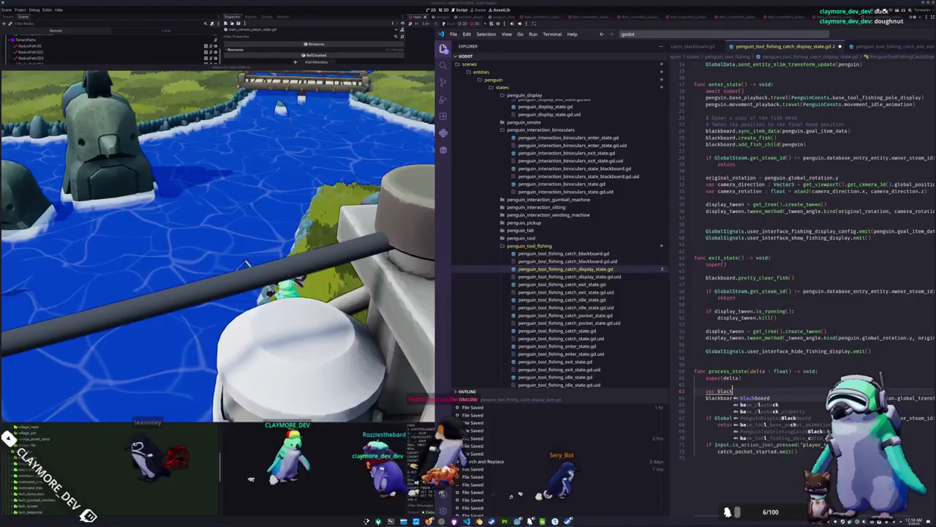
type("board.")
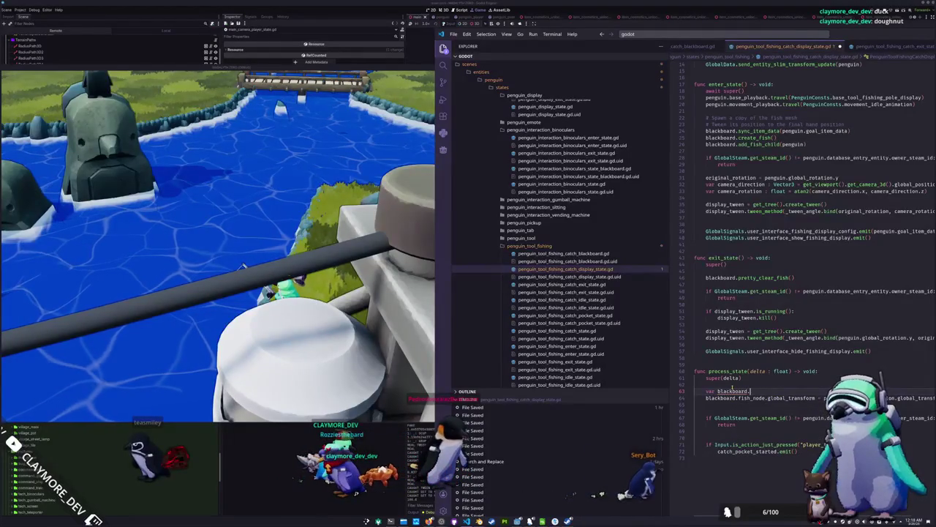
key("BackSpace")
key("BackSpace")
key("BackSpace")
type("riginal_scale")
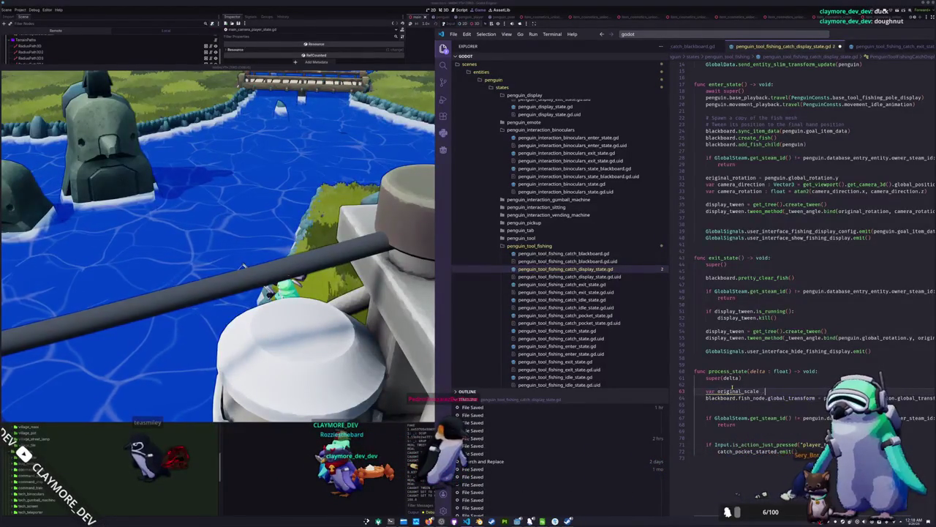
type("ctor3 =")
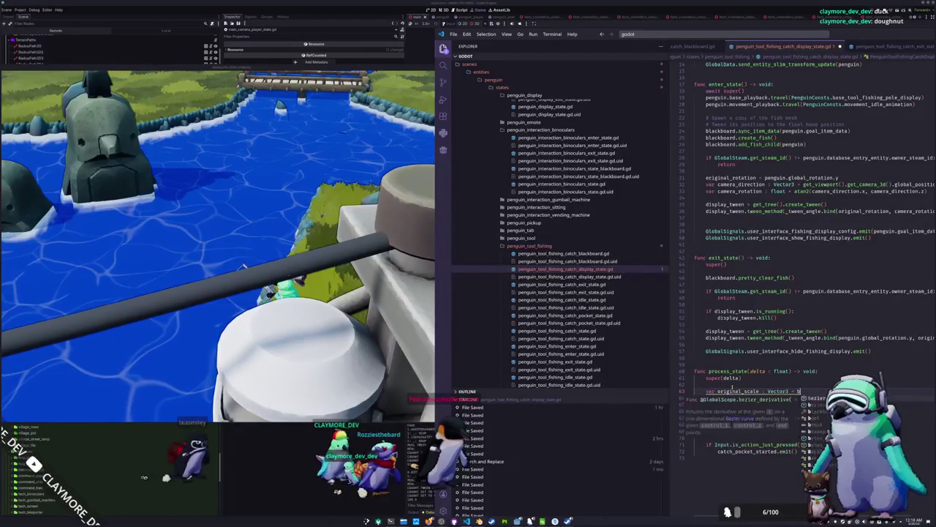
type(" board.")
key("Tab")
type(".s")
key("Tab")
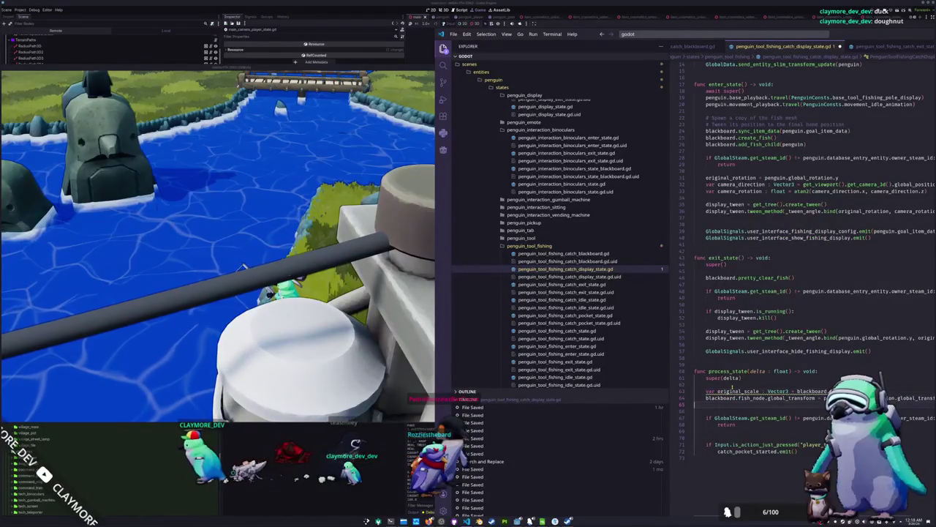
- Add 'blackboard.fish_node.scale = original_scale' after the transform update, with blank lines around it
type("lackboard.fish_nod")
key("Tab")
type(".scale = ")
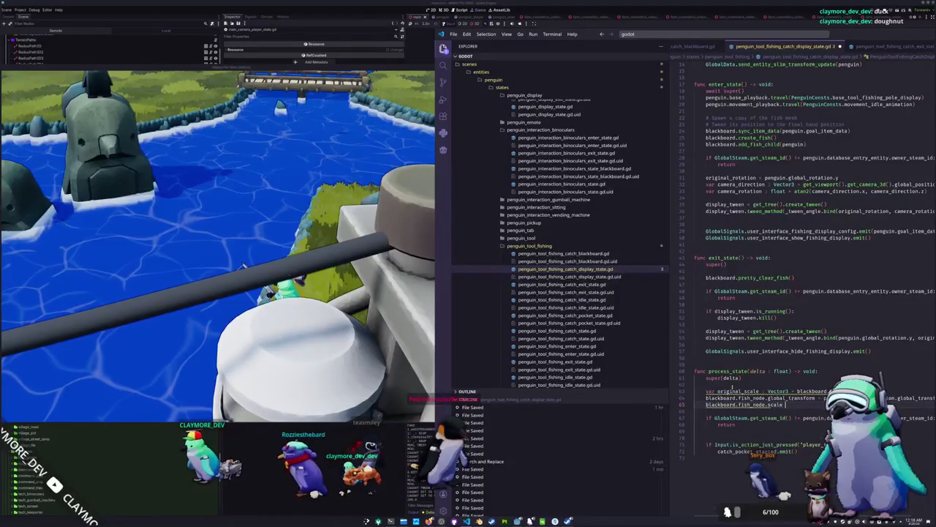
type("original_sc")
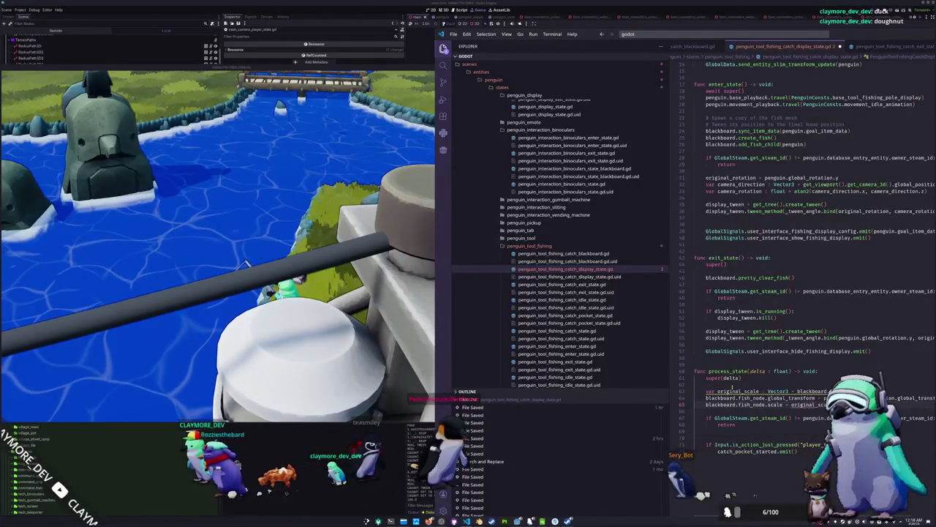
key("Return")
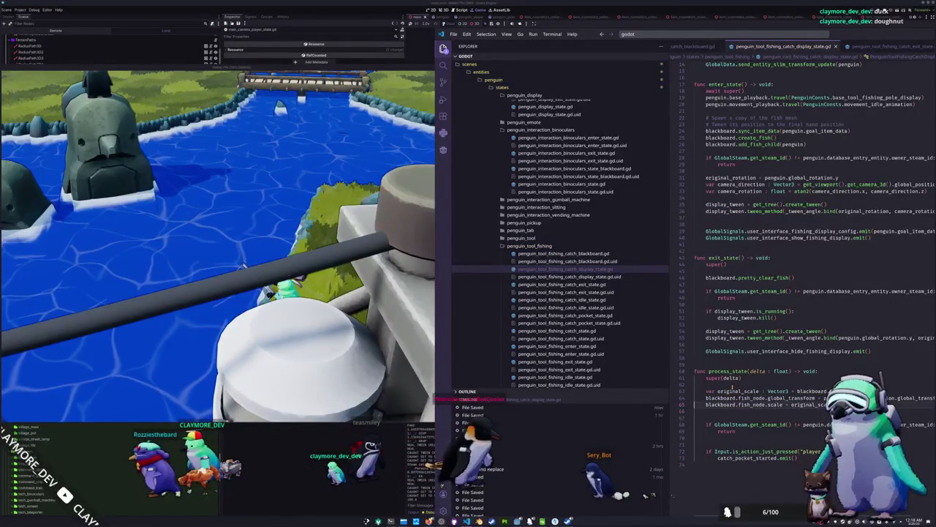
key("Return")
- Look up the add_fish_child definition, then switch back to the running game
scroll(726, 351, "up", 3)
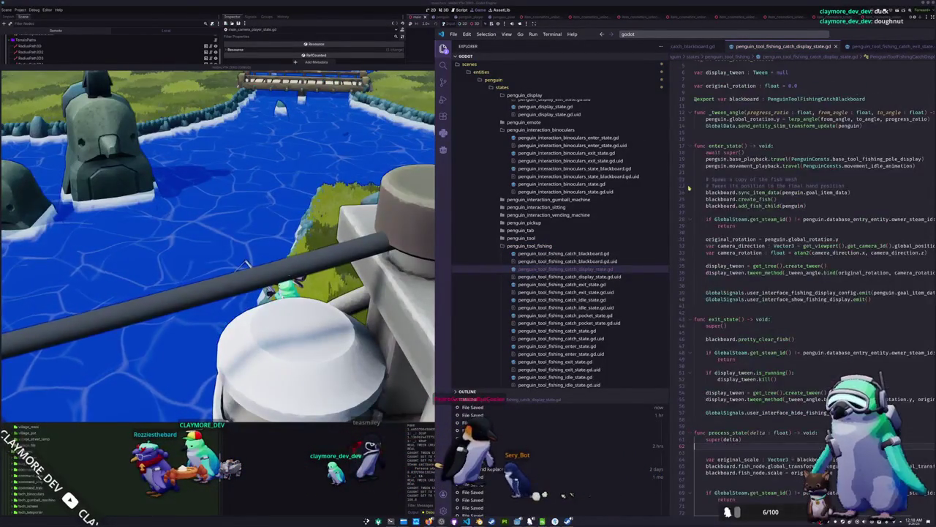
scroll(714, 210, "up", 1)
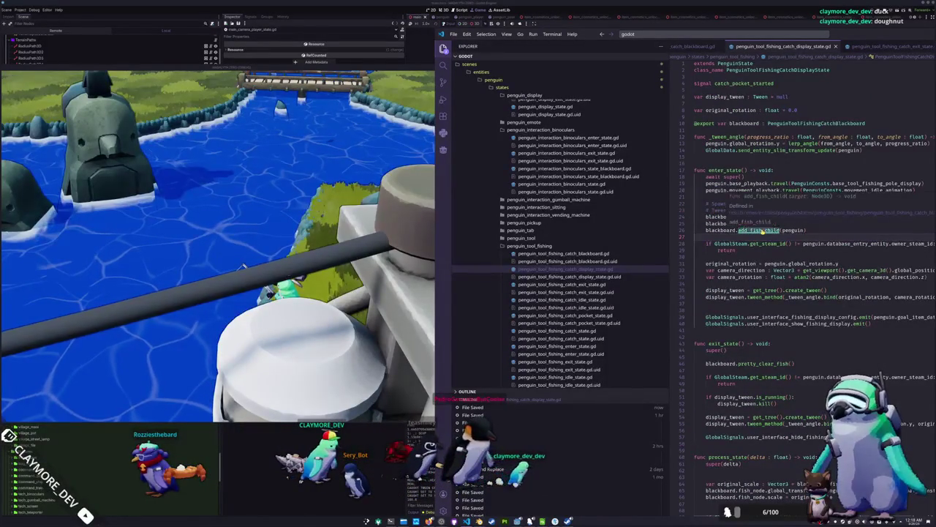
left_click(754, 230, "ctrl")
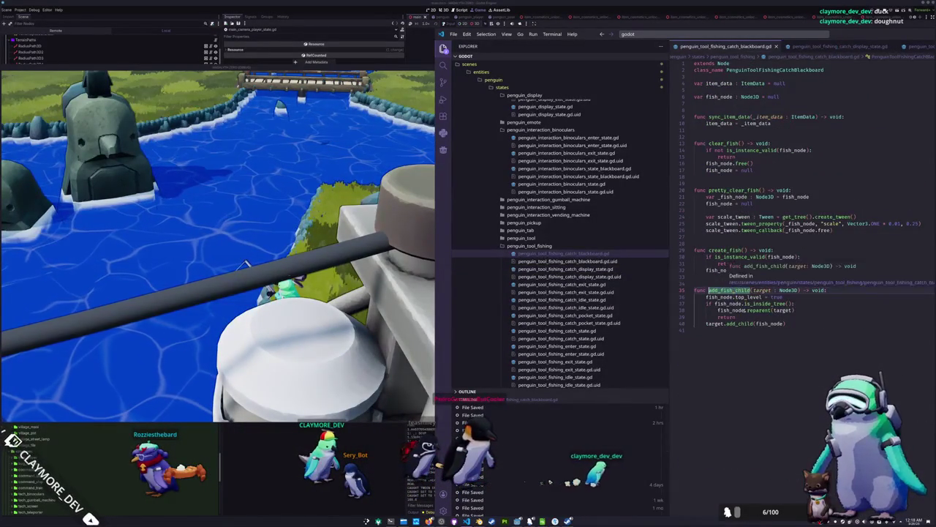
left_click(749, 338)
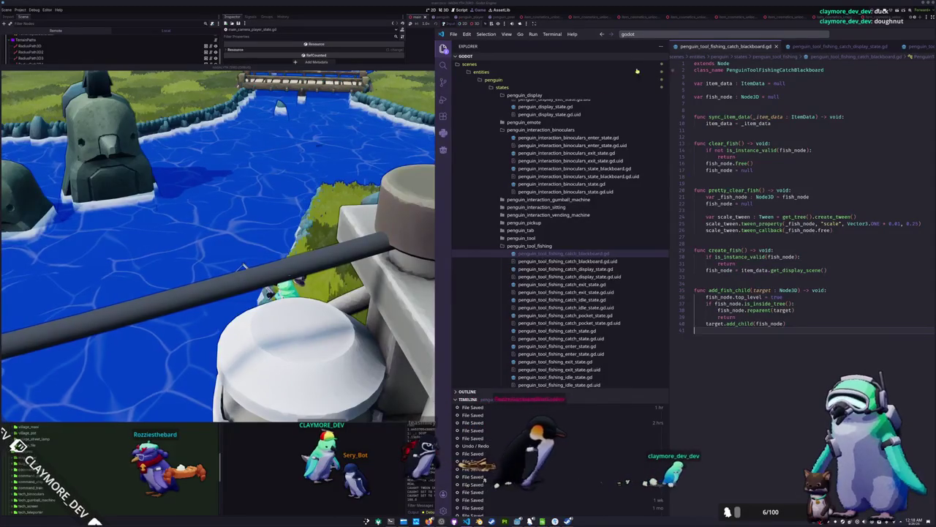
key("alt+Tab")
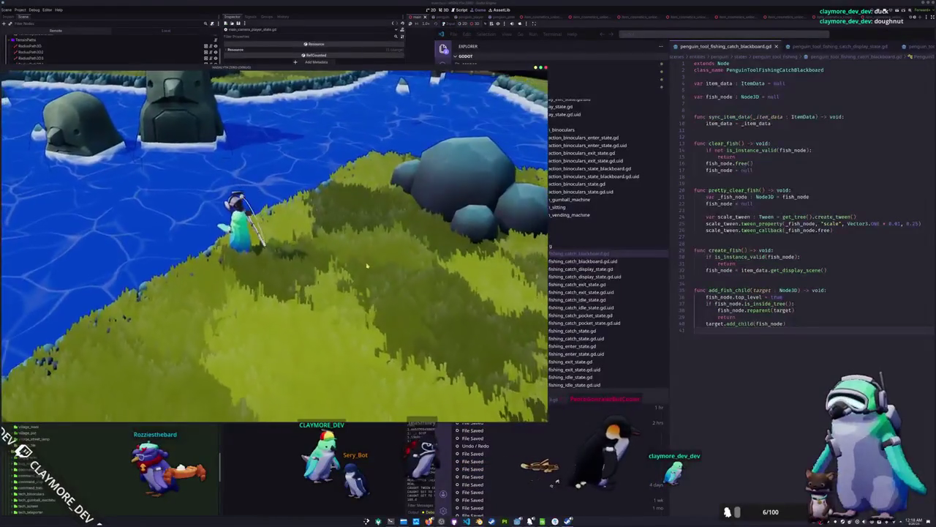
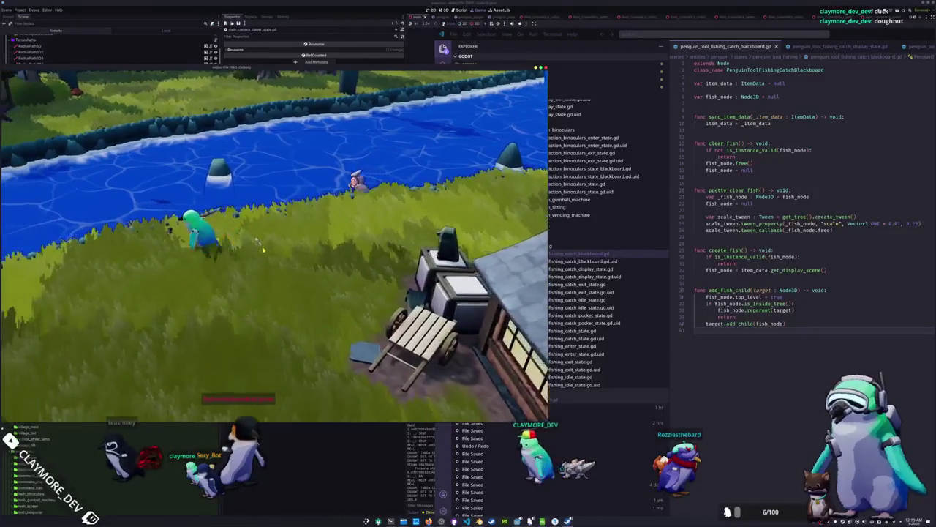
- Cast into the river and match the minigame's arrow sequences to land a fish
left_click(235, 177)
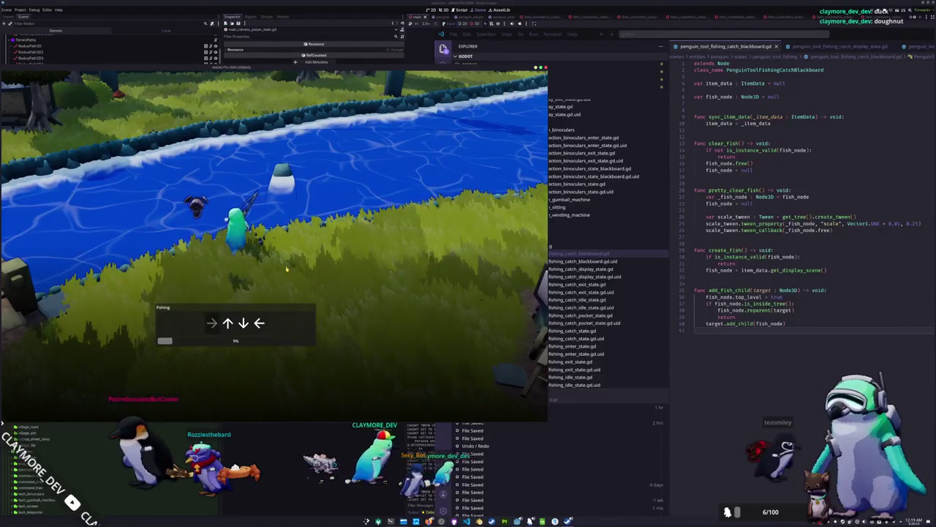
key("Down")
key("Left")
key("Up")
key("Left")
key("Left")
key("Left")
key("Up")
key("Down")
key("Down")
key("Left")
key("Left")
key("Down")
key("Right")
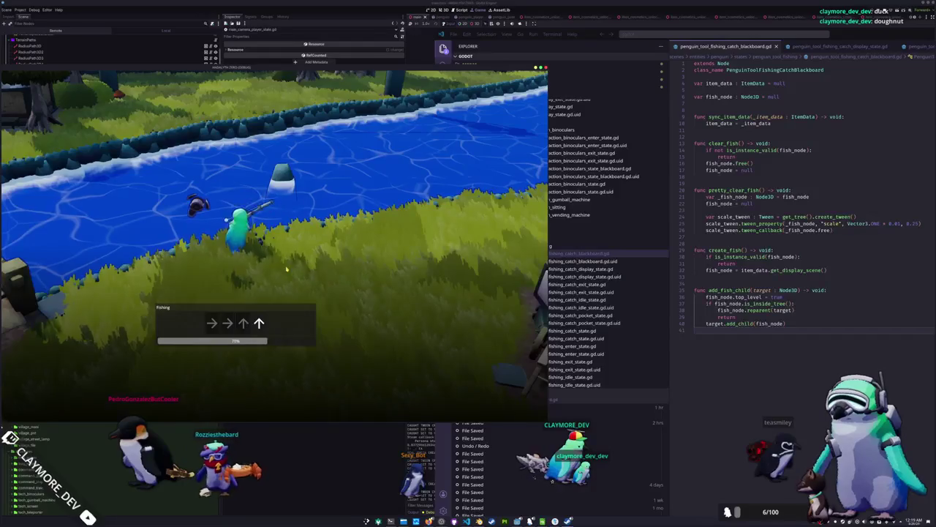
key("Up")
key("Up")
key("Right")
key("Down")
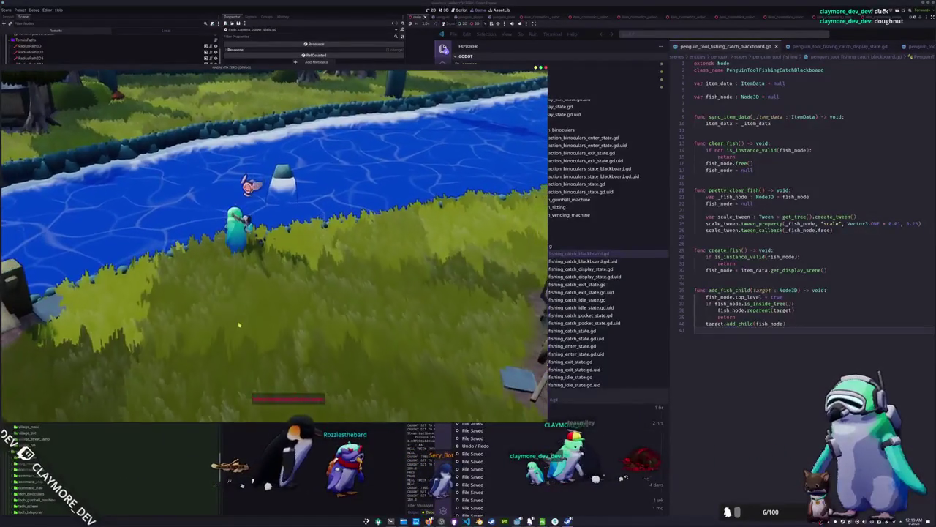
- Check the inventory for the new Kelp Perch and view the Pale Chub's details
key("Tab")
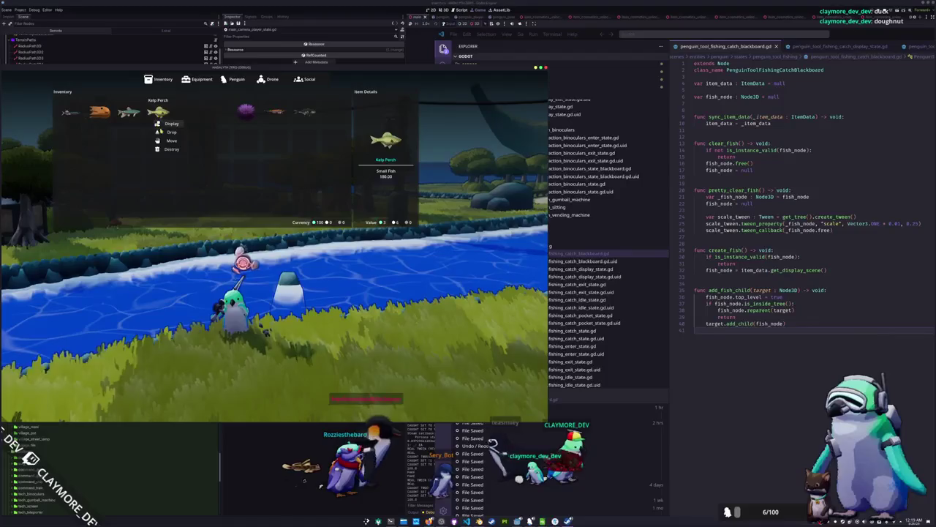
key("Tab")
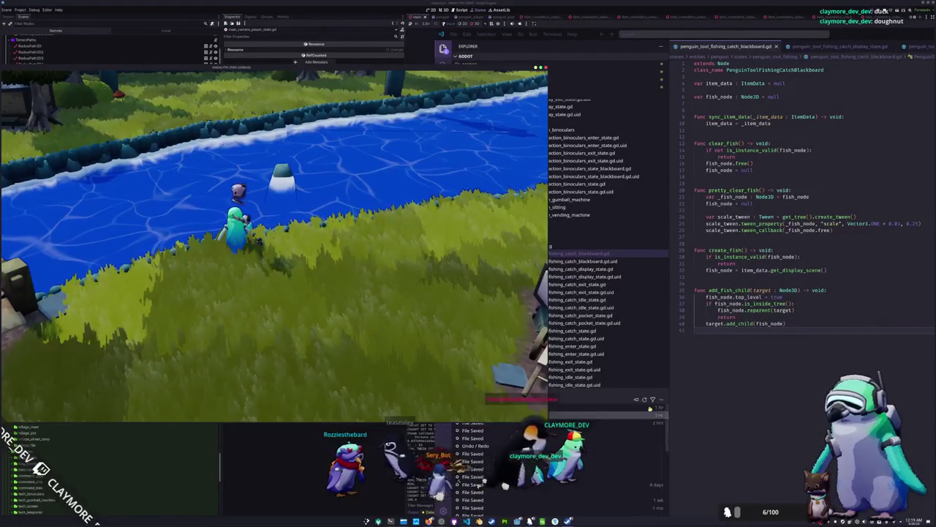
left_click(745, 382)
key("alt+Tab")
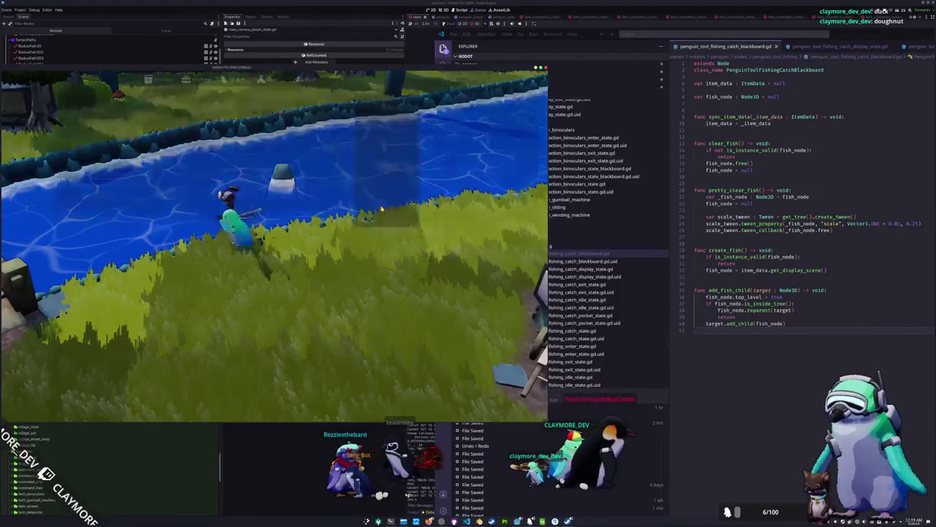
key("Tab")
key("Left")
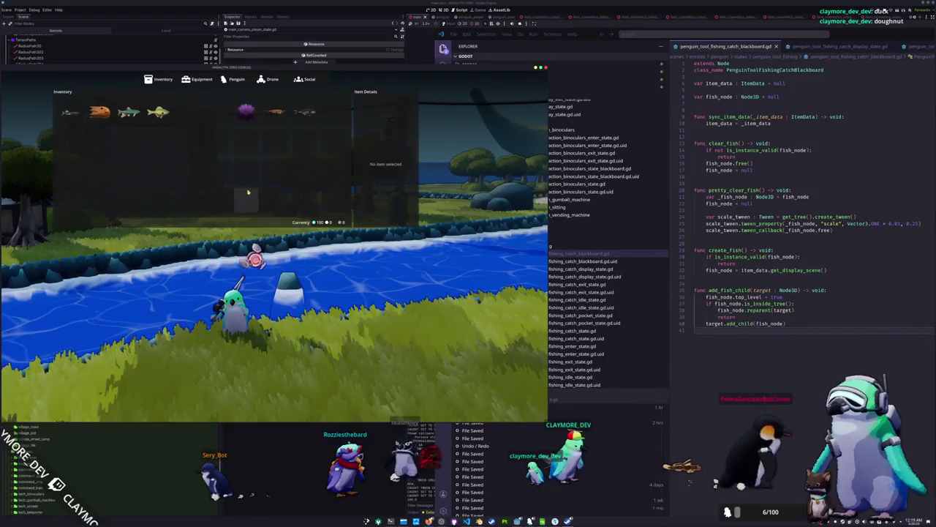
left_click(672, 258)
- Show the penguin_tool_fishing_catch_idle_state.gd script in the code editor
scroll(567, 292, "up", 5)
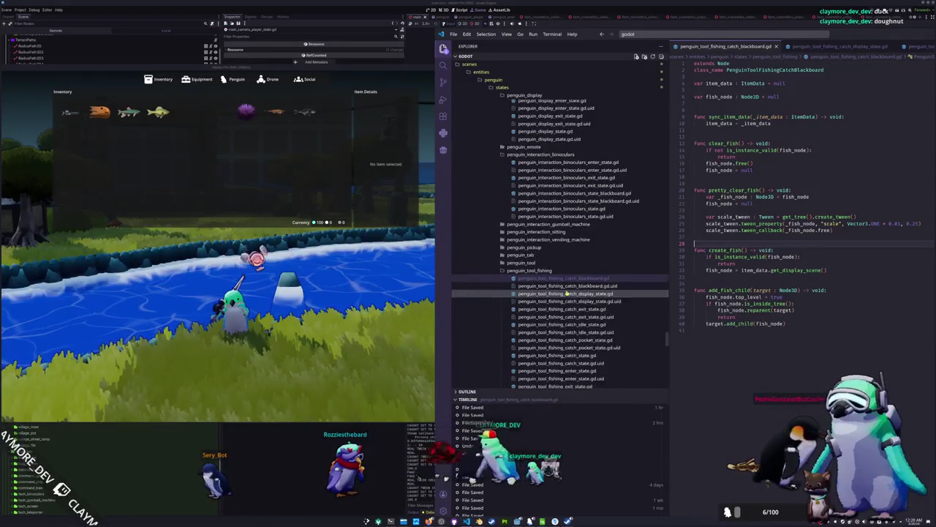
scroll(567, 293, "up", 6)
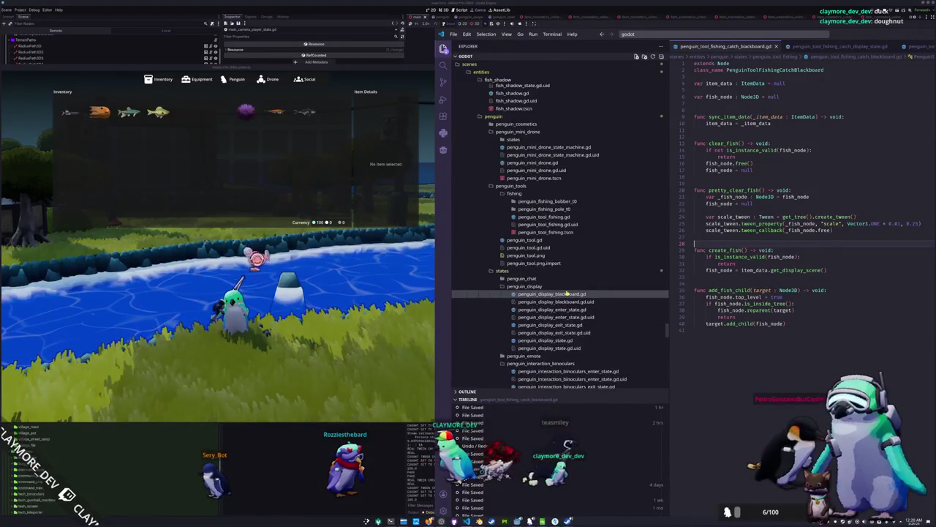
scroll(801, 46, "down", 3)
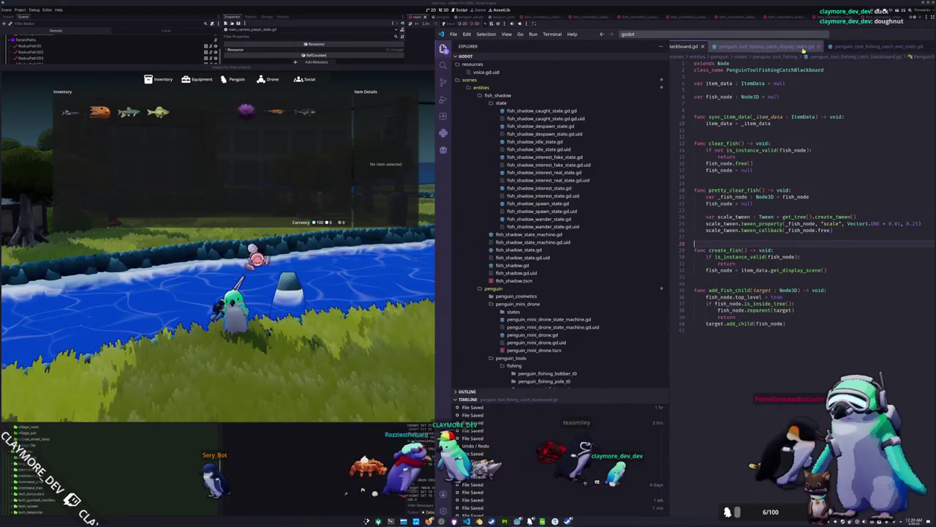
scroll(801, 47, "up", 3)
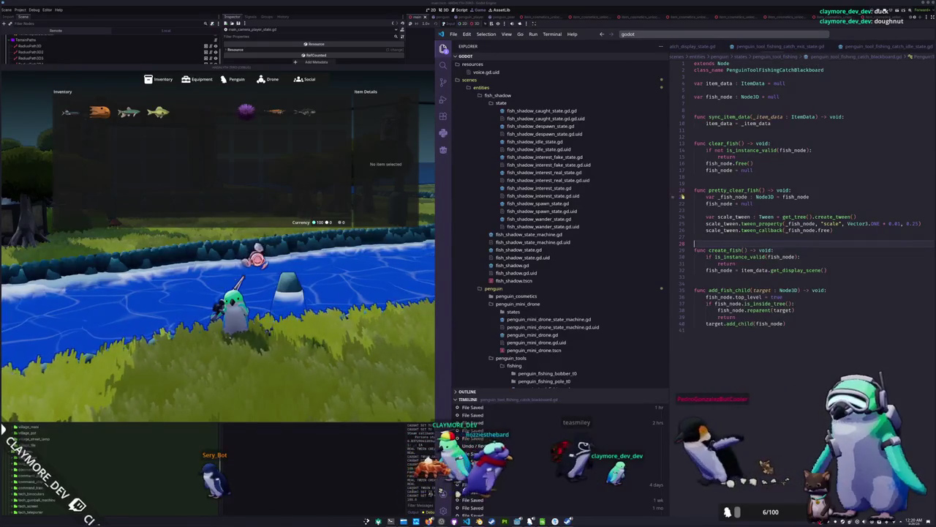
left_click(863, 47)
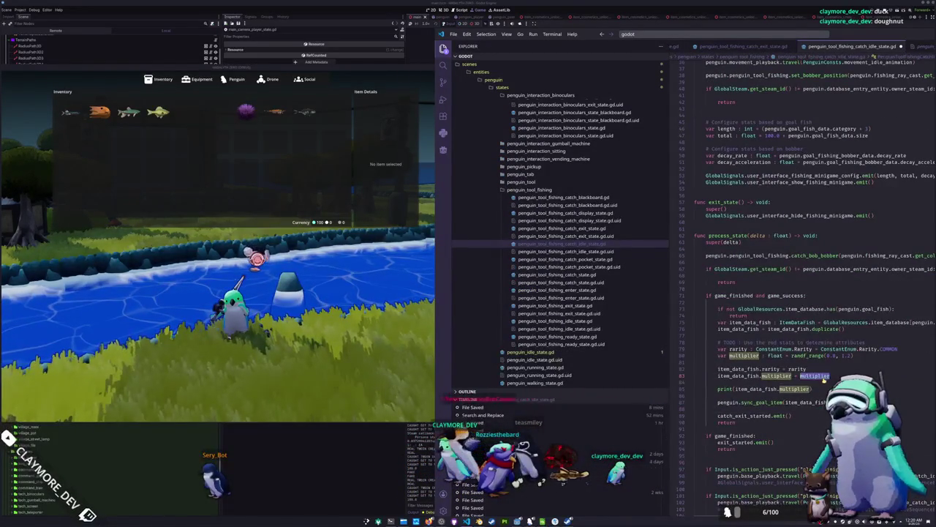
- Quit the running game to desktop from its pause menu
left_click(419, 407)
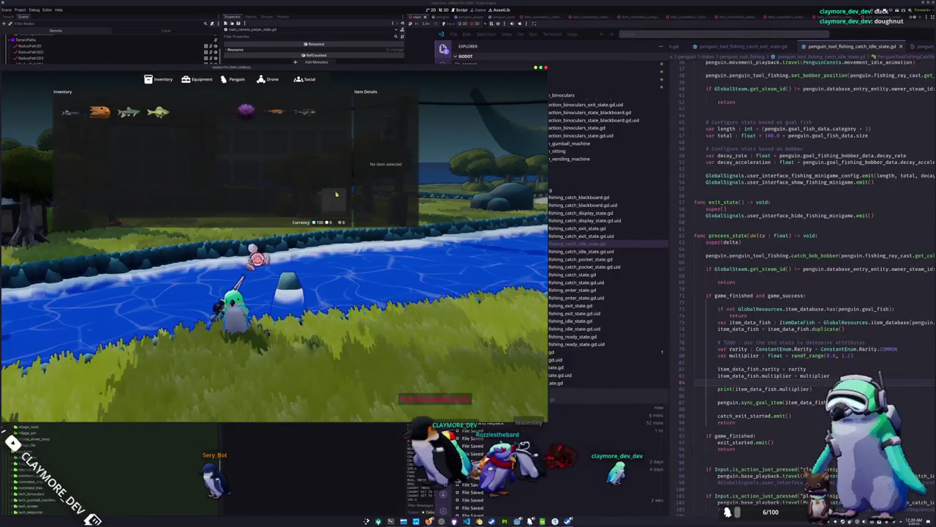
key("Escape")
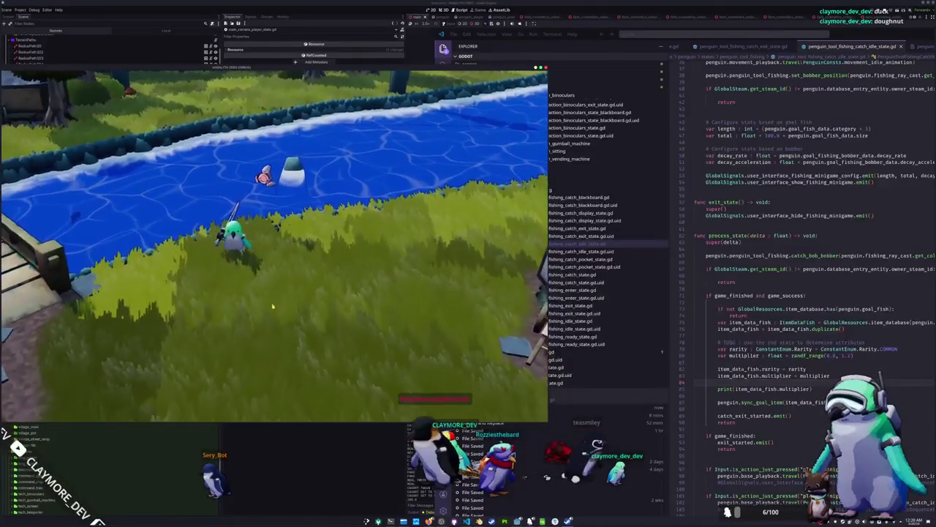
key("Escape")
left_click(234, 259)
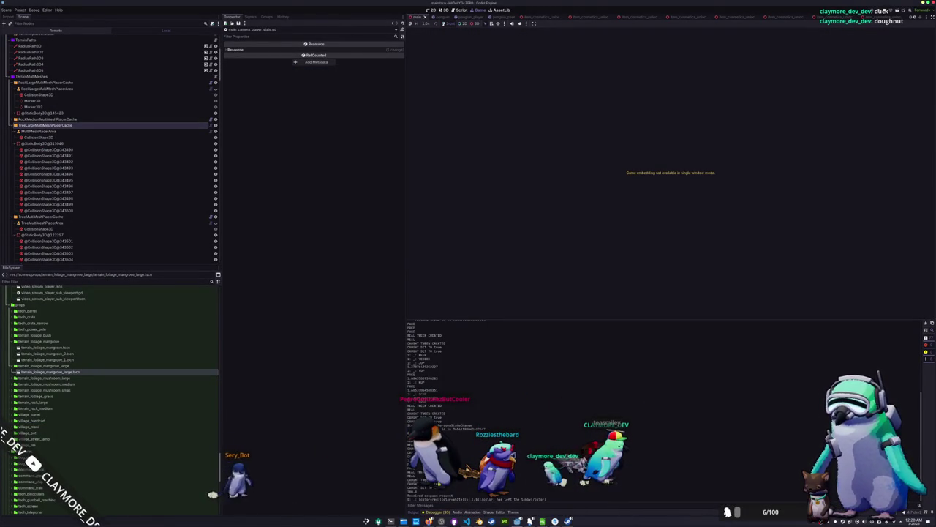
- Find the print(item_data_fish.multiplier) line with a %print search and delete it
key("alt+Tab")
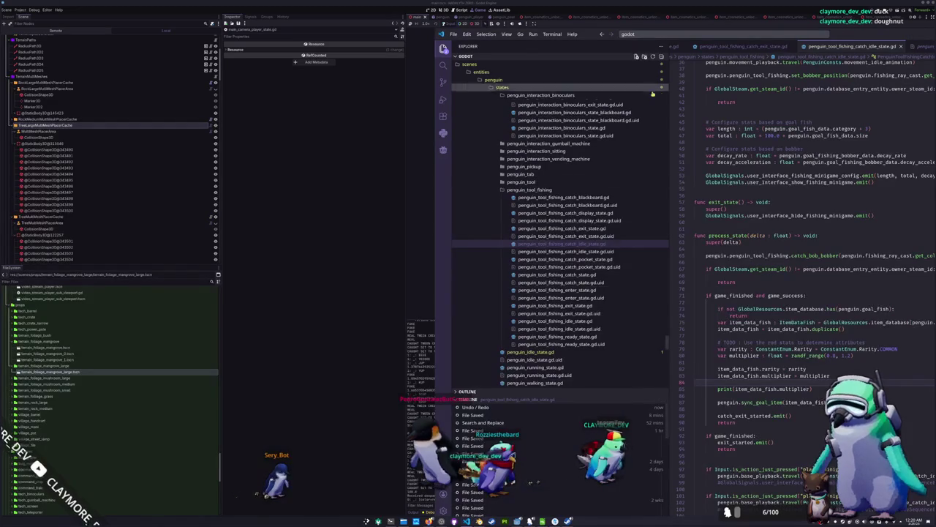
key("ctrl+p")
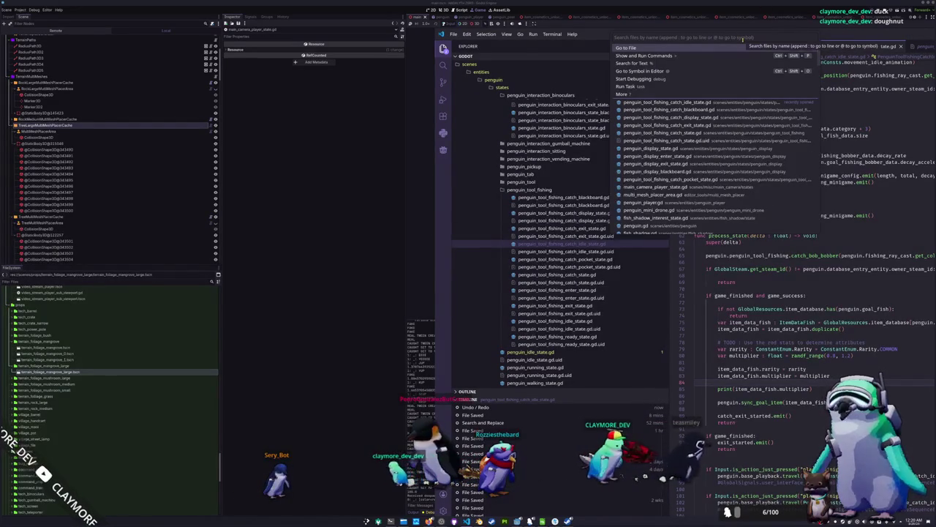
type("%print")
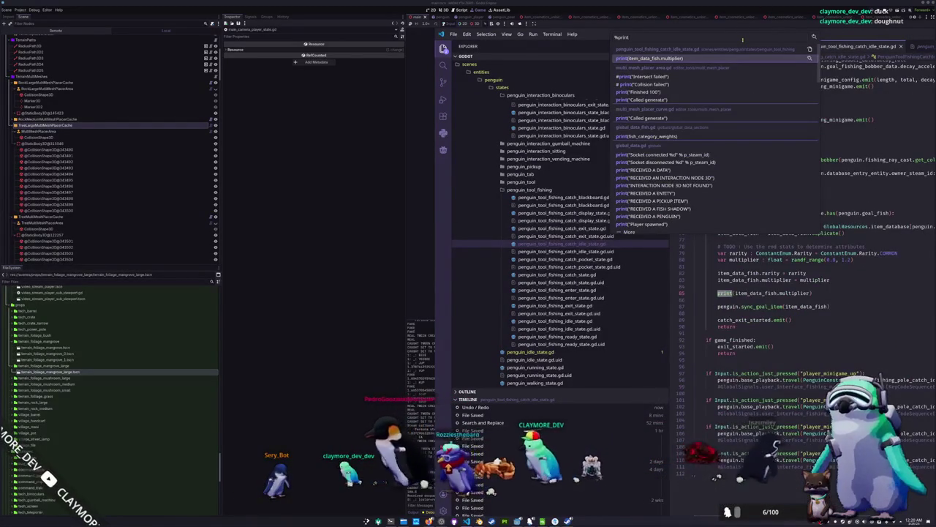
key("Return")
key("shift+Down")
key("shift+Down")
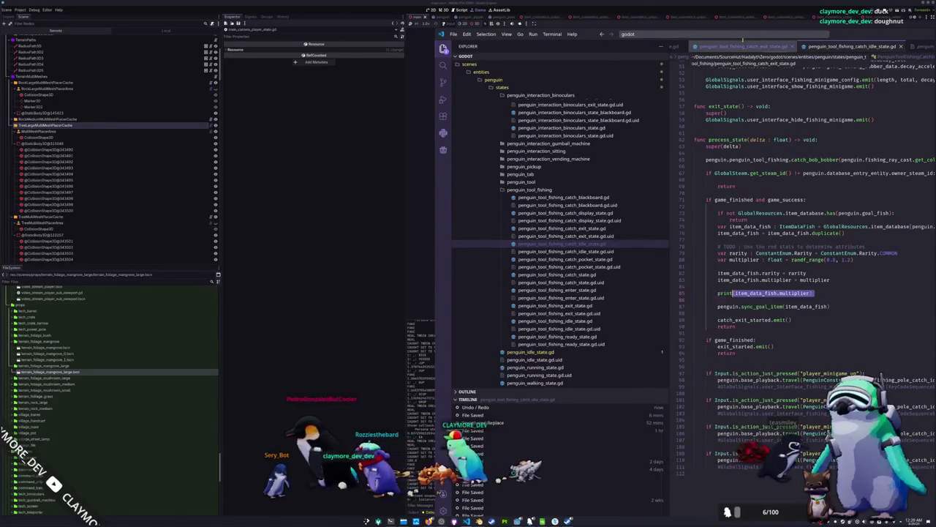
key("BackSpace")
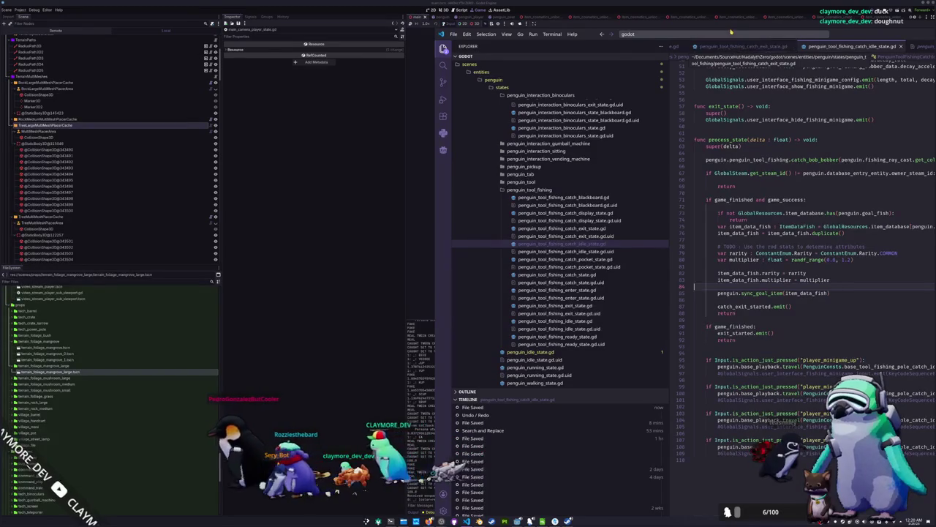
- Open fish_shadow_caught_state.gd and select its print("CAUGHT TWEEN CREATED") line
left_click(442, 66)
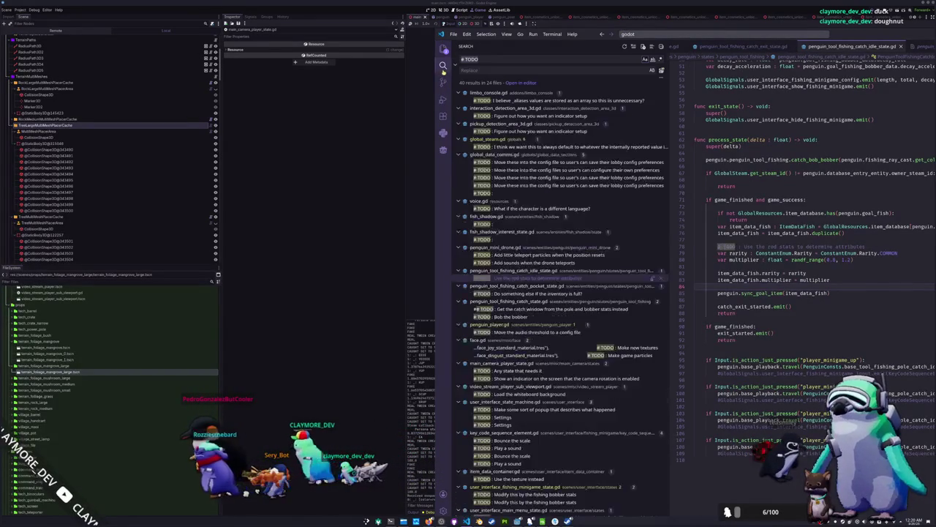
left_click(357, 215)
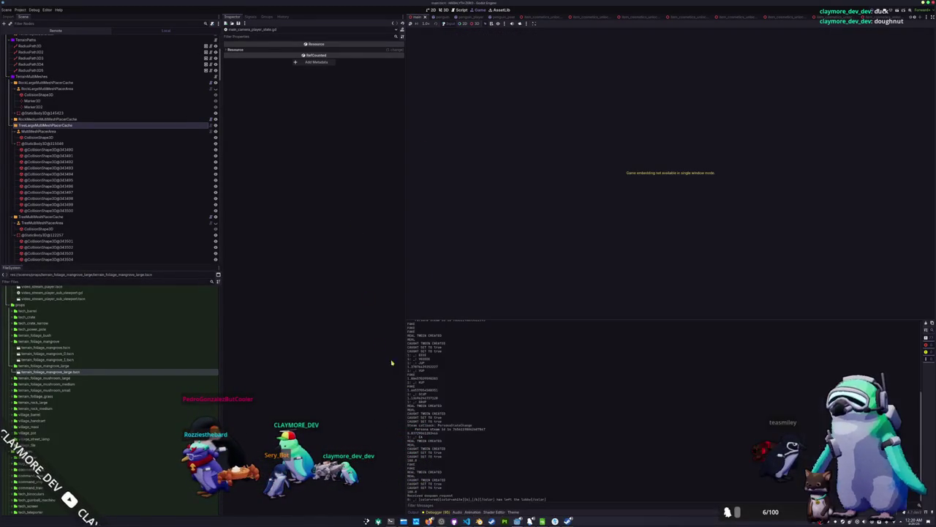
key("alt+Tab")
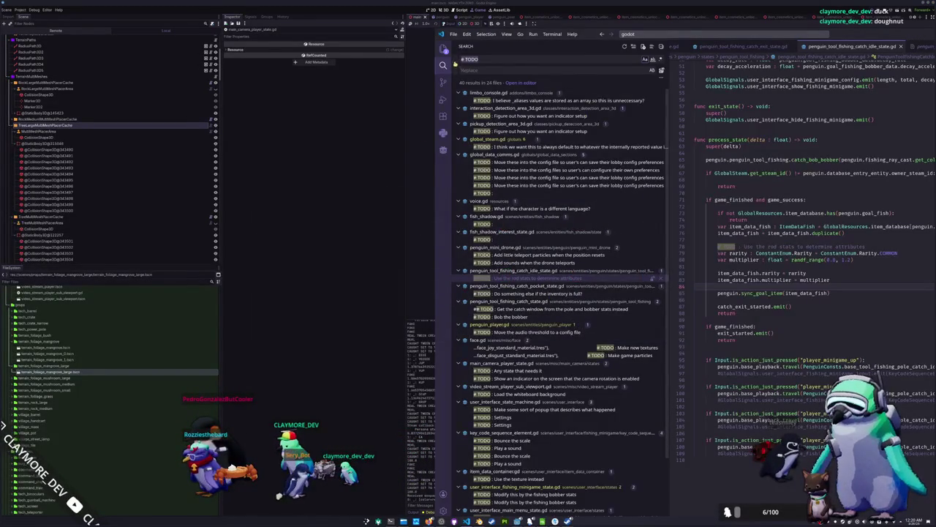
left_click(443, 48)
scroll(513, 205, "down", 5)
scroll(511, 208, "up", 5)
left_click(541, 104)
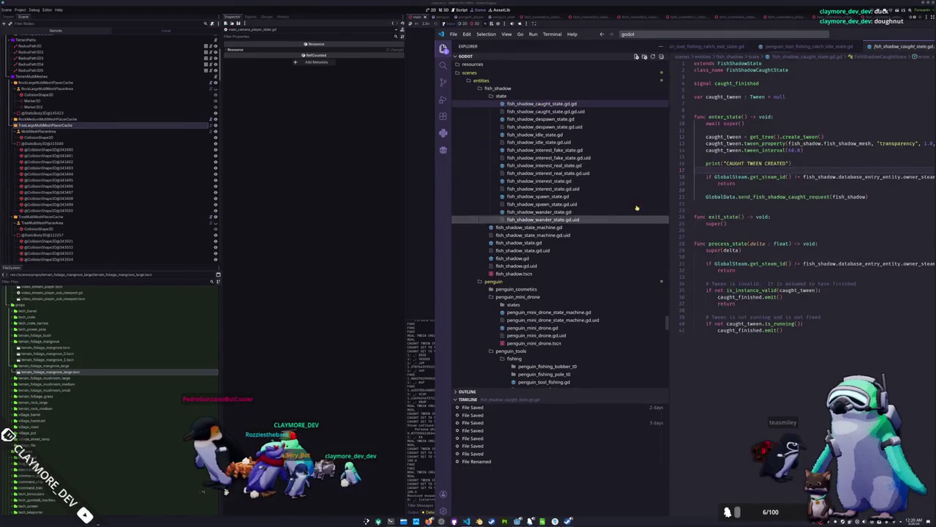
left_click_drag(792, 164, 707, 164)
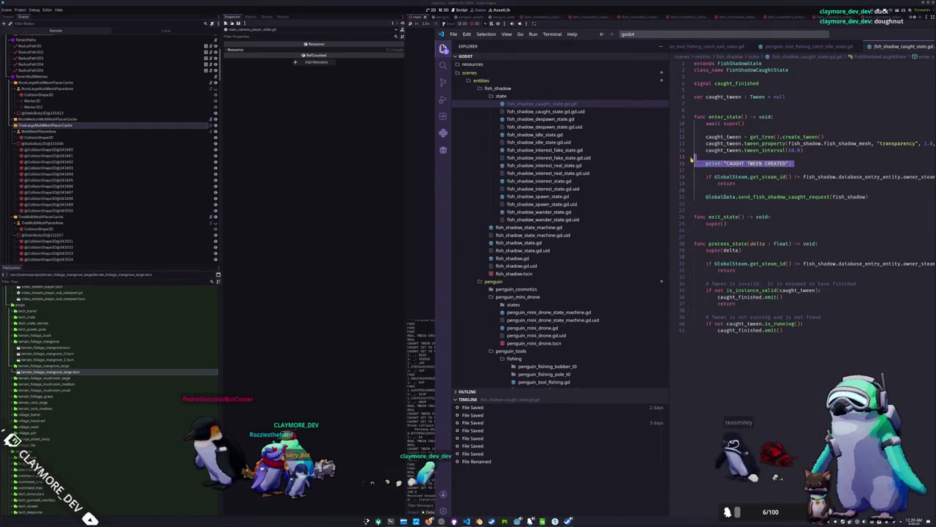
- Go through the despawn, idle and fake-interest scripts, then delete the REAL TWEEN CREATED print
left_click(541, 118)
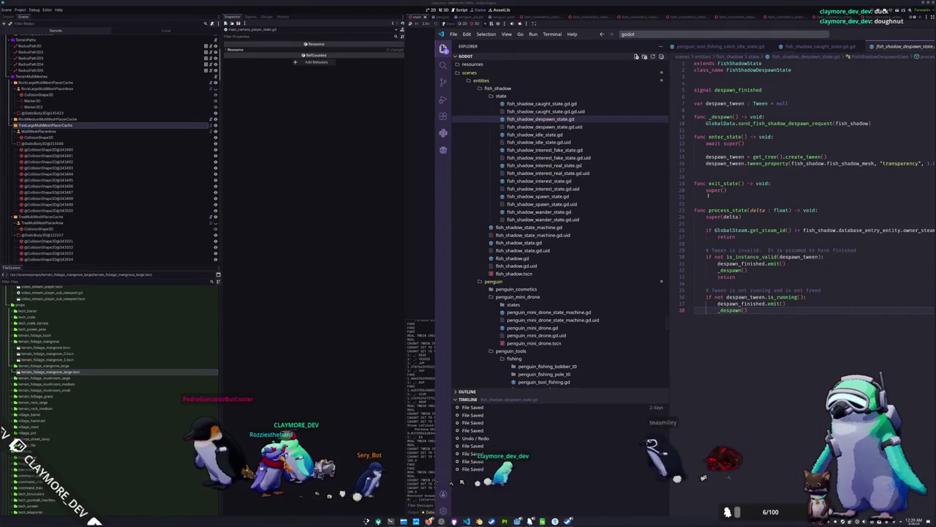
left_click(535, 134)
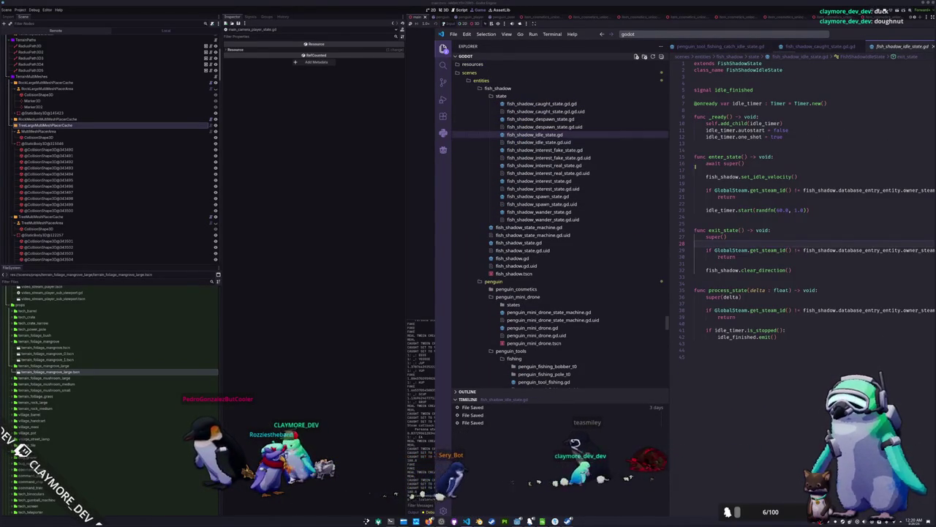
left_click(526, 150)
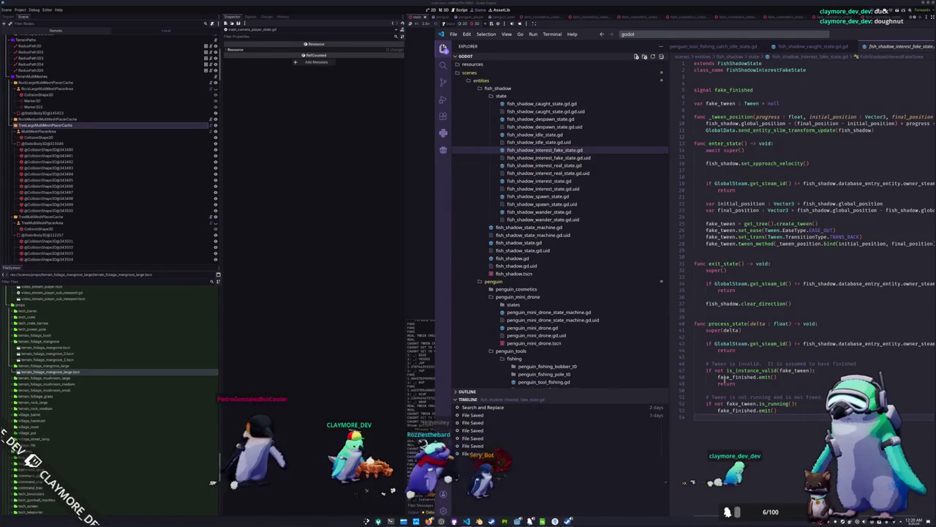
left_click(543, 166)
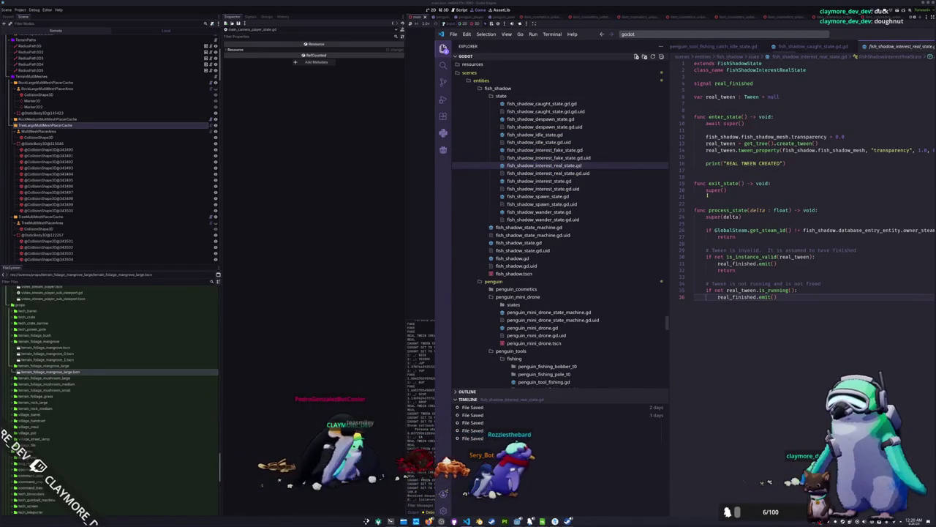
key("BackSpace")
key("BackSpace")
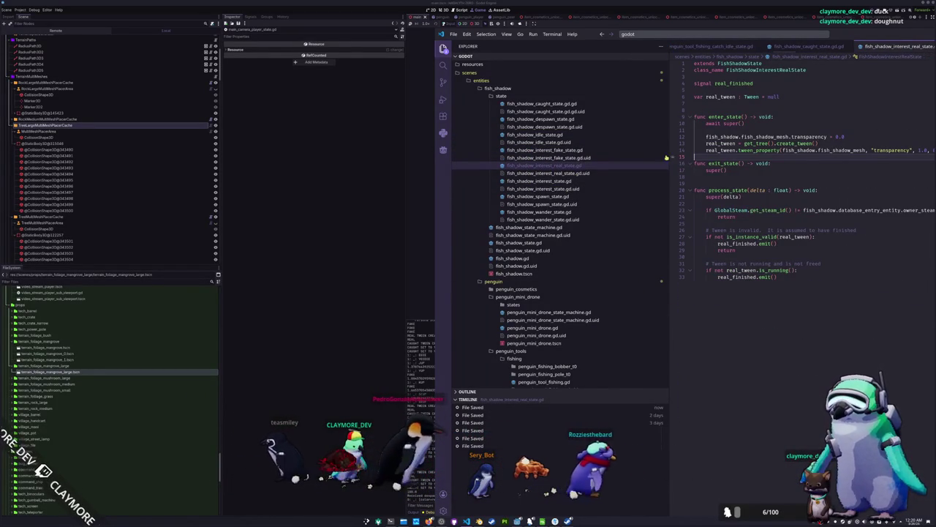
- Review the fake interest, interest, spawn and wander fish-shadow state scripts
left_click(565, 151)
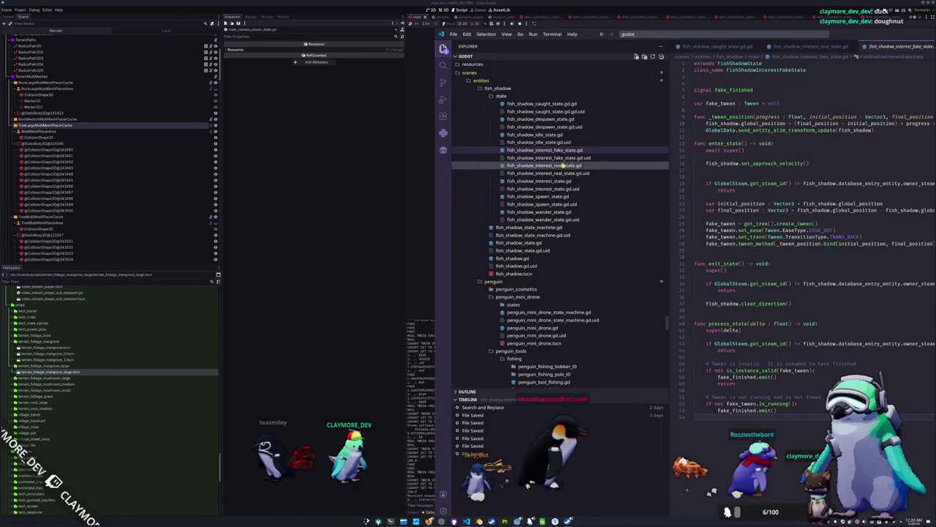
left_click(572, 181)
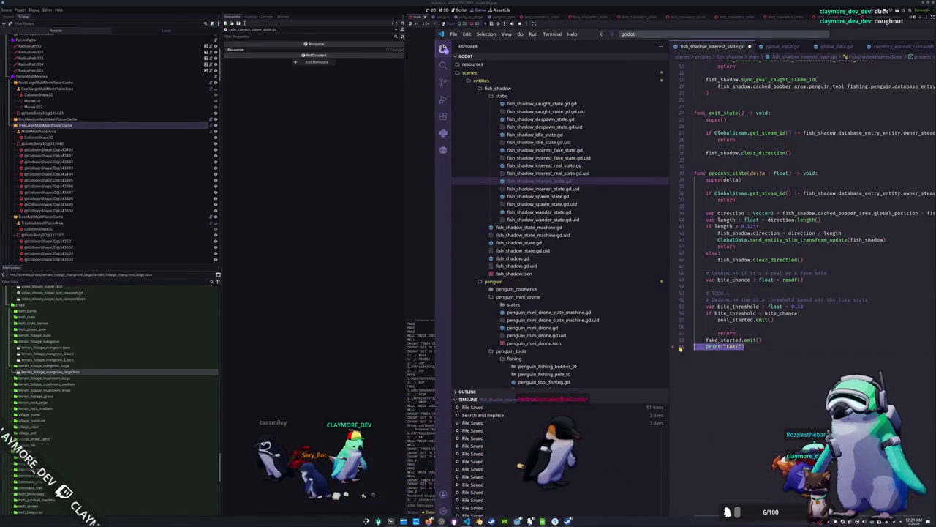
left_click(550, 198)
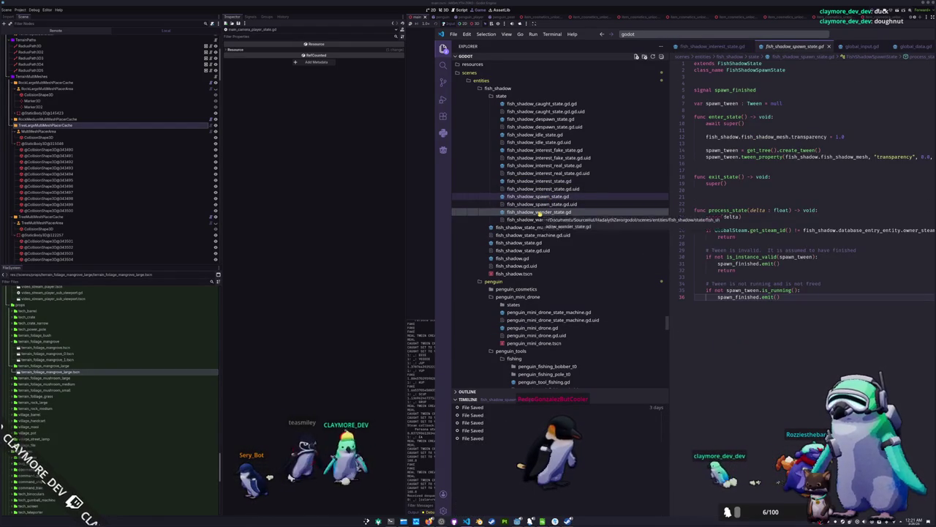
left_click(545, 213)
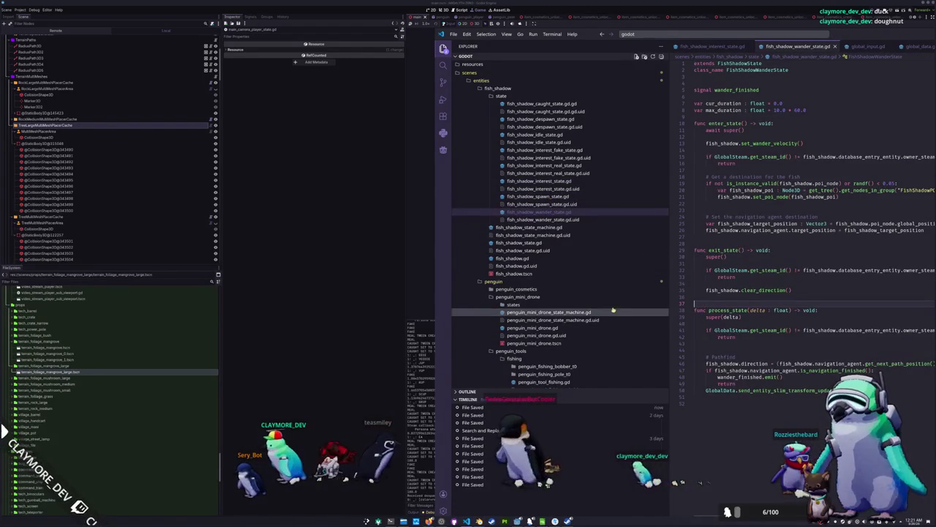
left_click(380, 355)
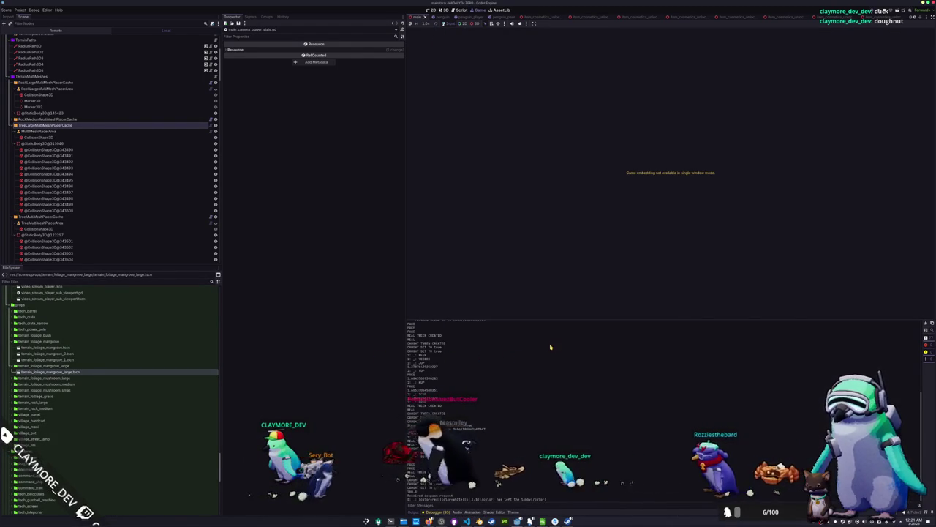
- Bring the Blender window with the mangrove tree model to the front
left_click(504, 521)
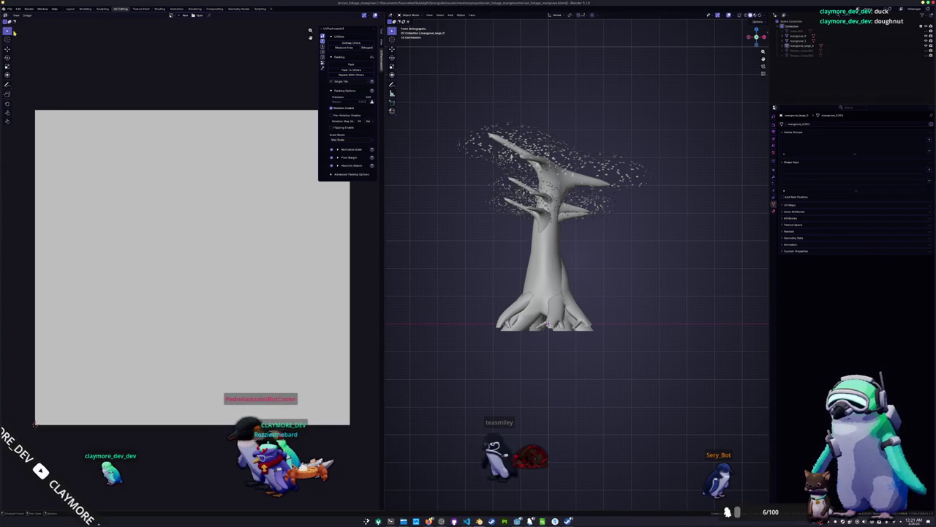
- Start a new General file, delete its default cube, camera and light, and save it
left_click(10, 8)
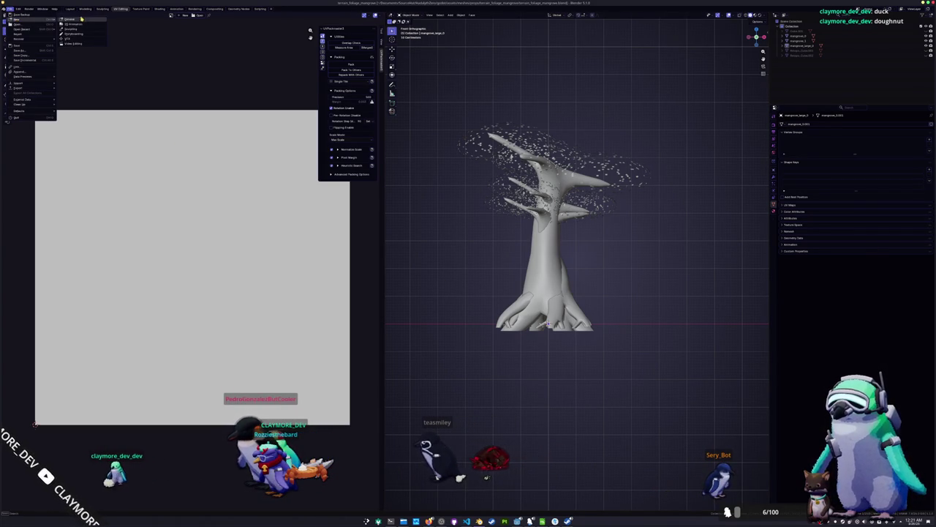
left_click(79, 20)
key("a")
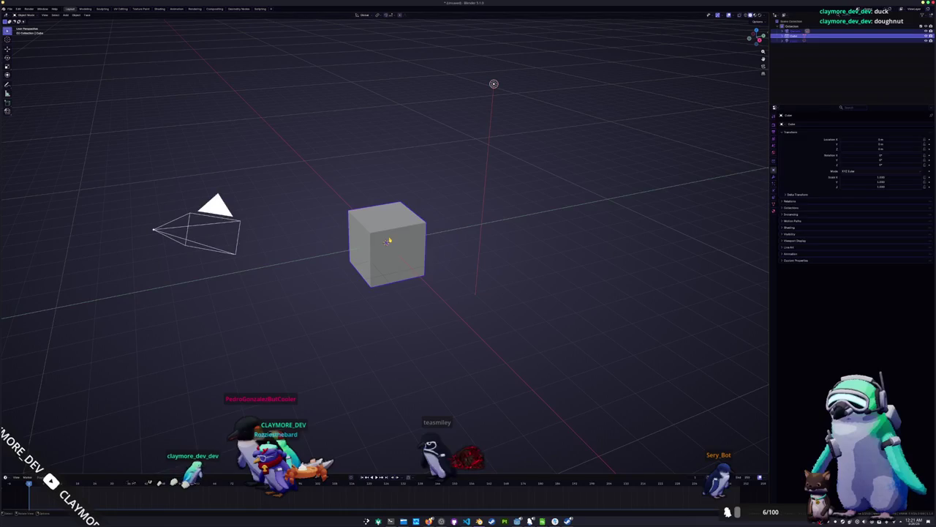
left_click(388, 239)
key("ctrl+s")
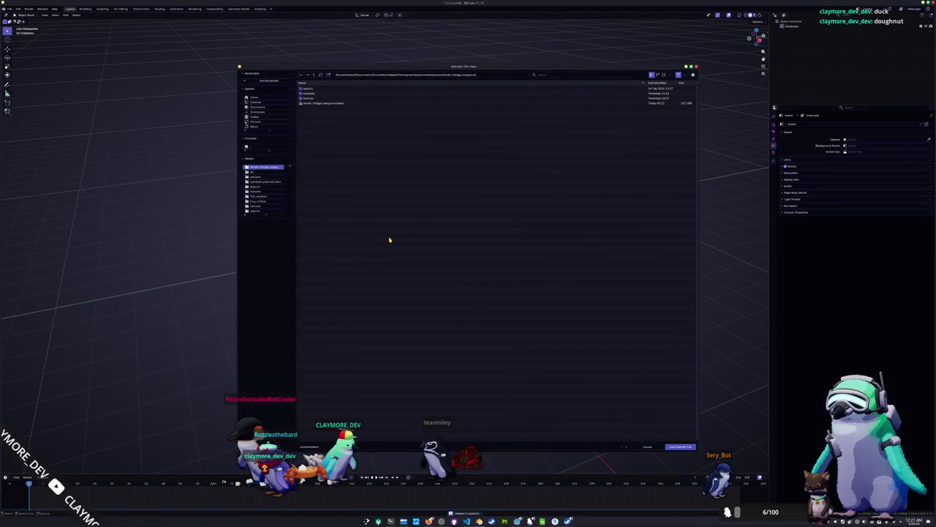
key("Escape")
key("alt+Tab")
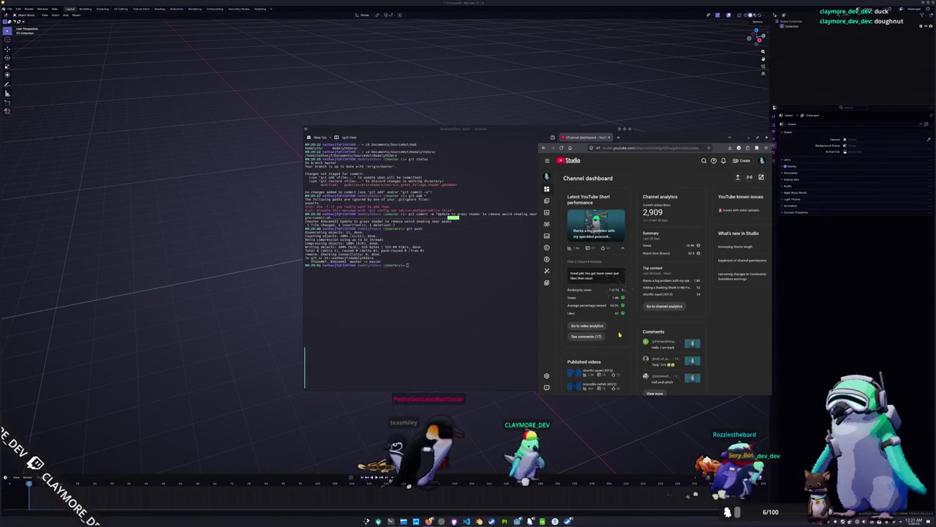
- Scroll through the latest Short's video analytics, then return to the Channel dashboard
mouse_move(623, 291)
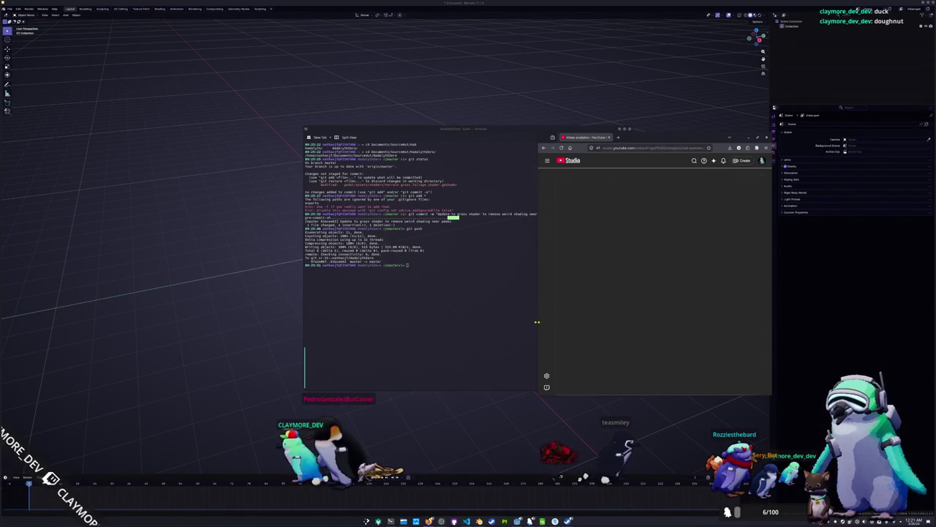
scroll(580, 303, "down", 1)
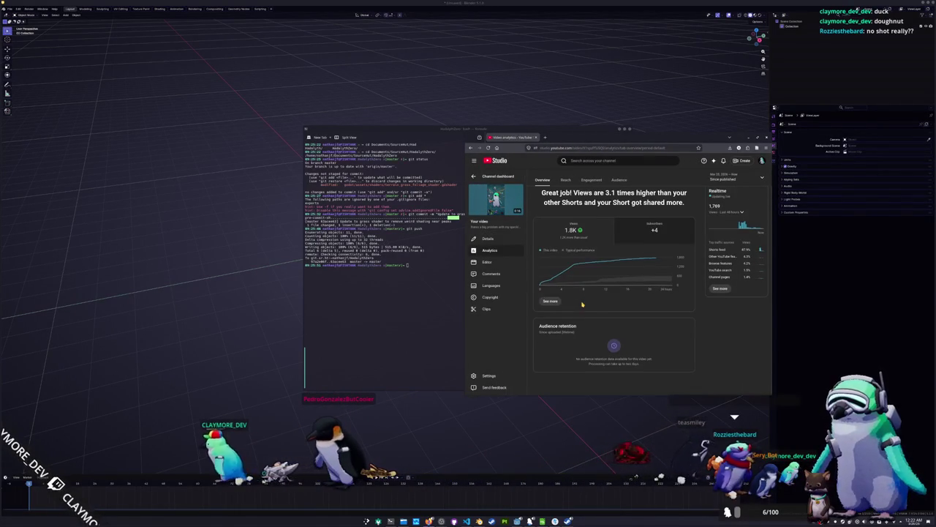
mouse_move(648, 264)
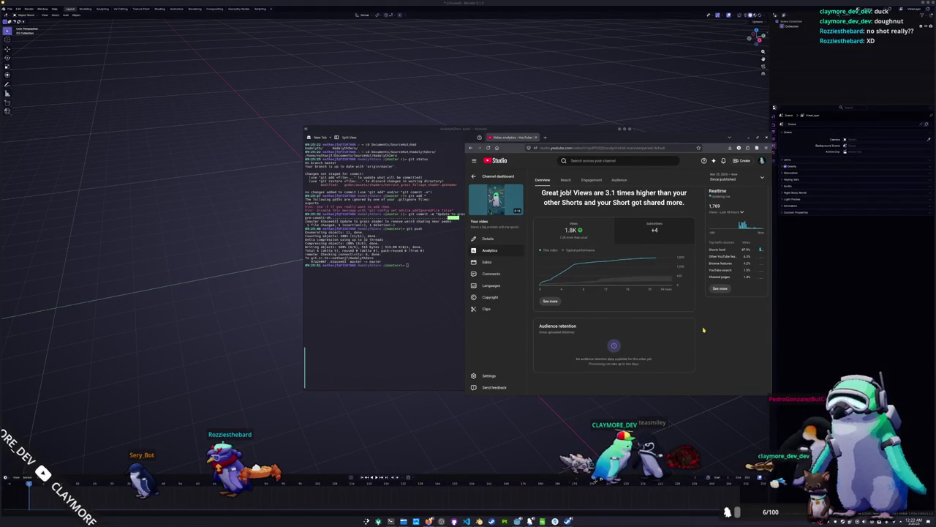
scroll(703, 330, "up", 1)
left_click(473, 175)
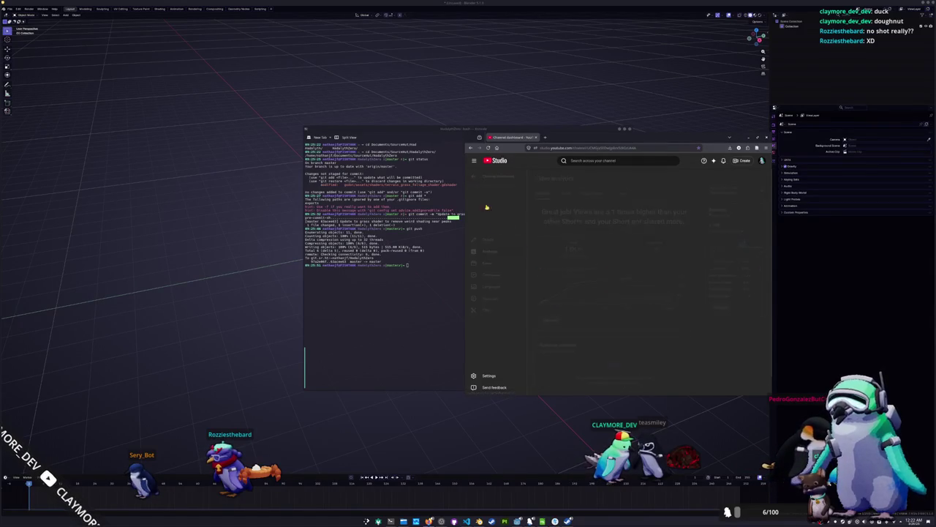
mouse_move(600, 292)
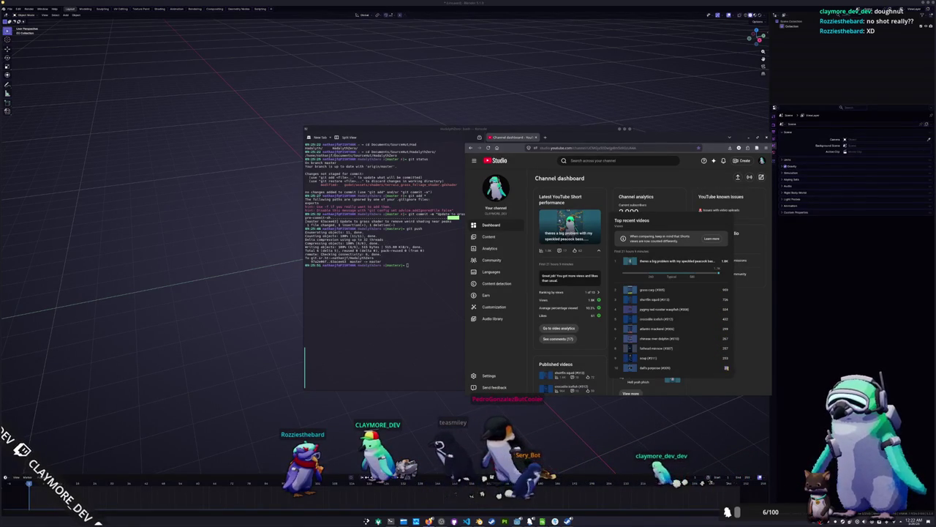
left_click(714, 370)
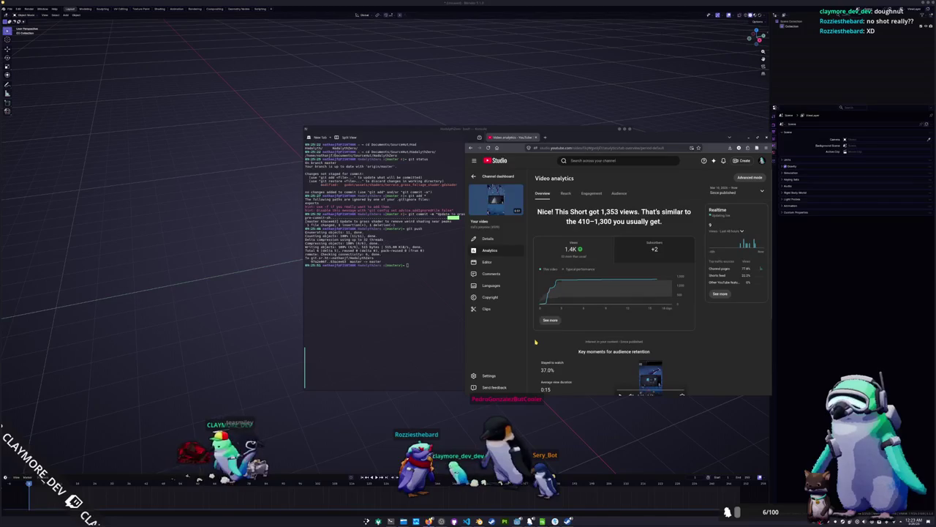
key("alt+Left")
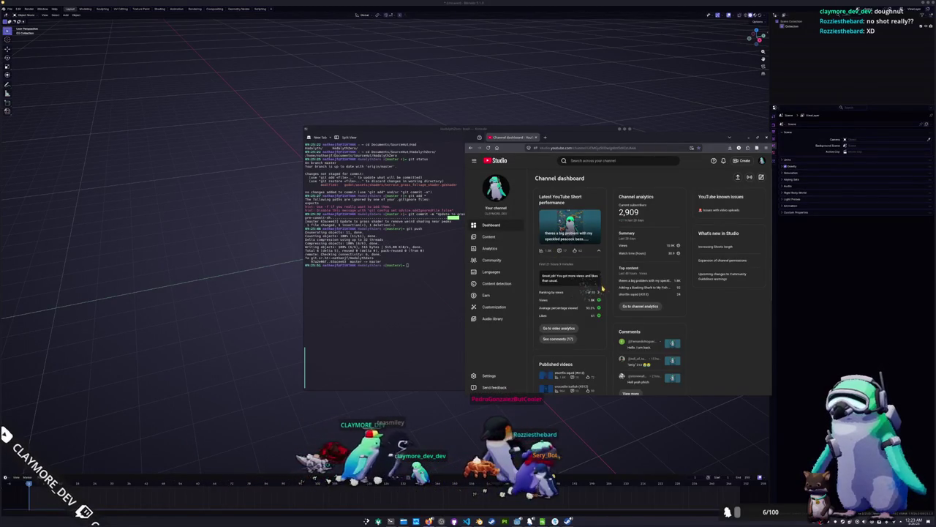
scroll(604, 297, "down", 1)
scroll(605, 297, "down", 3)
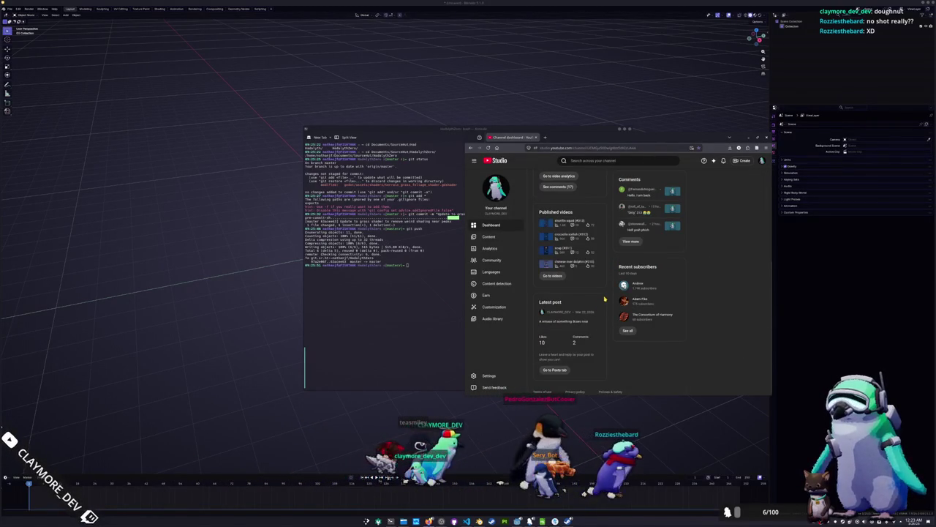
scroll(596, 285, "up", 5)
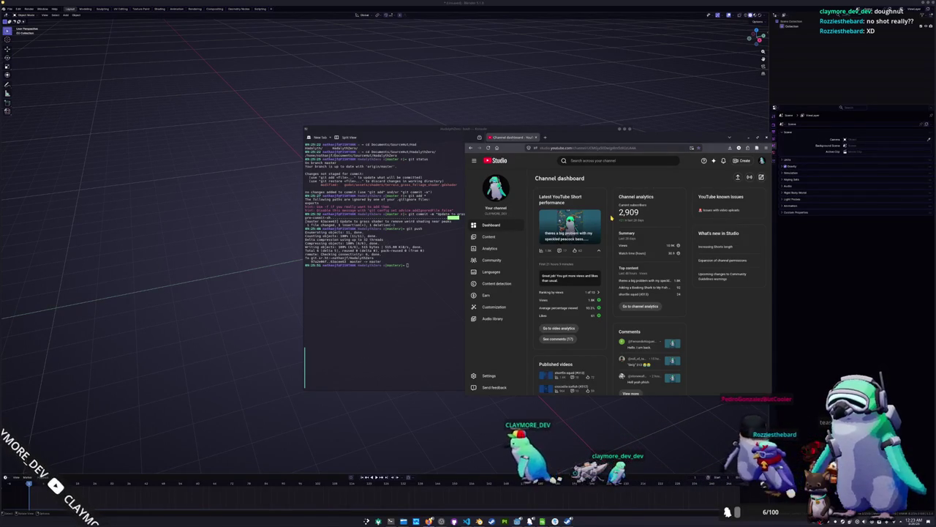
- Show the channel's content list filtered to Shorts
scroll(611, 217, "down", 1)
left_click(502, 236)
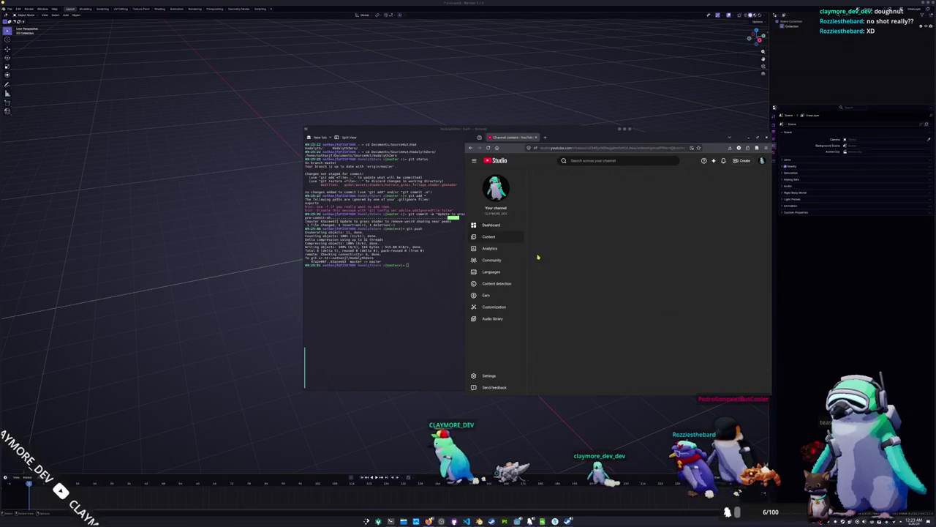
left_click(590, 191)
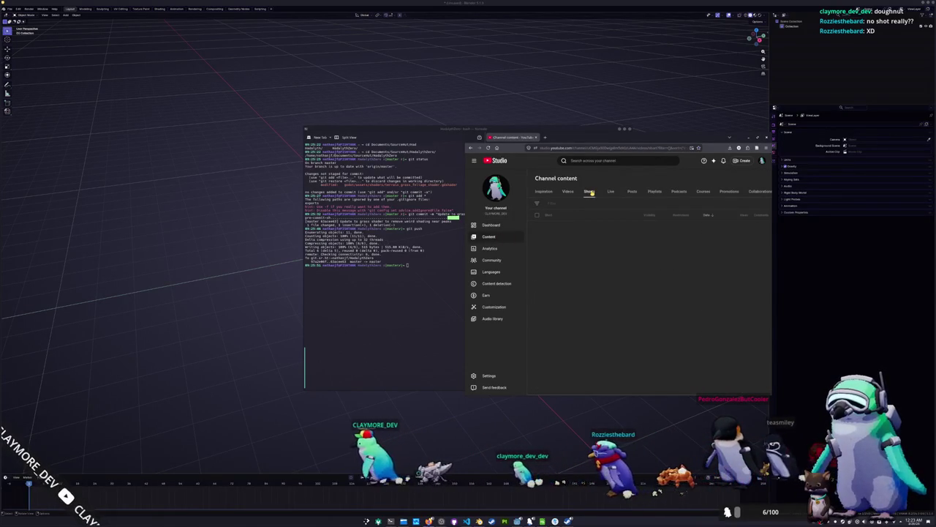
scroll(679, 192, "down", 1)
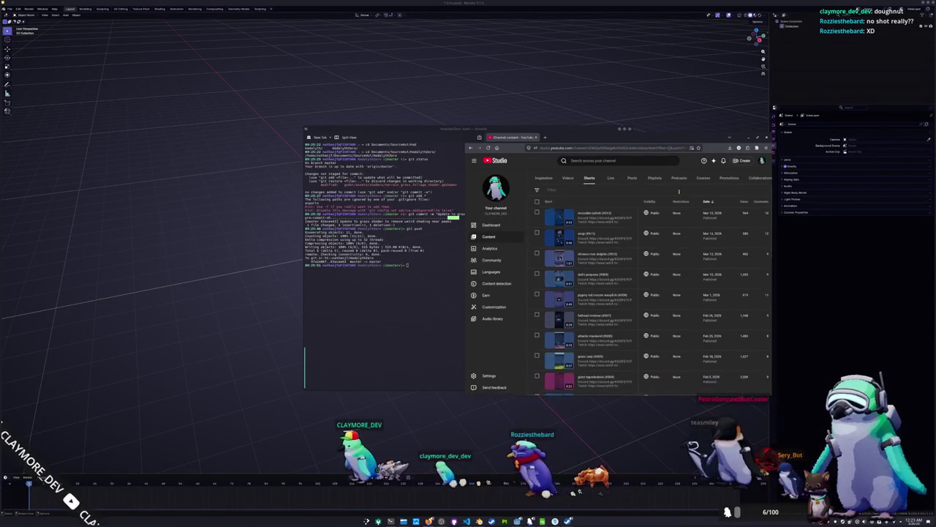
- Open channel Analytics and scroll the overview showing 10,938 views and +21 subscribers
left_click(489, 248)
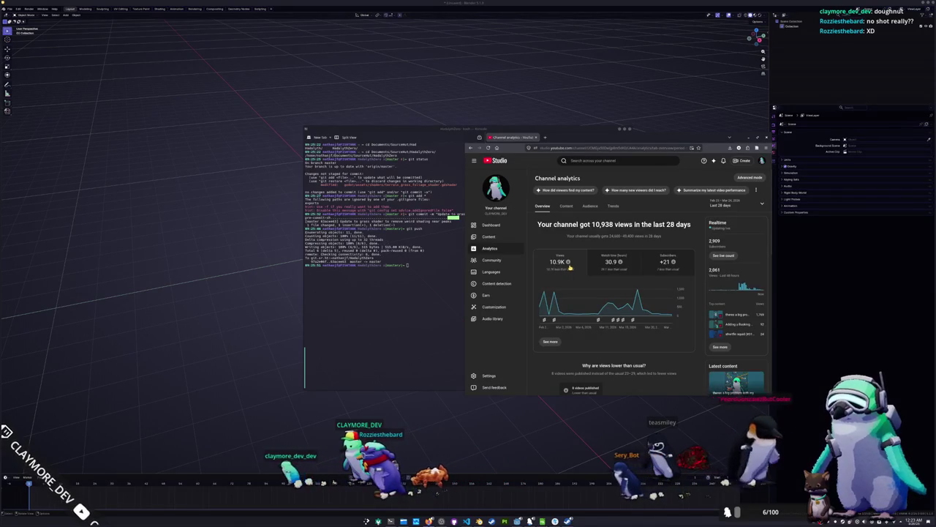
scroll(567, 269, "down", 1)
scroll(625, 282, "down", 1)
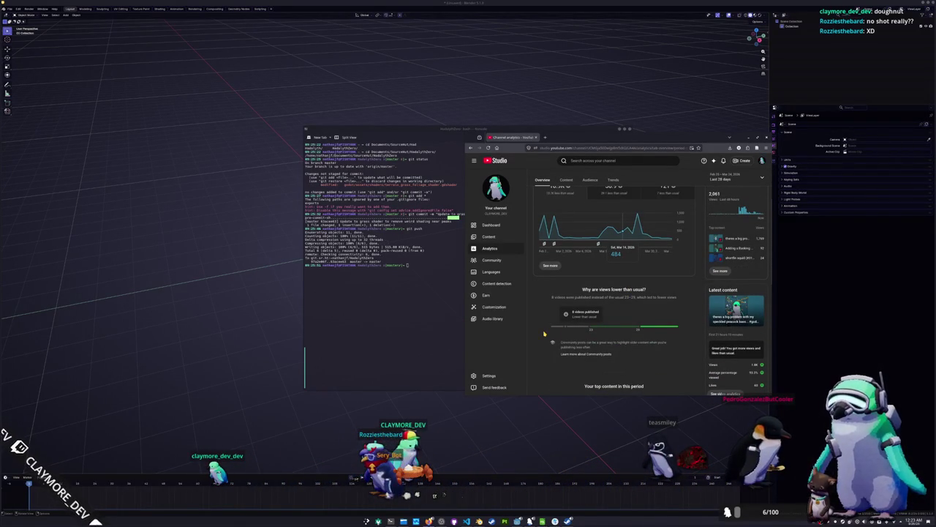
scroll(544, 333, "down", 2)
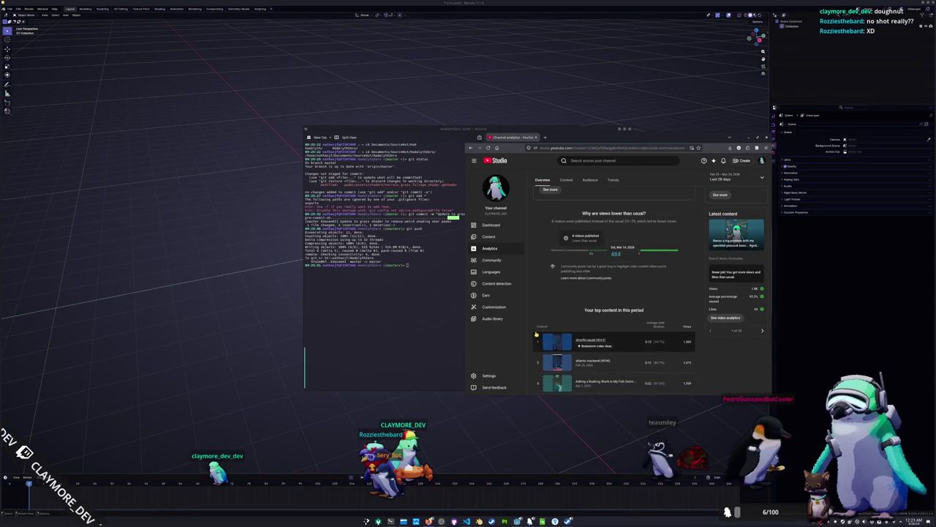
scroll(531, 338, "down", 1)
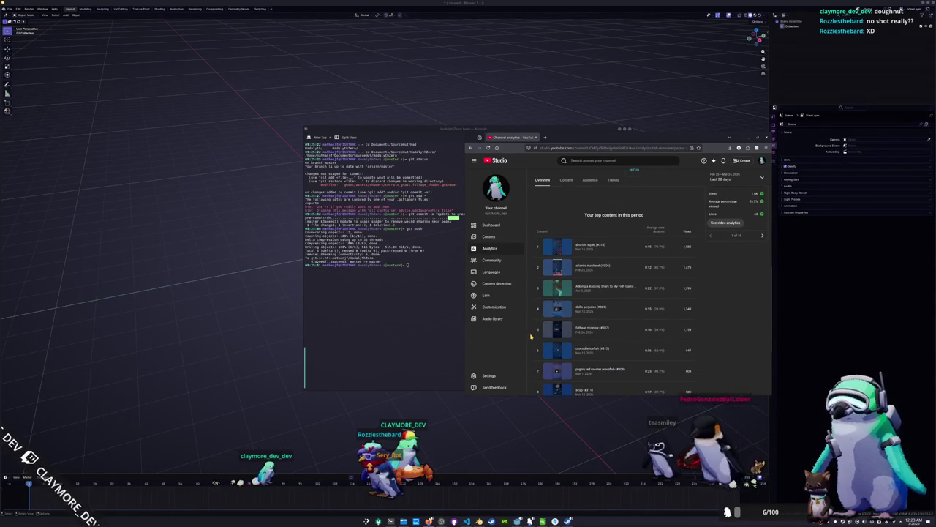
scroll(532, 336, "down", 1)
scroll(532, 336, "up", 3)
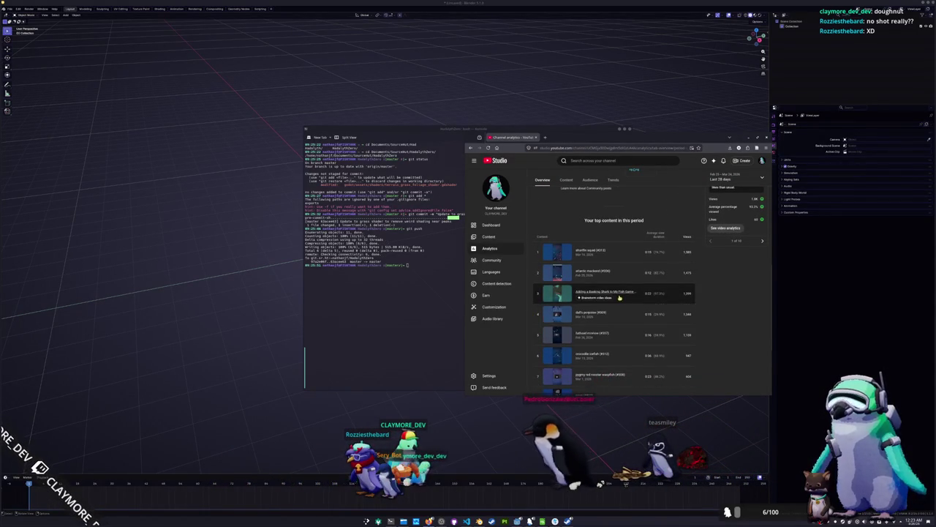
scroll(648, 295, "up", 2)
scroll(648, 295, "up", 2)
scroll(706, 326, "up", 3)
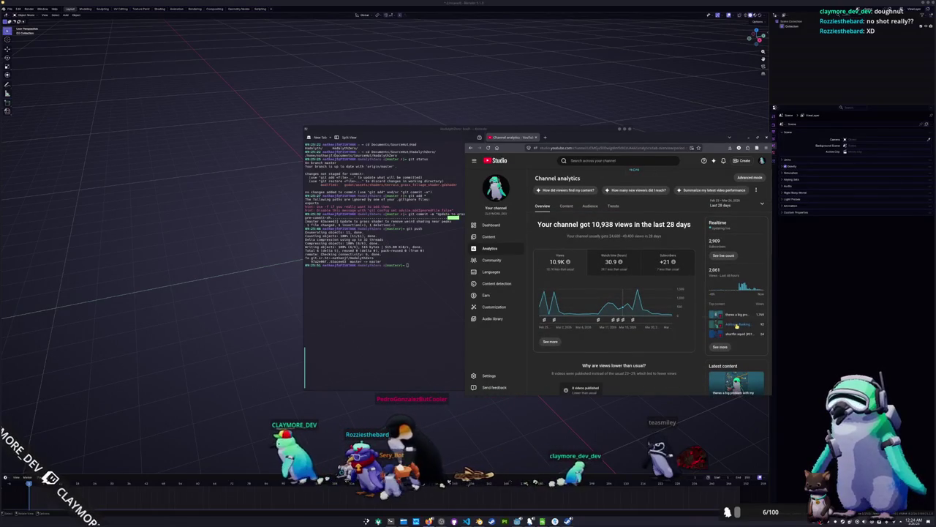